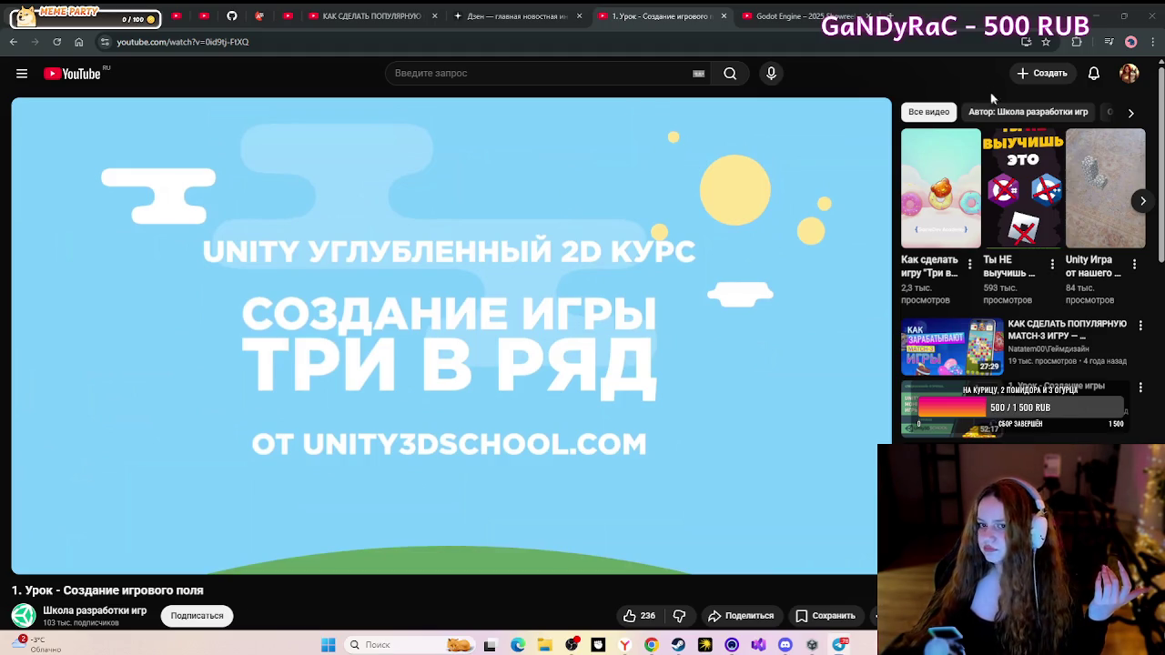
- Open the pasted YouTube Short in a new tab, then close it to return to the lesson
{"action": "left_click", "coordinate": [896, 17]}
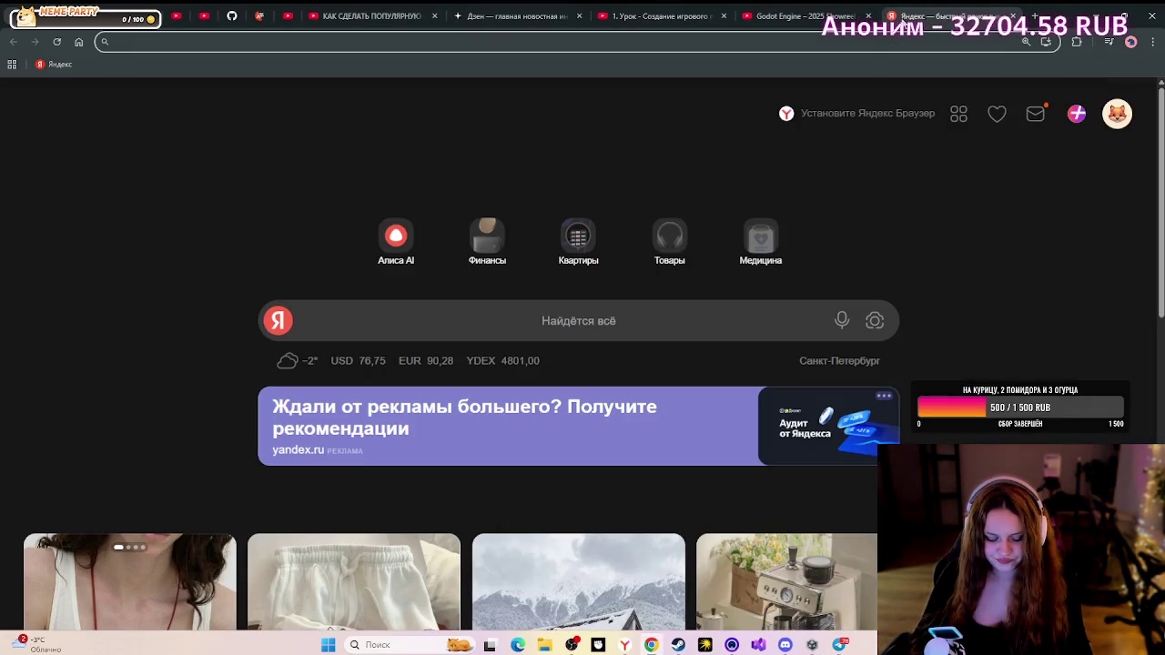
{"action": "key", "text": "ctrl+v"}
{"action": "key", "text": "Return"}
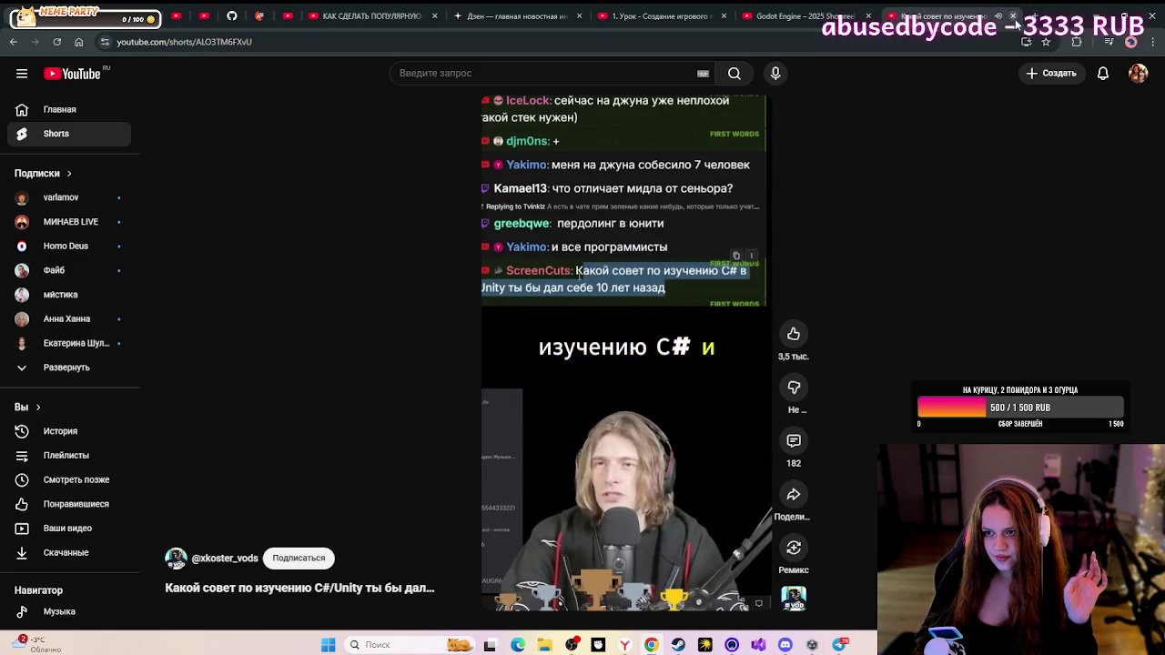
{"action": "key", "text": "ctrl+w"}
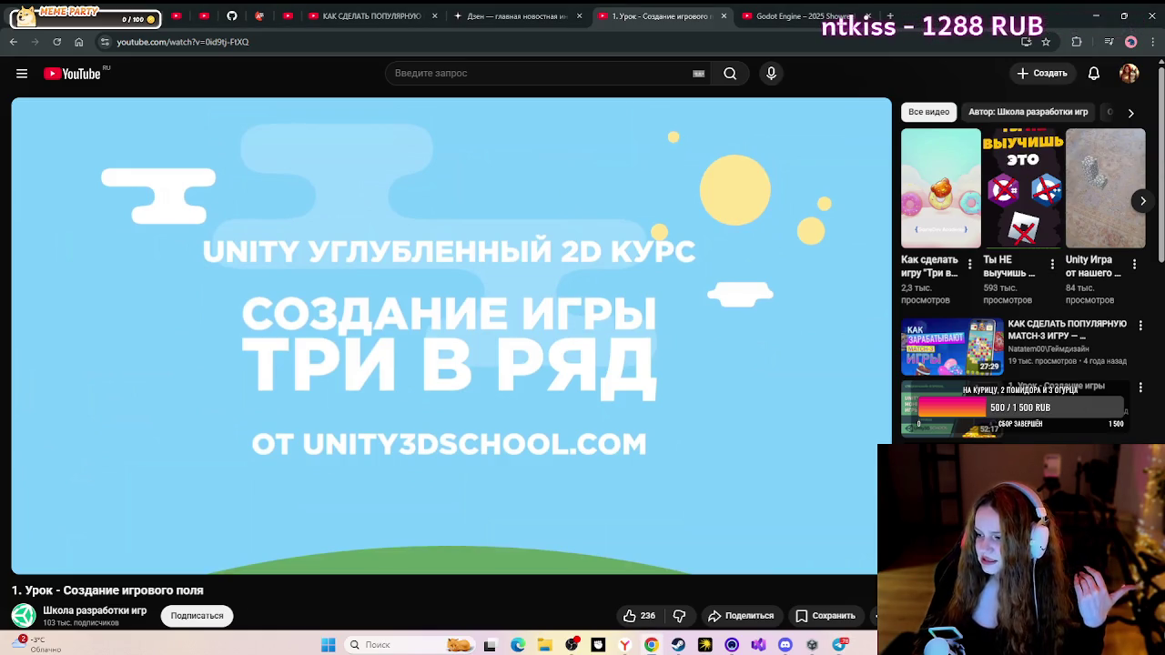
- Open the first recommended match-3 video in a new background tab
{"action": "mouse_move", "coordinate": [756, 396]}
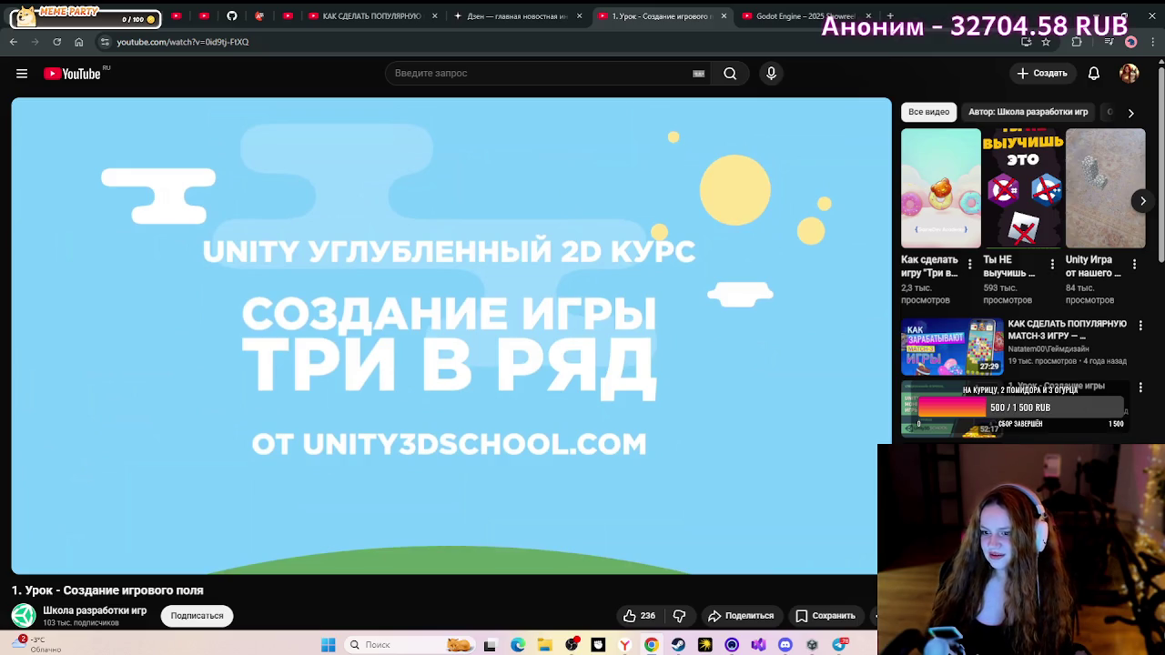
{"action": "mouse_move", "coordinate": [733, 348]}
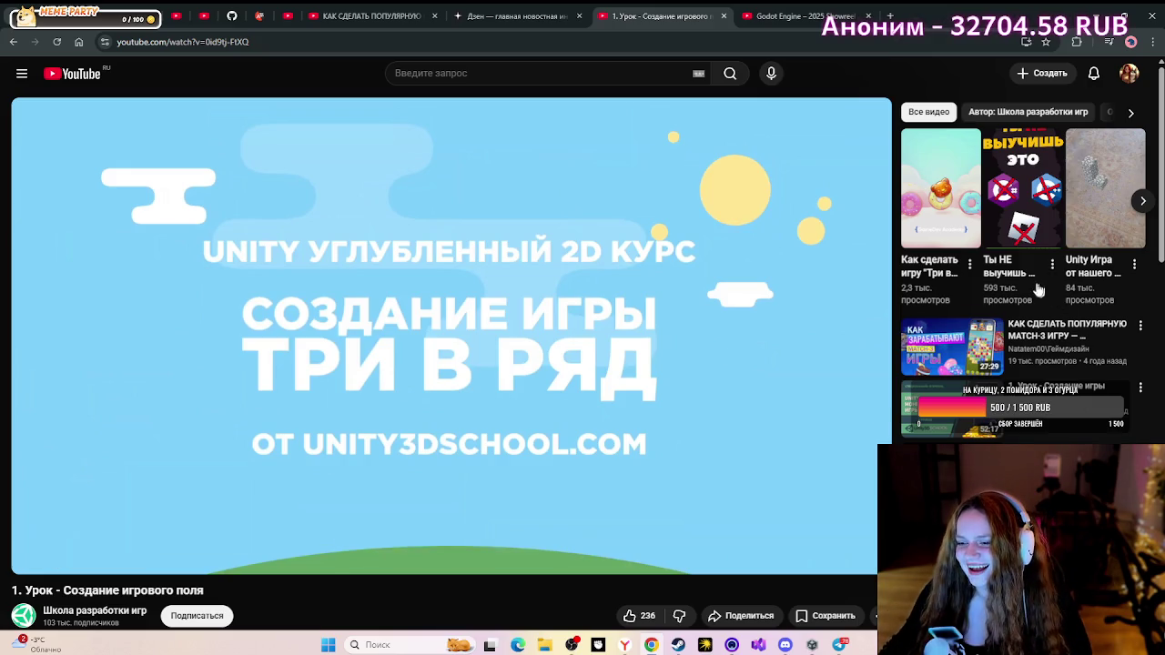
{"action": "right_click", "coordinate": [934, 258]}
{"action": "left_click", "coordinate": [971, 278]}
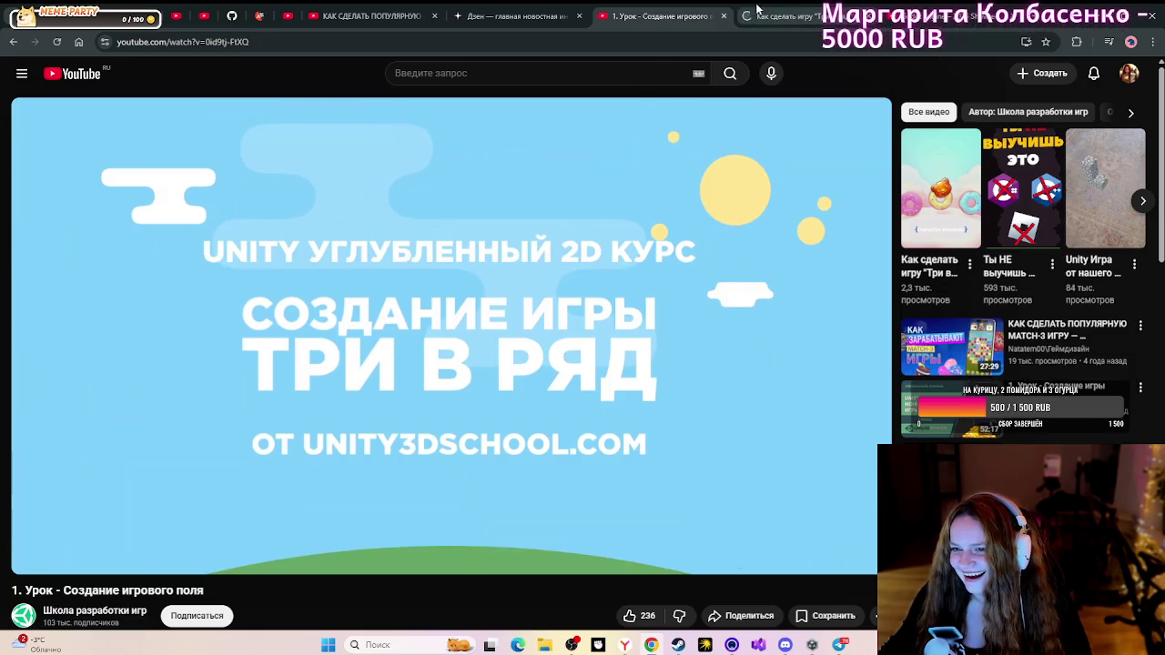
- Pause the match-3 Short in its new tab and return to the '1. Урок' lesson tab
{"action": "key", "text": "ctrl+Tab"}
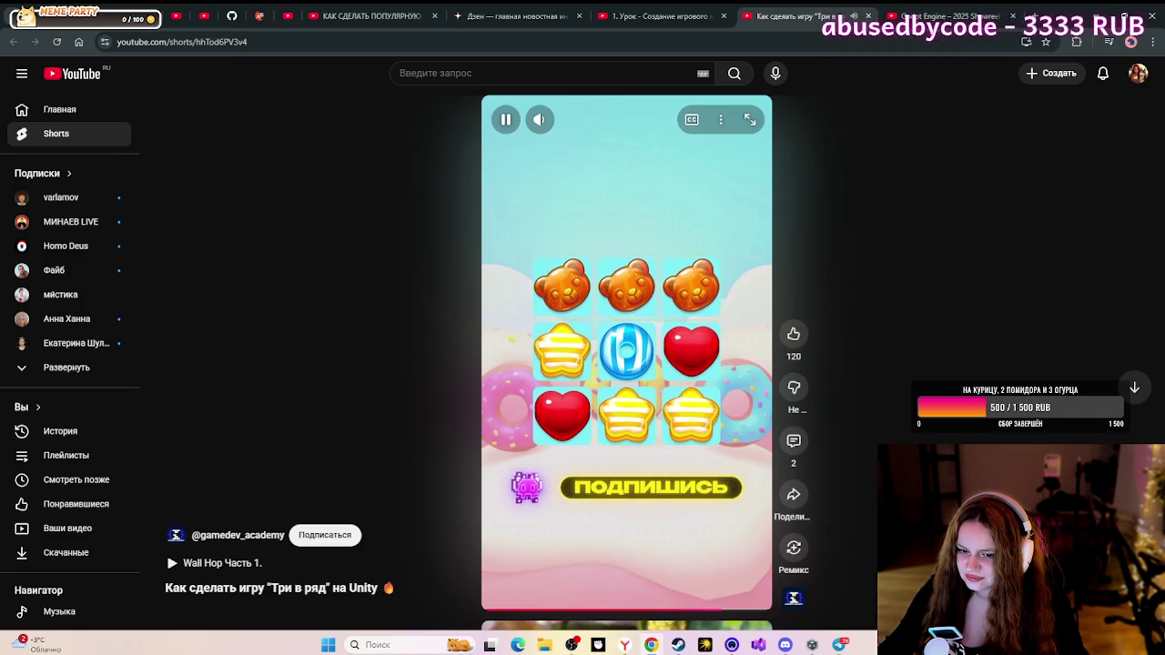
{"action": "left_click", "coordinate": [591, 338]}
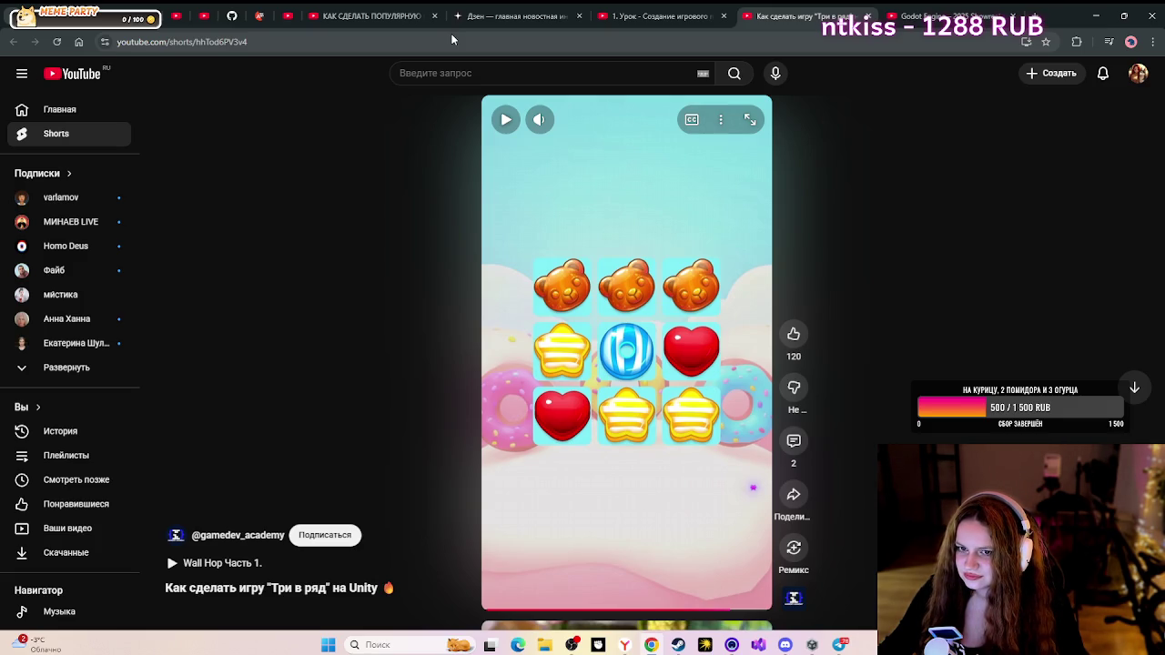
{"action": "left_click", "coordinate": [596, 18]}
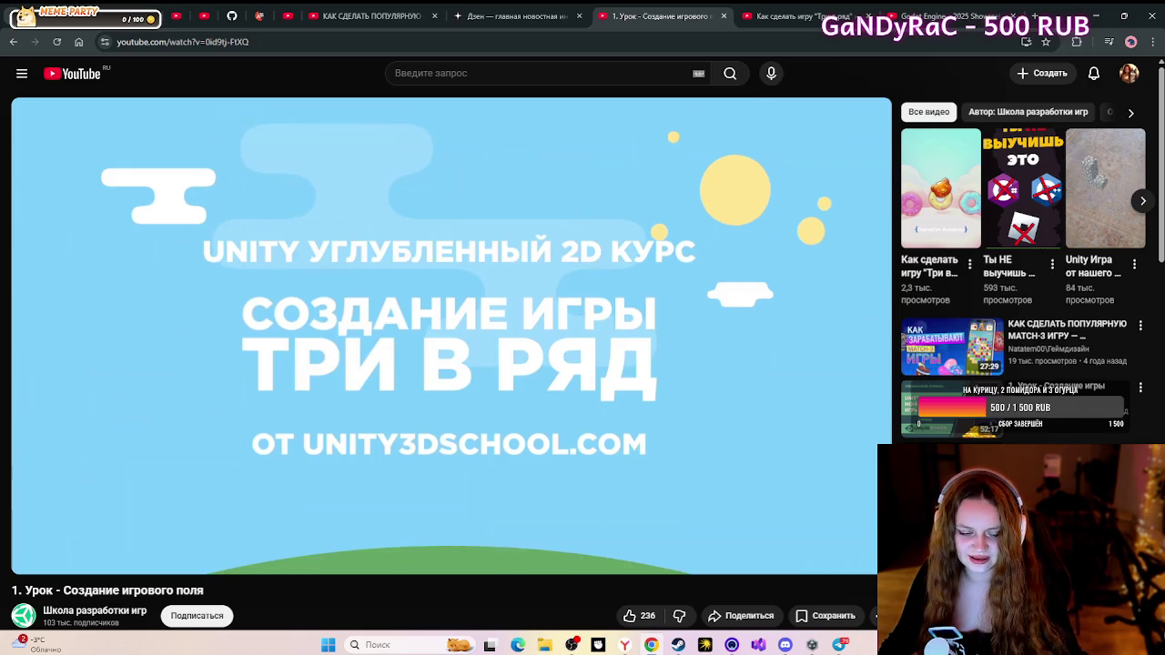
{"action": "mouse_move", "coordinate": [692, 358]}
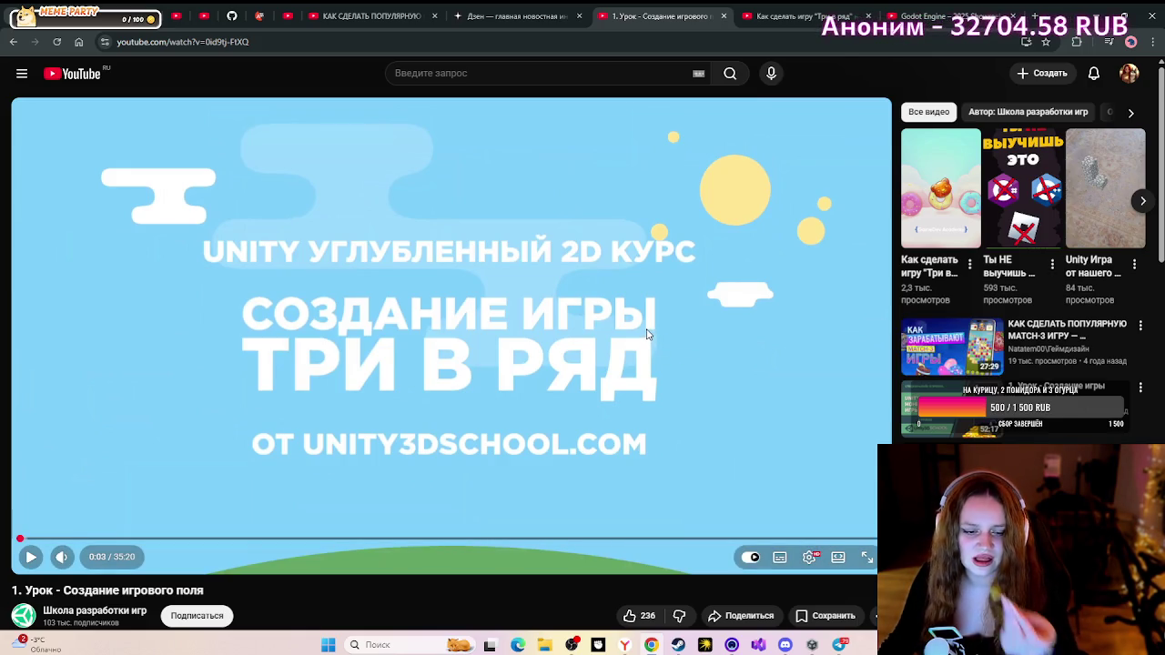
{"action": "left_click", "coordinate": [866, 555]}
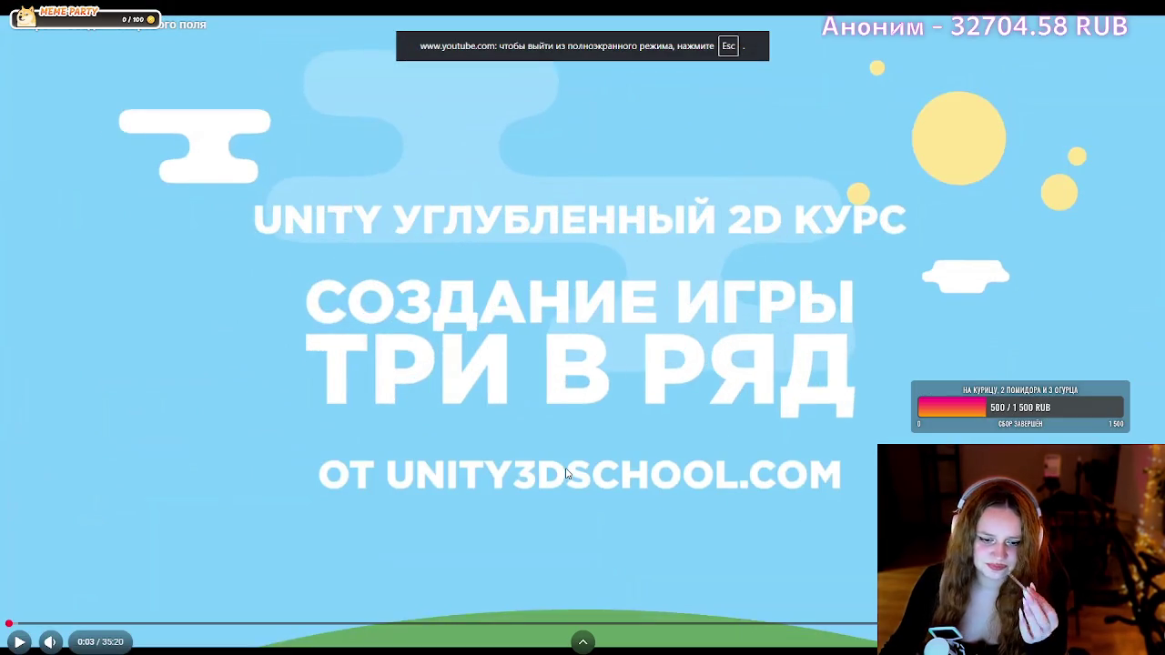
{"action": "left_click", "coordinate": [566, 472]}
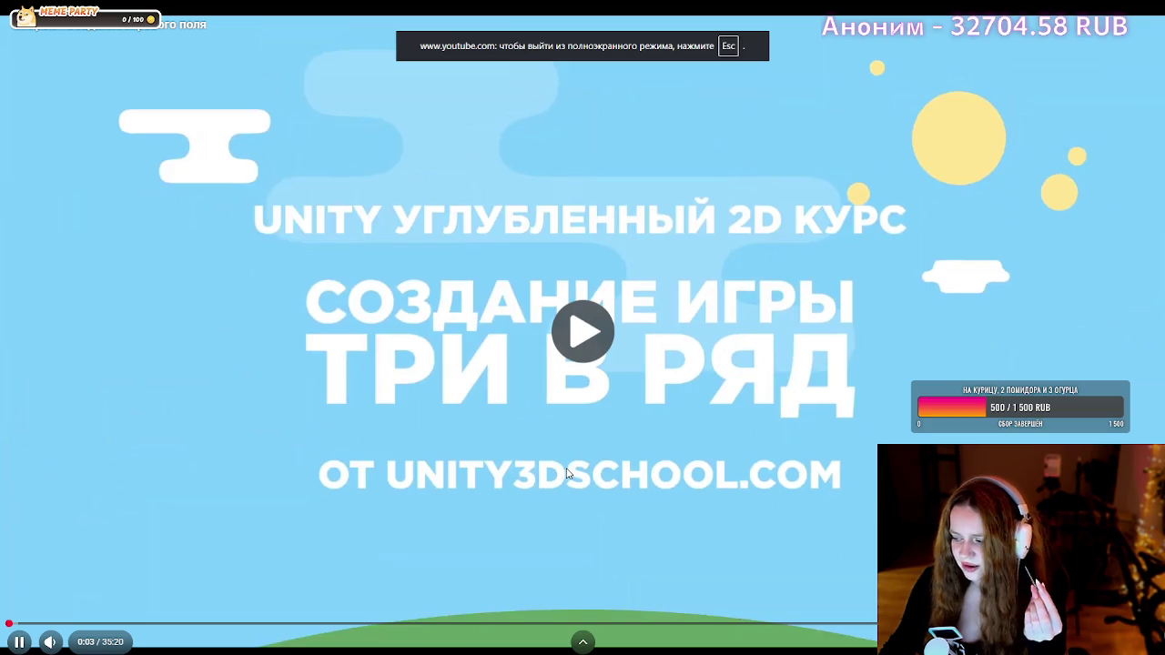
{"action": "left_click", "coordinate": [754, 487]}
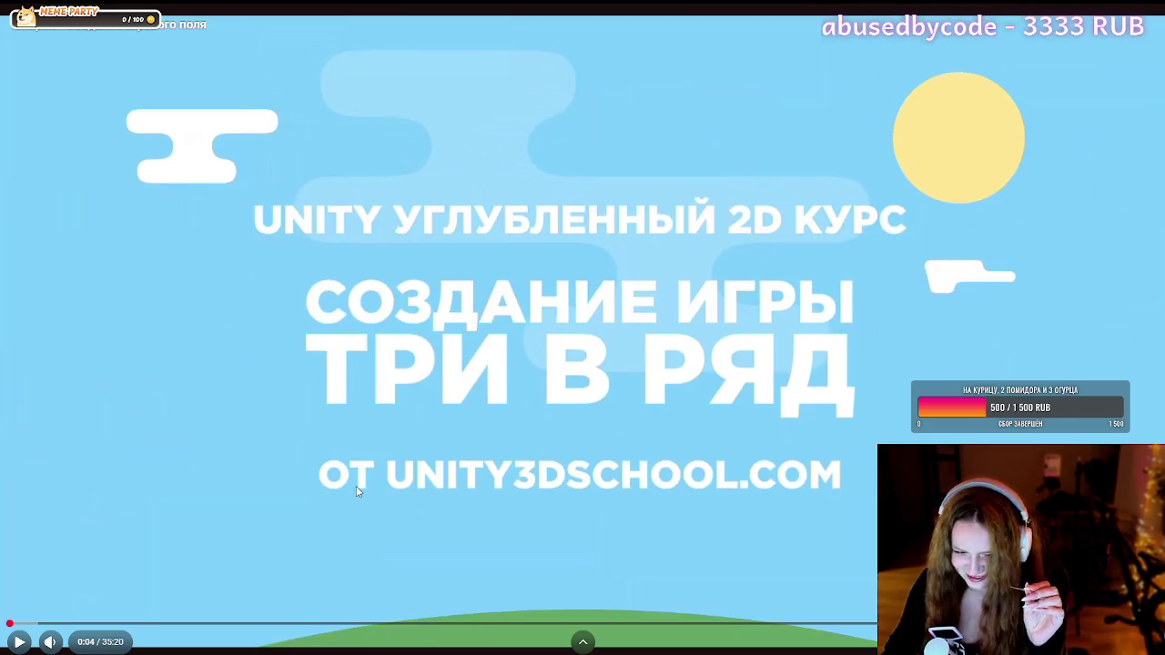
{"action": "key", "text": "Left"}
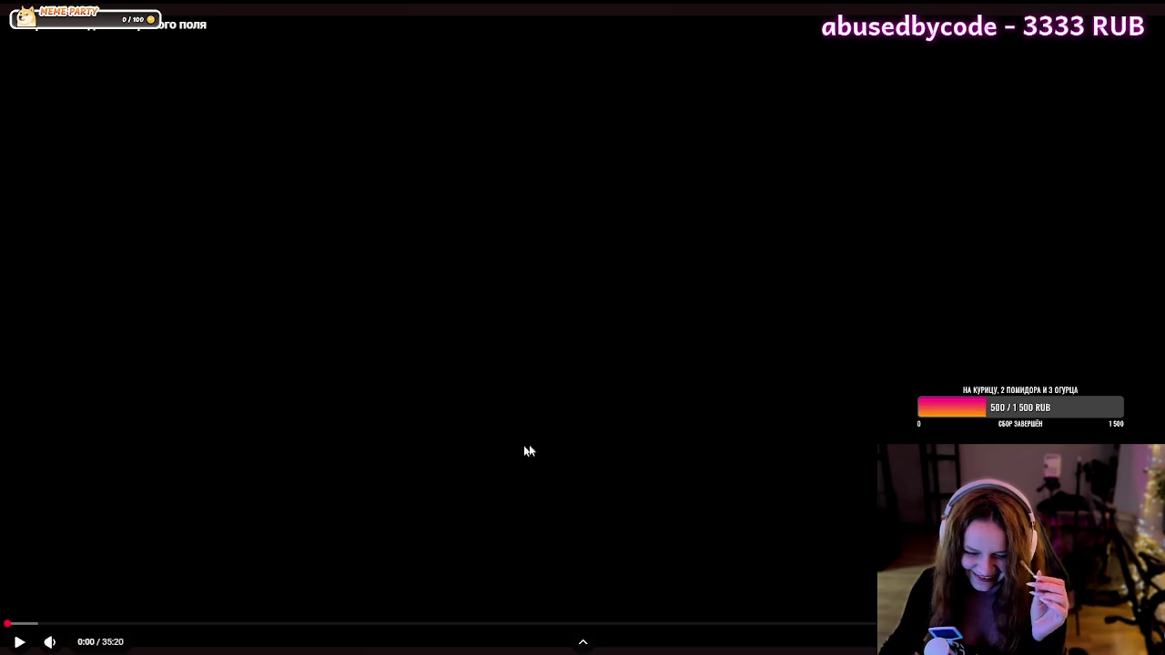
{"action": "left_click", "coordinate": [622, 409]}
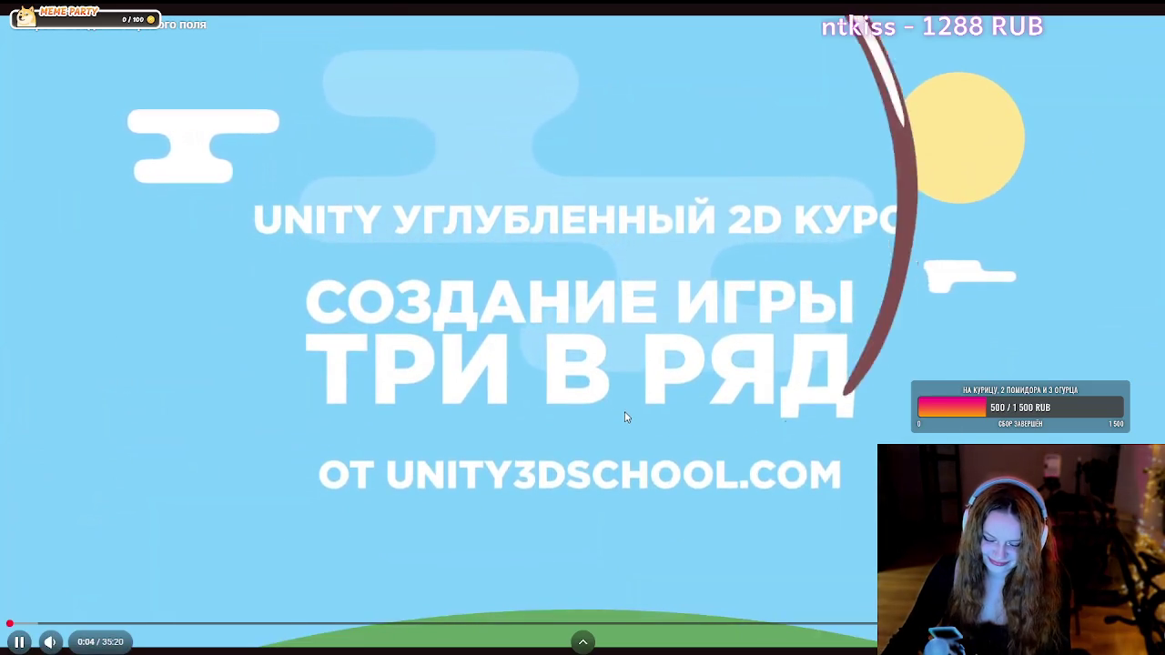
{"action": "left_click", "coordinate": [628, 408]}
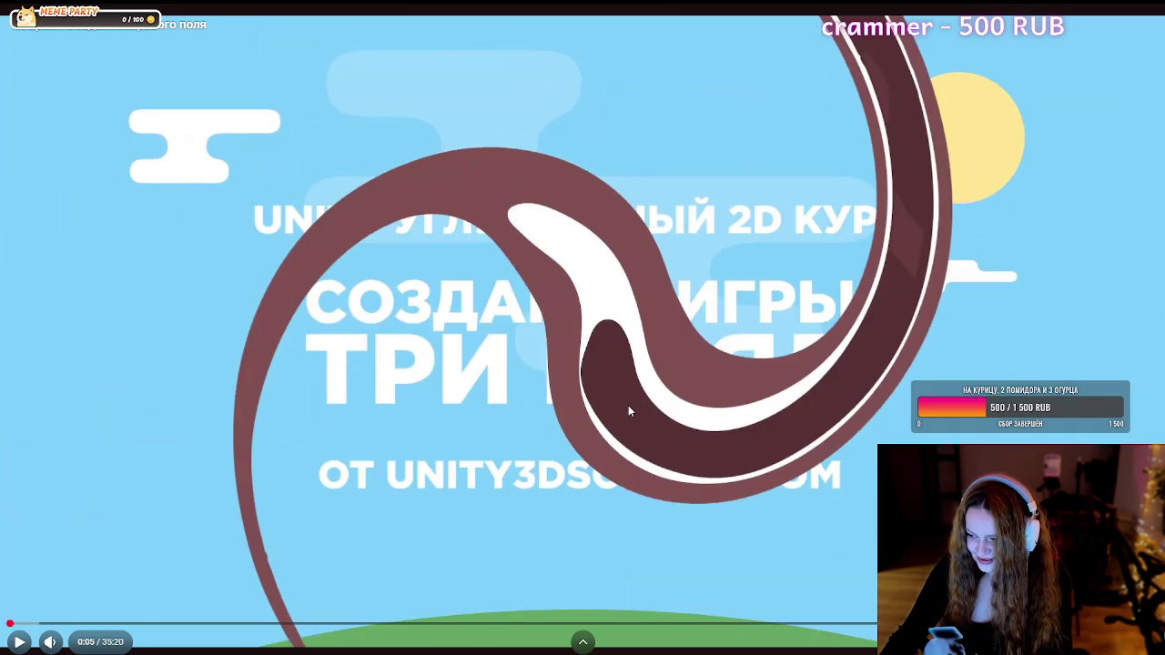
{"action": "left_click", "coordinate": [628, 409]}
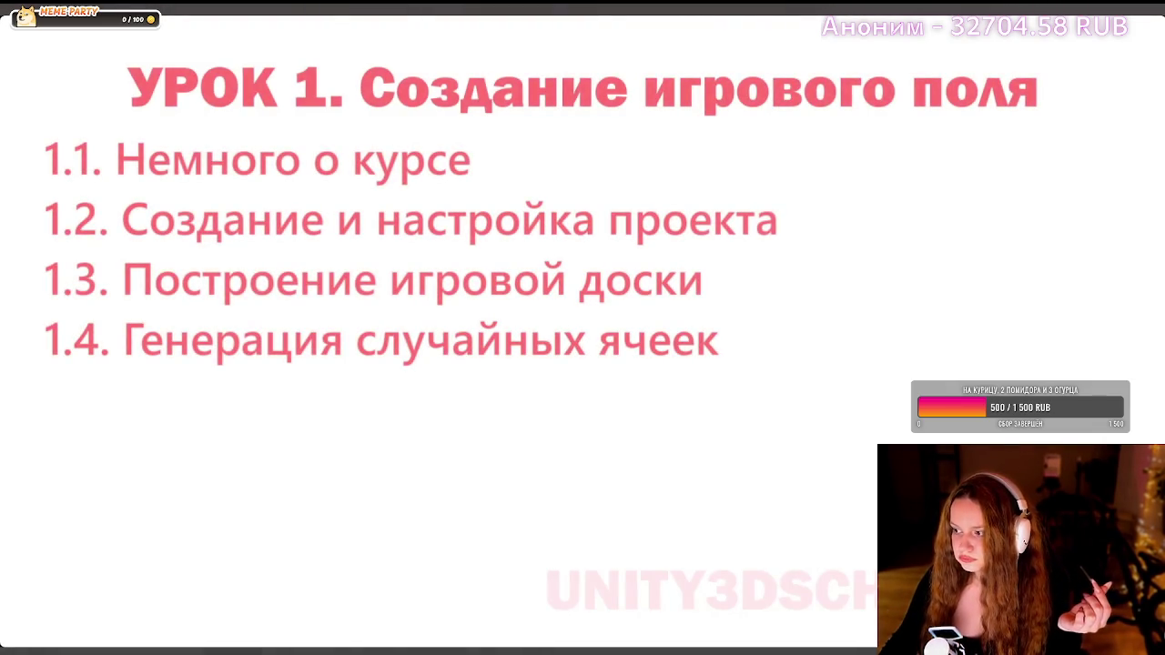
{"action": "mouse_move", "coordinate": [663, 429]}
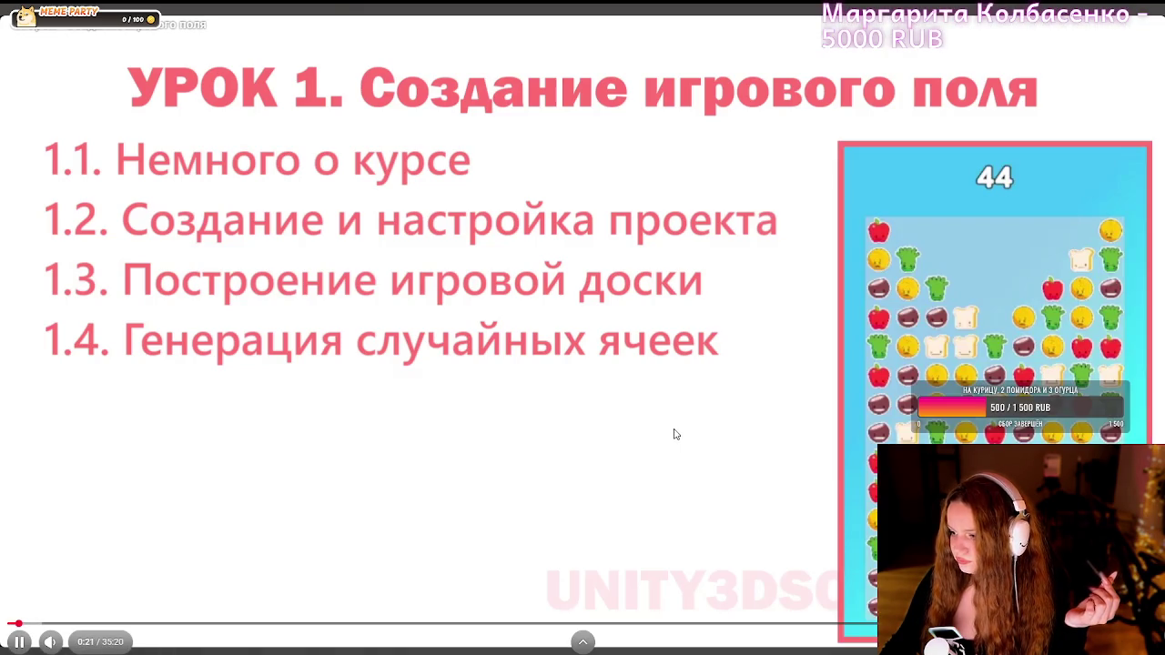
- Pause and resume the course video until it plays past the lesson 1 outline slide
{"action": "left_click", "coordinate": [493, 377]}
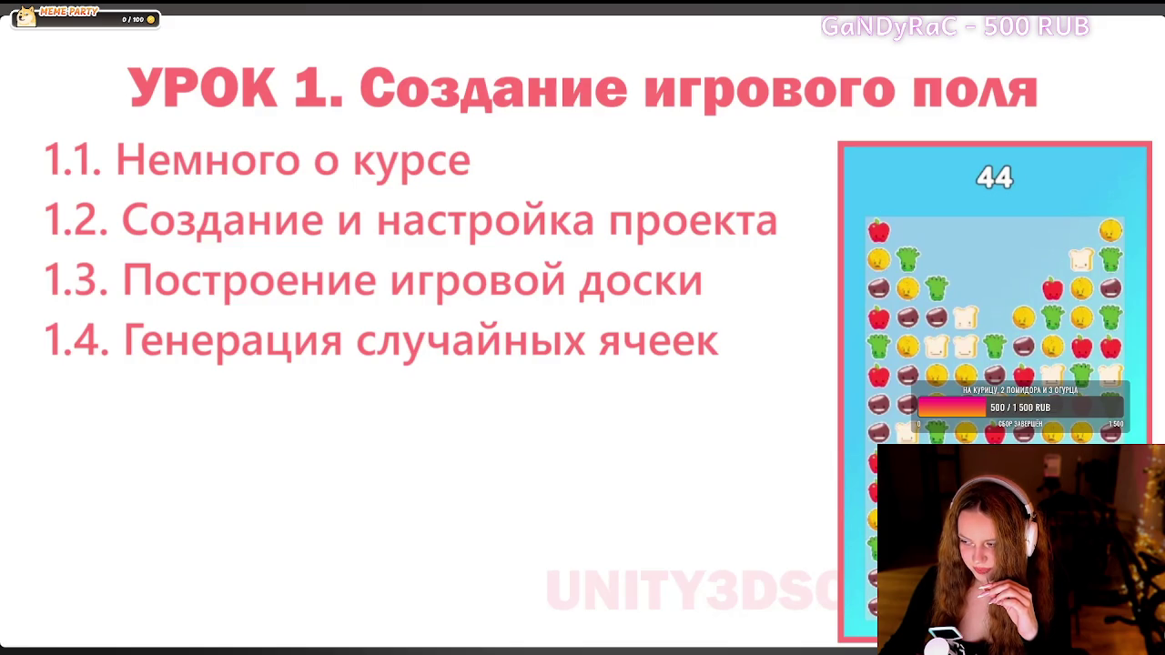
{"action": "mouse_move", "coordinate": [492, 376]}
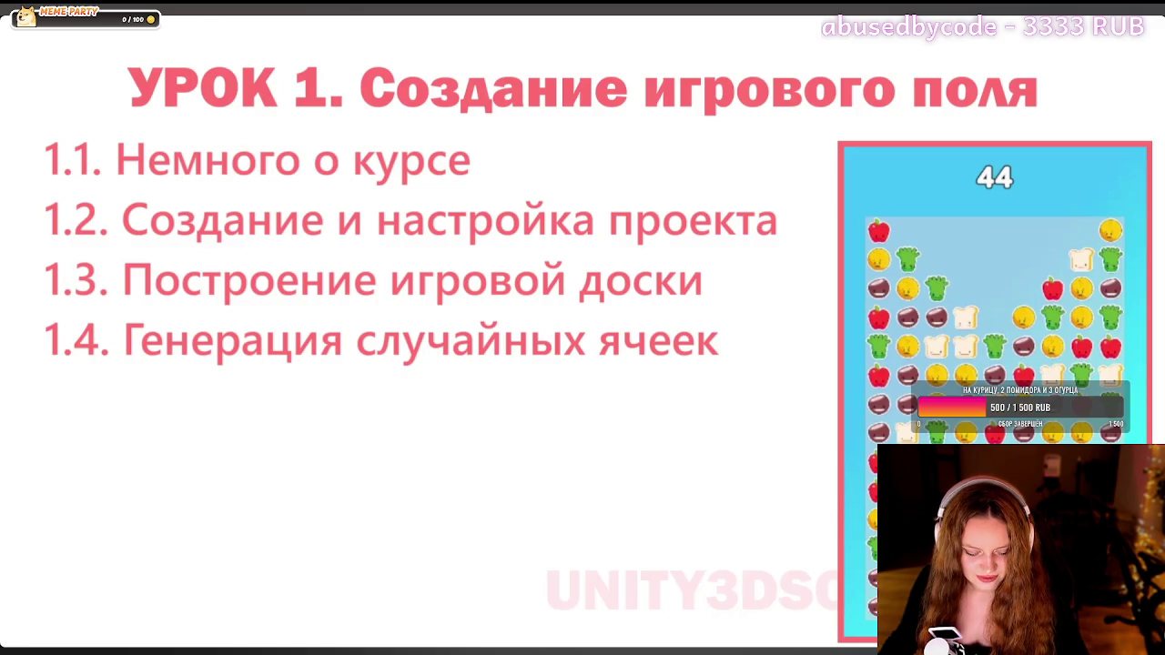
{"action": "left_click", "coordinate": [488, 367]}
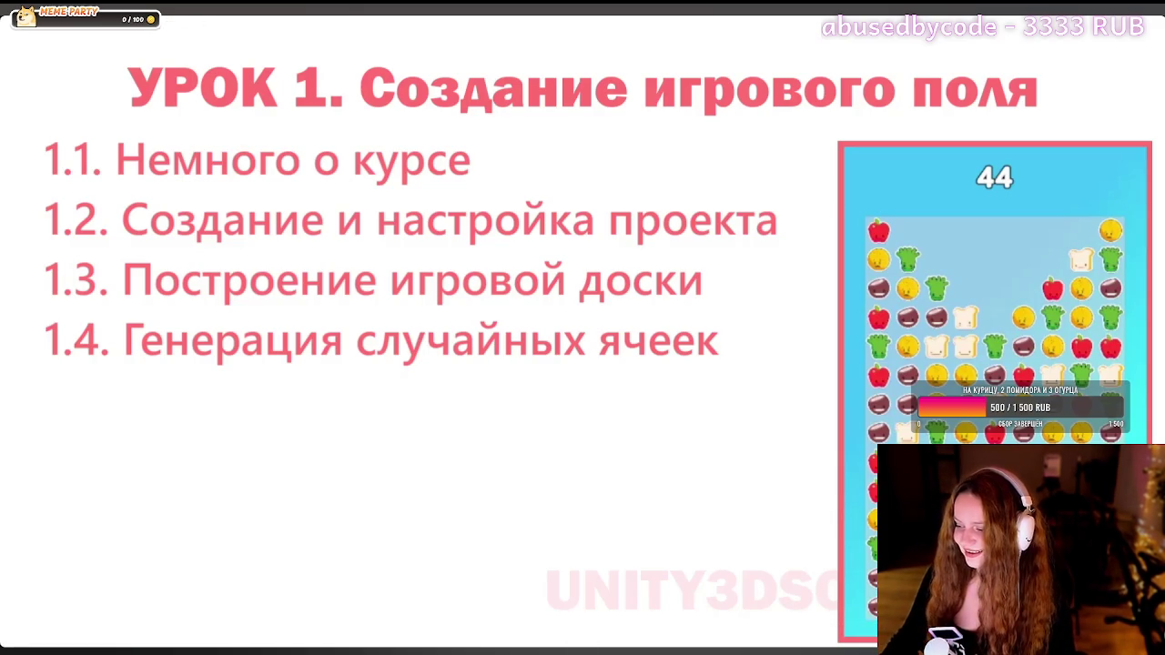
{"action": "mouse_move", "coordinate": [488, 368]}
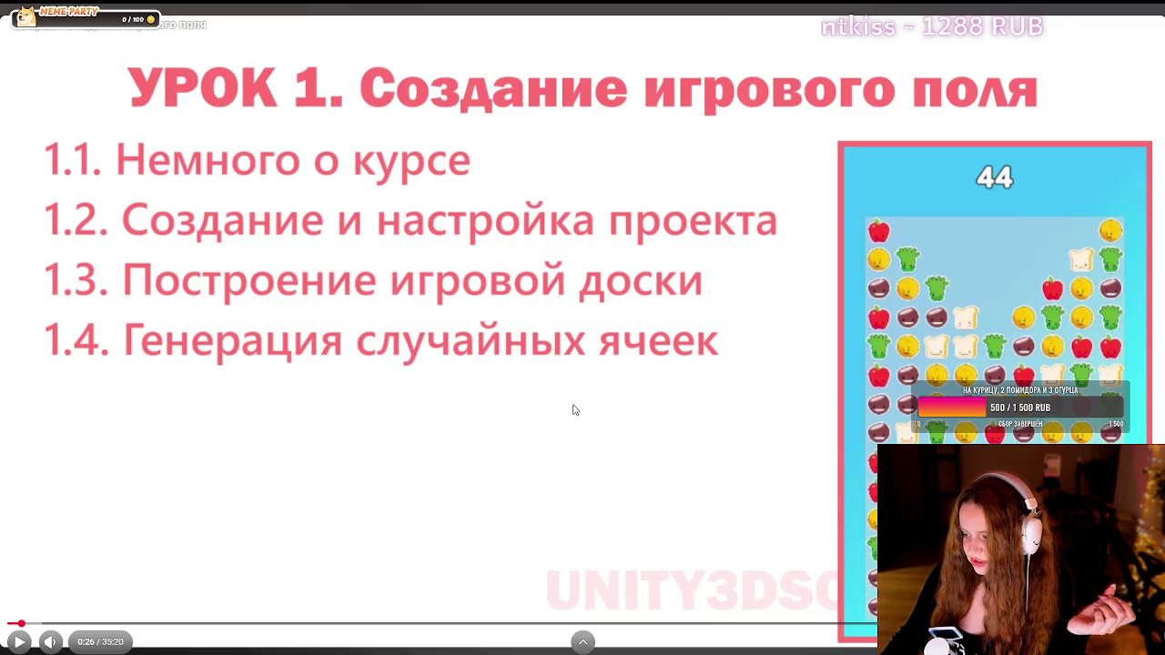
{"action": "mouse_move", "coordinate": [575, 410]}
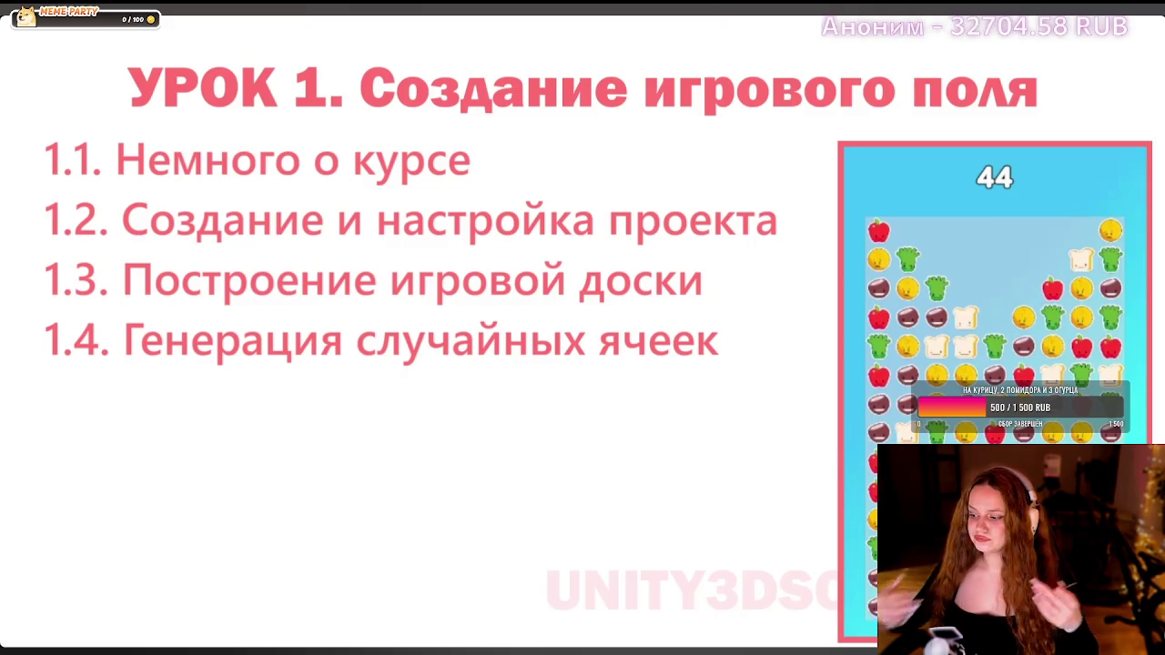
{"action": "left_click", "coordinate": [426, 302]}
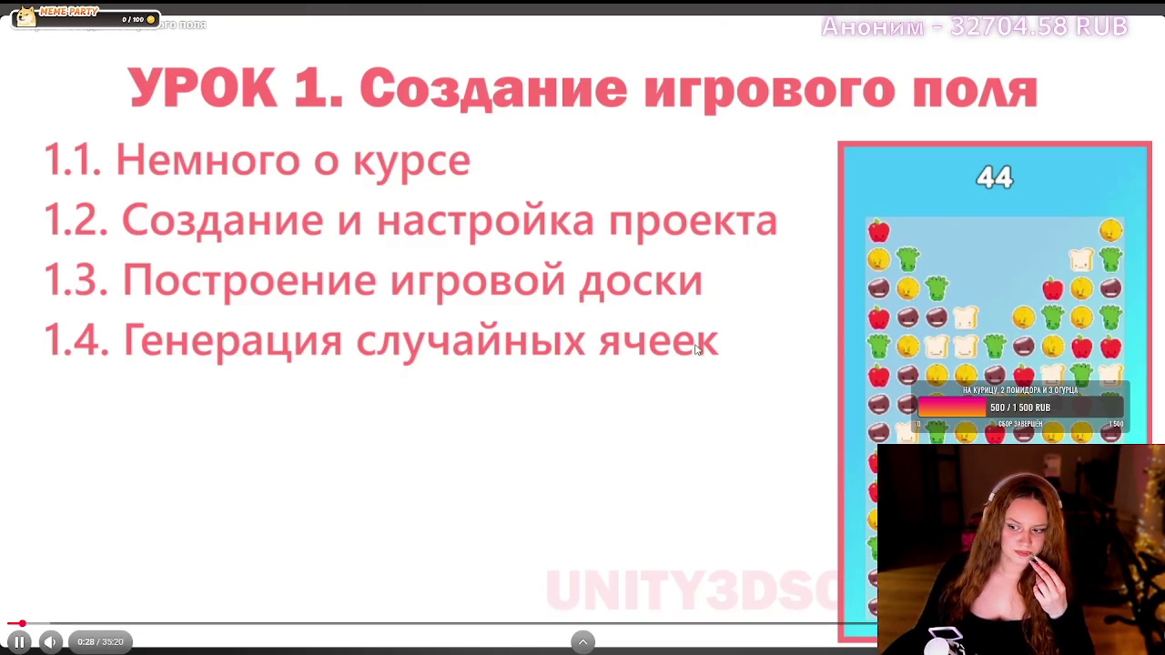
{"action": "left_click", "coordinate": [994, 330]}
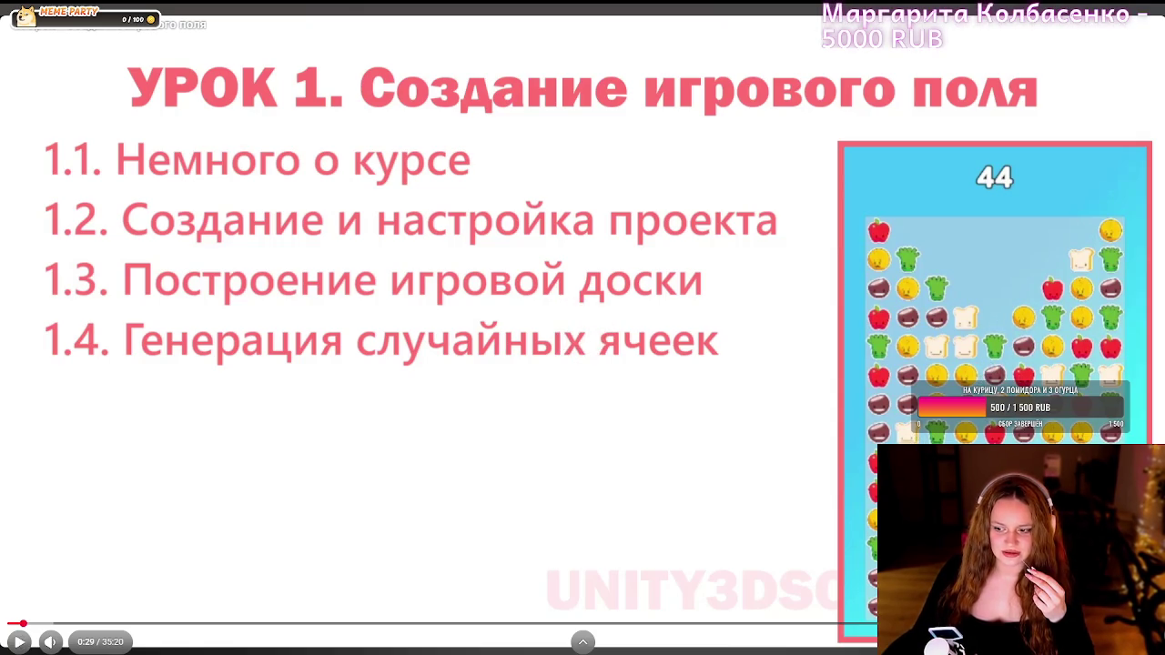
{"action": "left_click", "coordinate": [731, 432]}
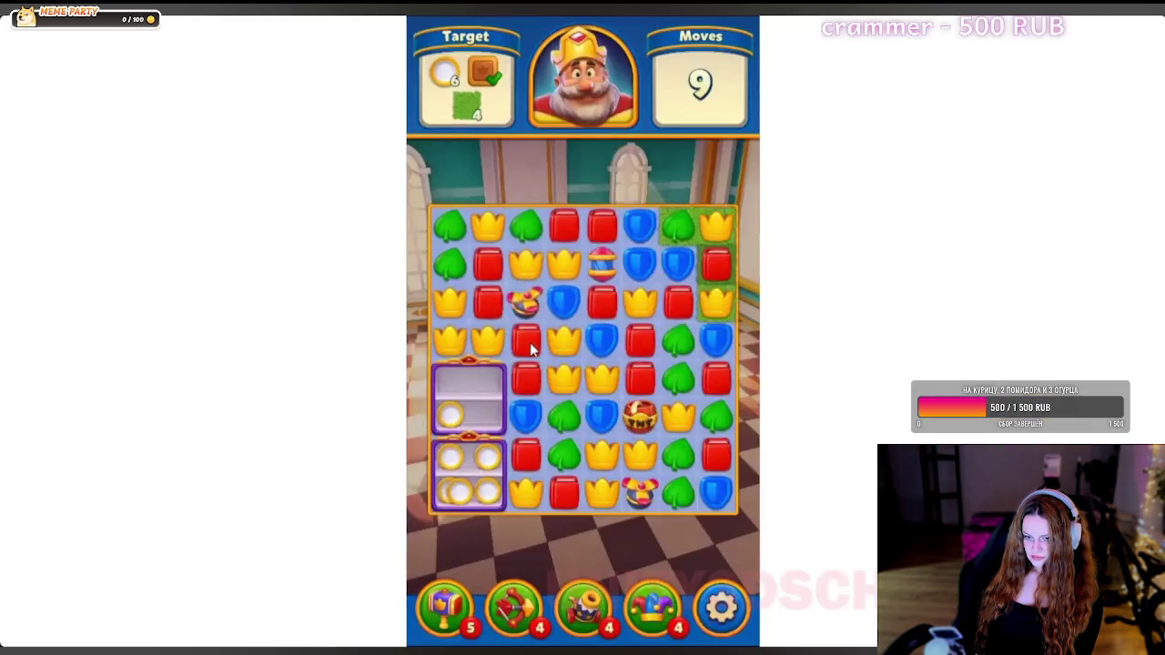
{"action": "left_click_drag", "start_coordinate": [528, 463], "coordinate": [529, 421]}
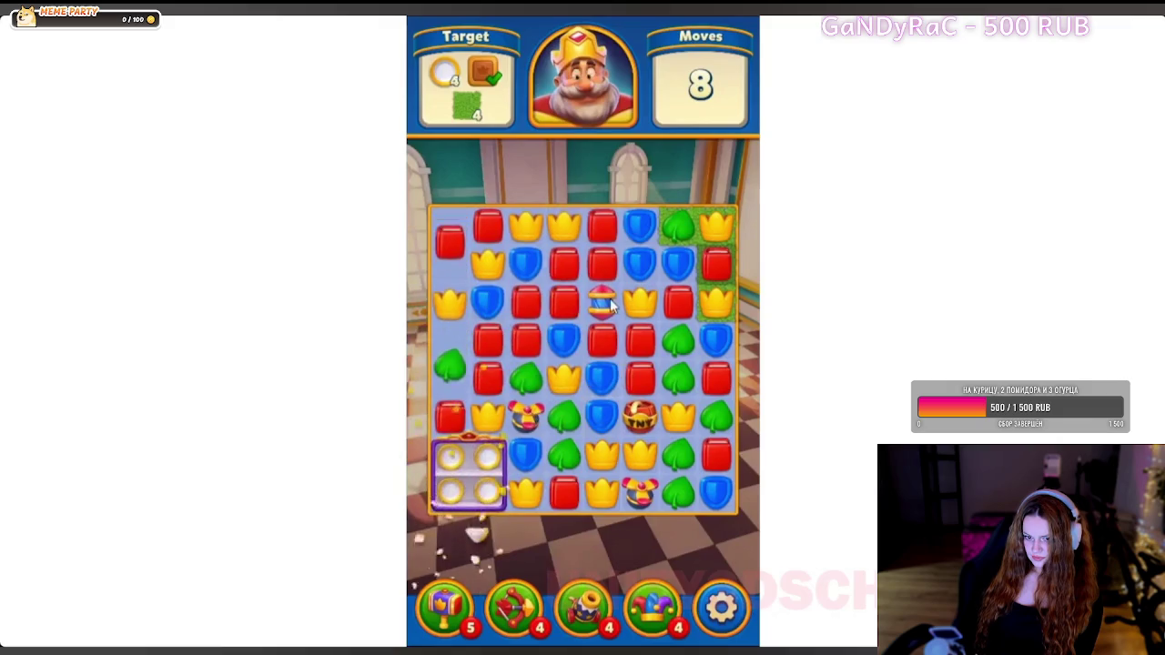
{"action": "mouse_move", "coordinate": [608, 300]}
{"action": "left_mouse_down"}
{"action": "mouse_move", "coordinate": [569, 324]}
{"action": "mouse_move", "coordinate": [635, 341]}
{"action": "left_mouse_up"}
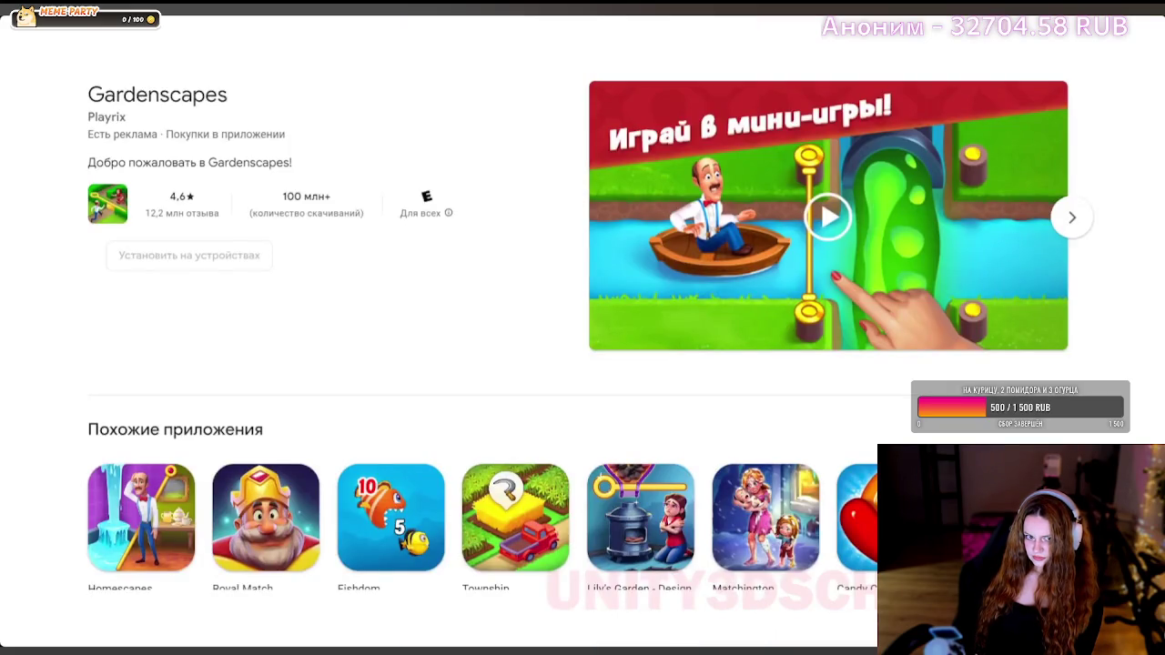
{"action": "scroll", "coordinate": [582, 332], "scroll_direction": "down", "scroll_amount": 2}
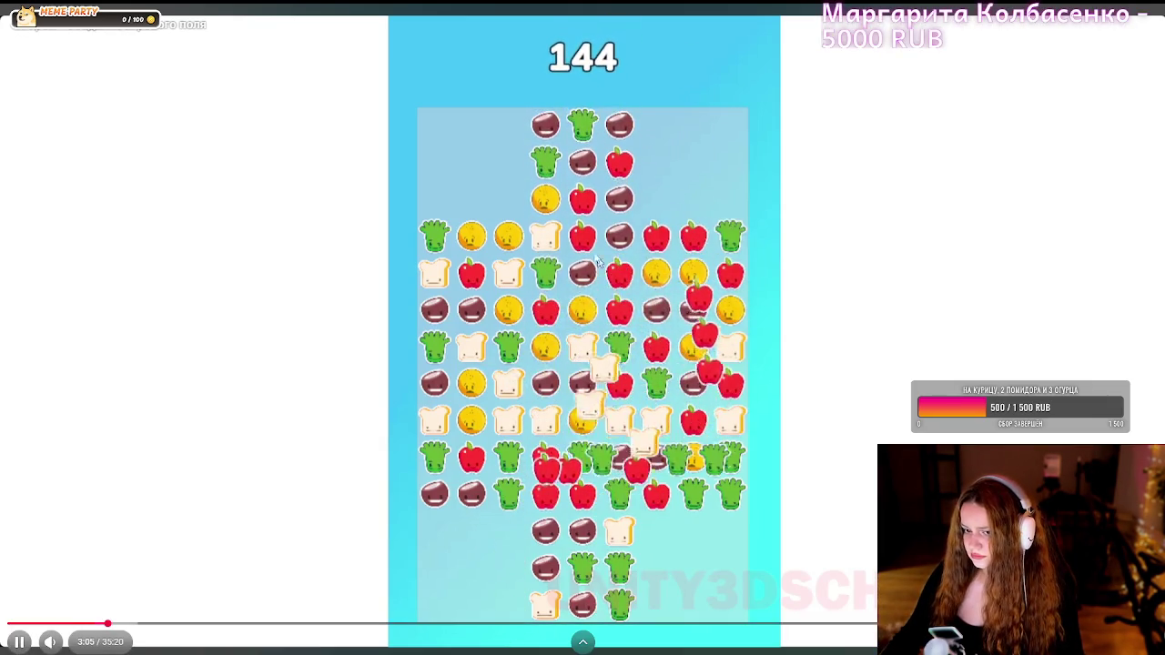
- Pause the course video at 3:05, then resume it toward the new-project step
{"action": "left_click", "coordinate": [596, 216]}
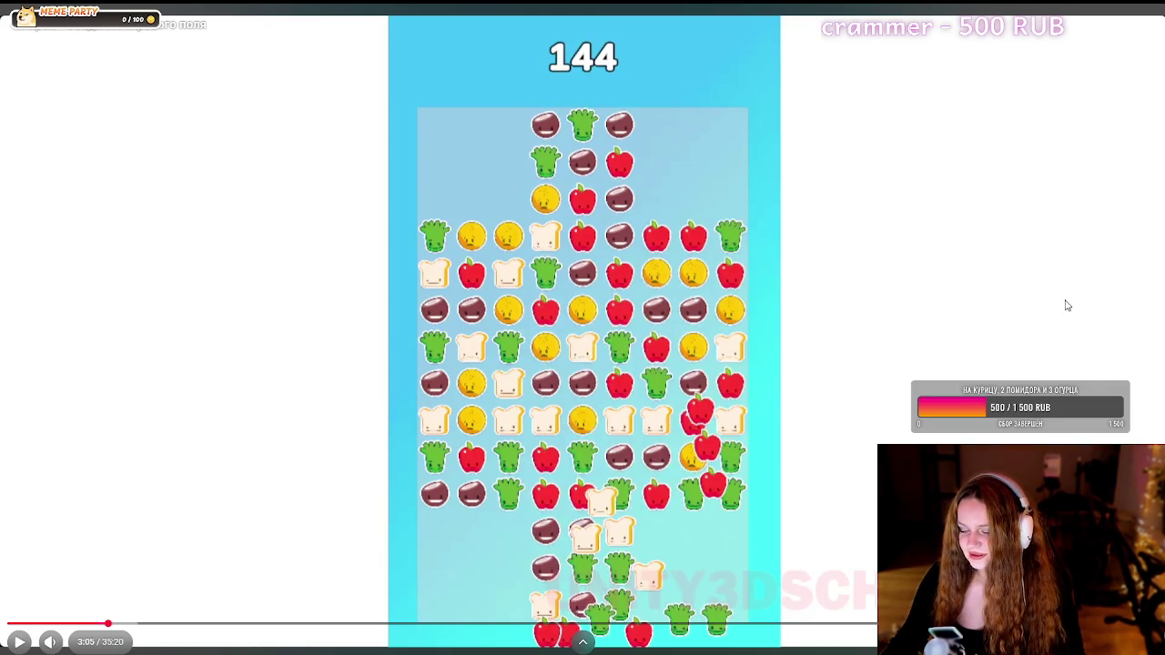
{"action": "left_click", "coordinate": [849, 294]}
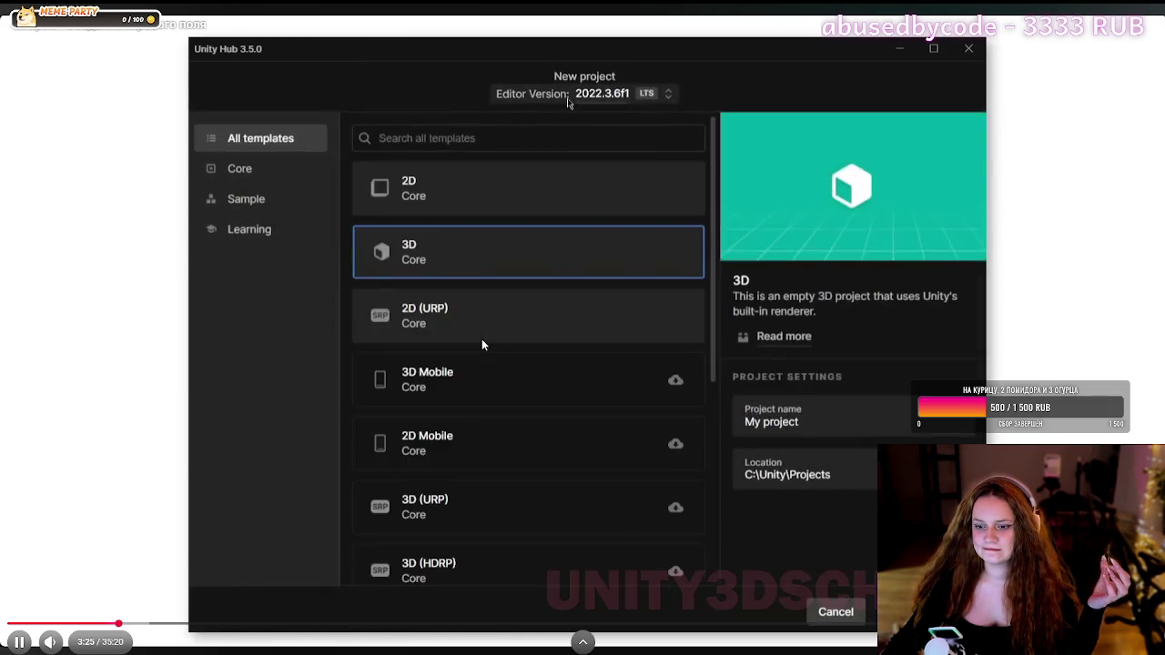
- Pause and resume the course video, enter 'Match3' in a field, and let it reach Build Settings
{"action": "left_click", "coordinate": [482, 338]}
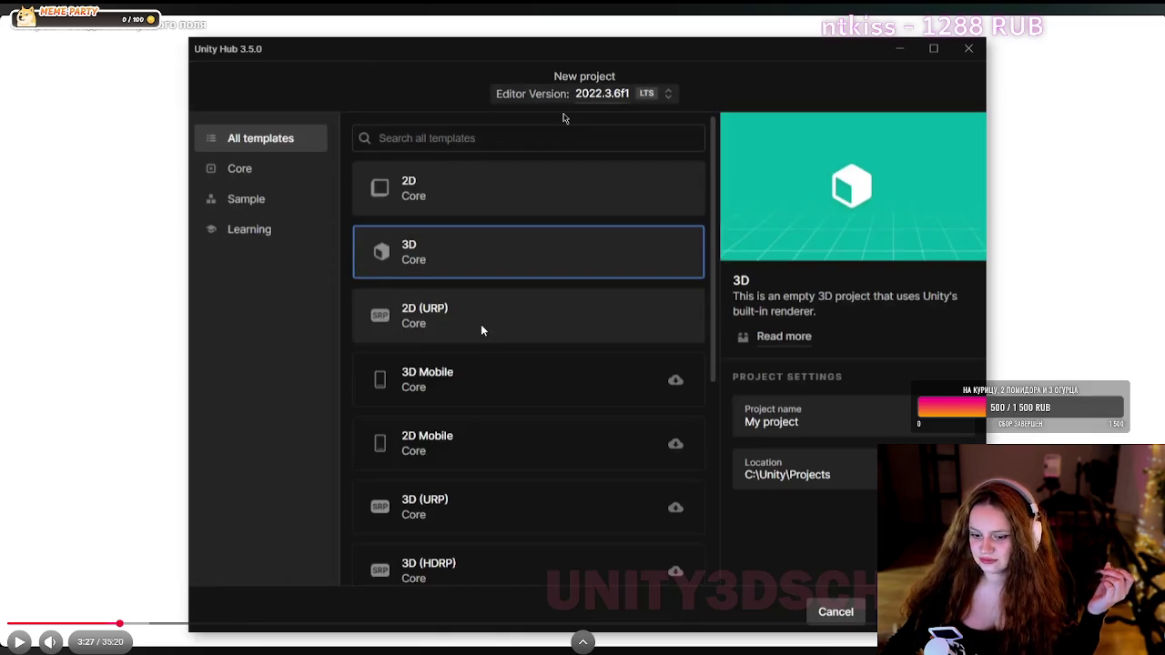
{"action": "left_click", "coordinate": [476, 353]}
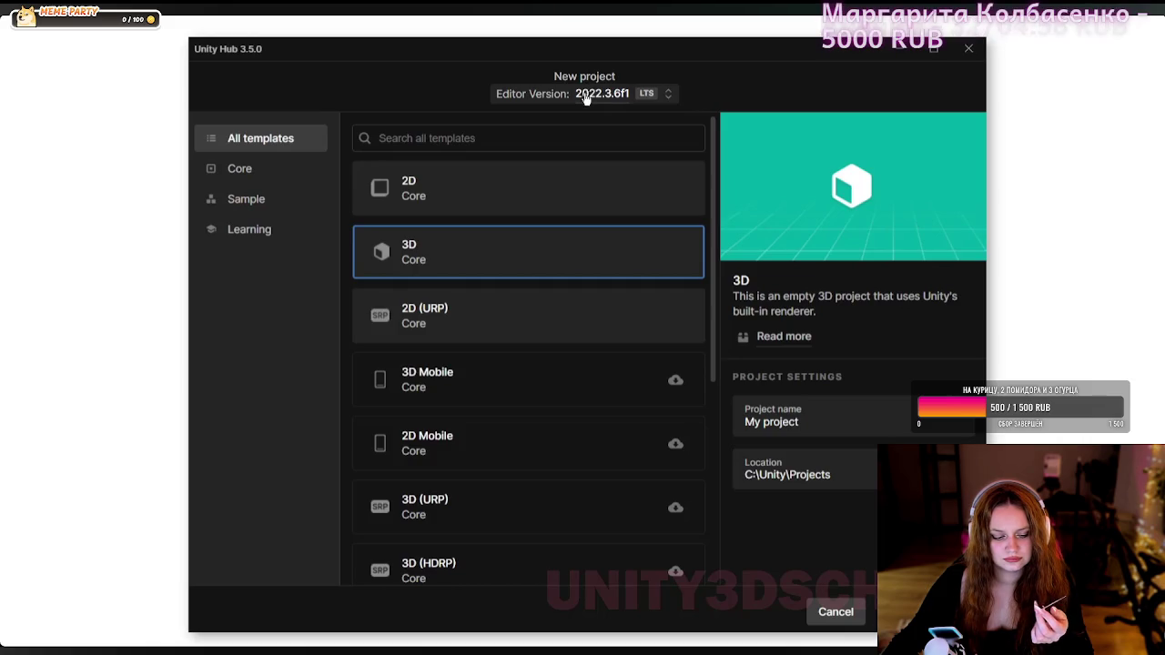
{"action": "left_click", "coordinate": [586, 95]}
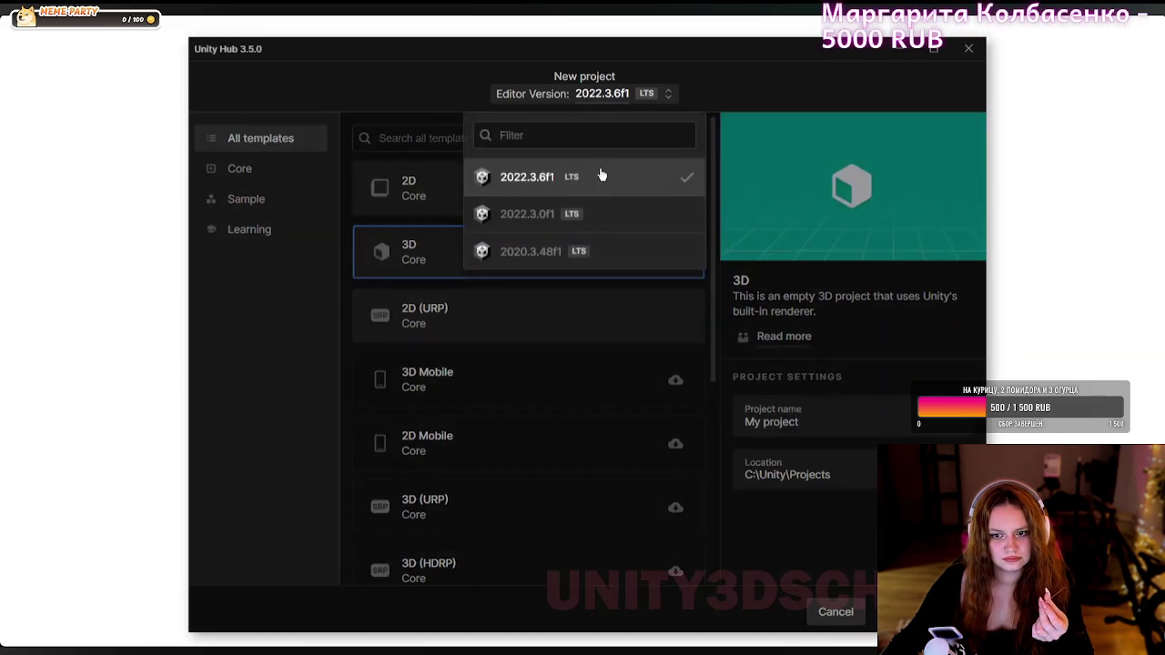
{"action": "left_click", "coordinate": [610, 107]}
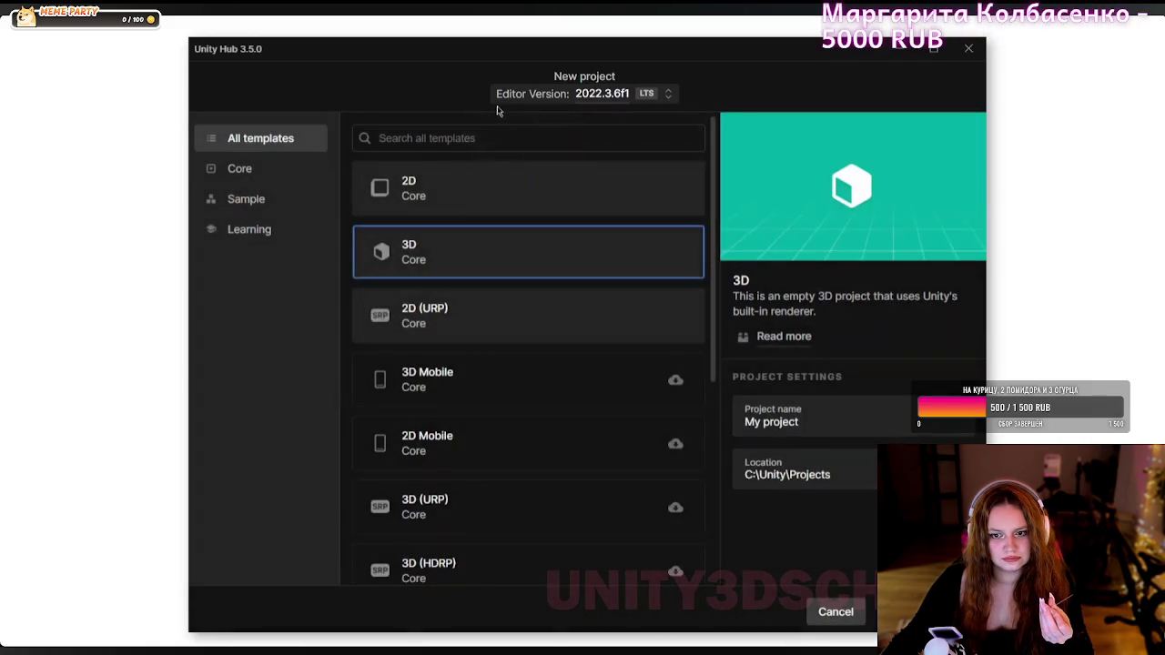
{"action": "left_click", "coordinate": [487, 190]}
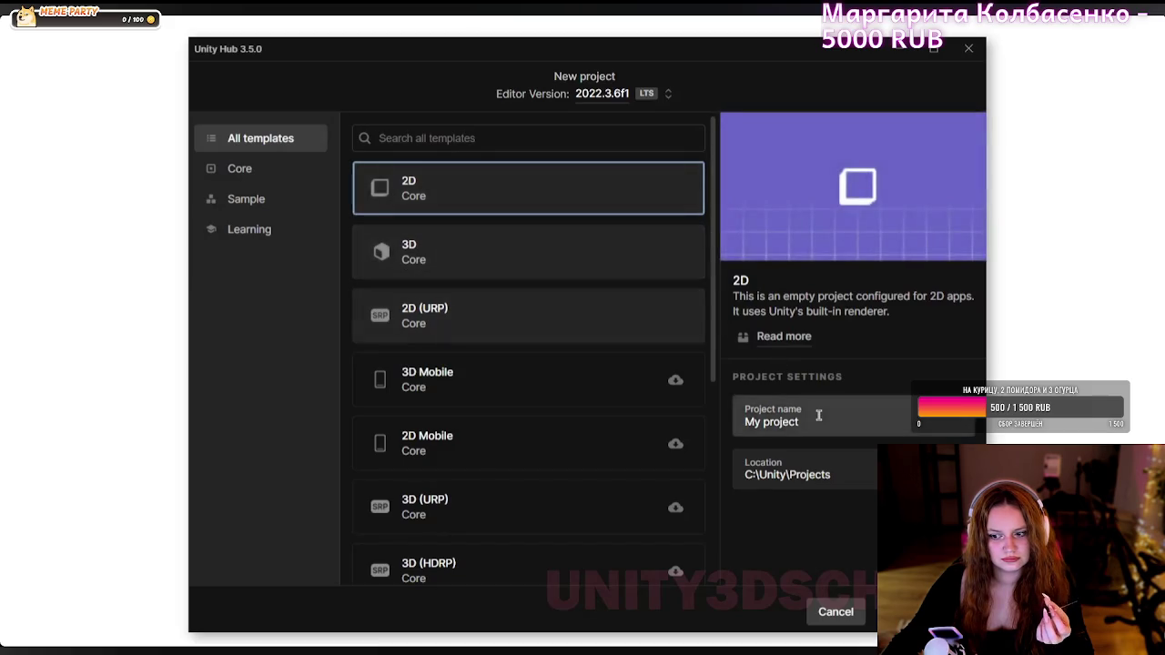
{"action": "left_click_drag", "start_coordinate": [816, 411], "coordinate": [703, 419]}
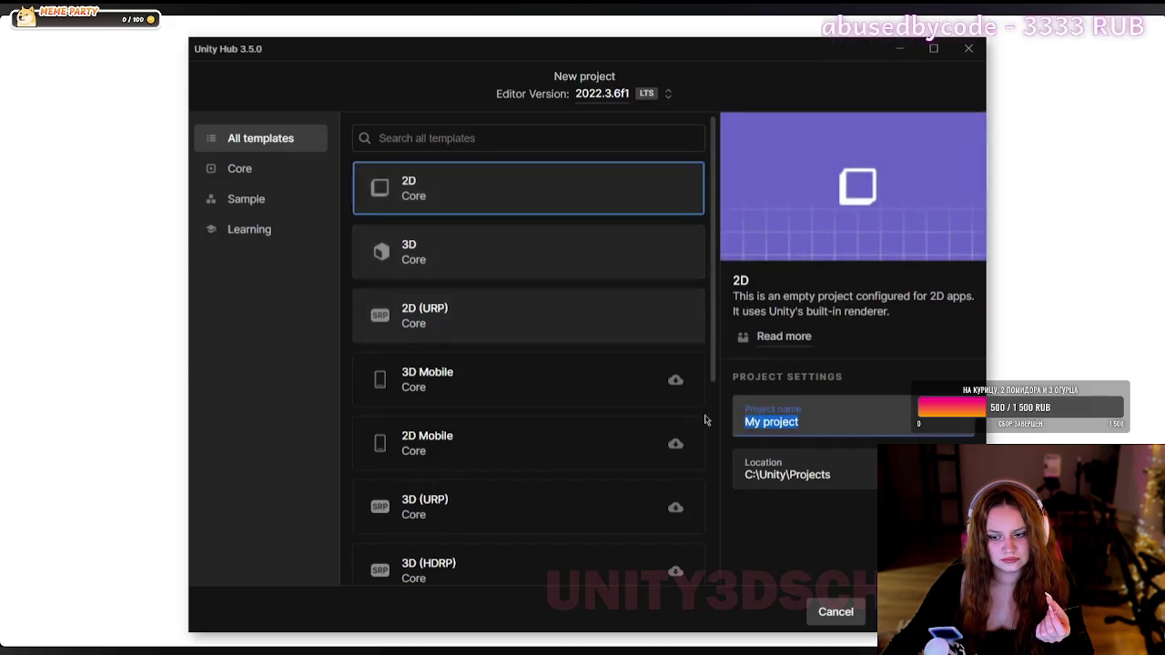
{"action": "type", "text": "Match3"}
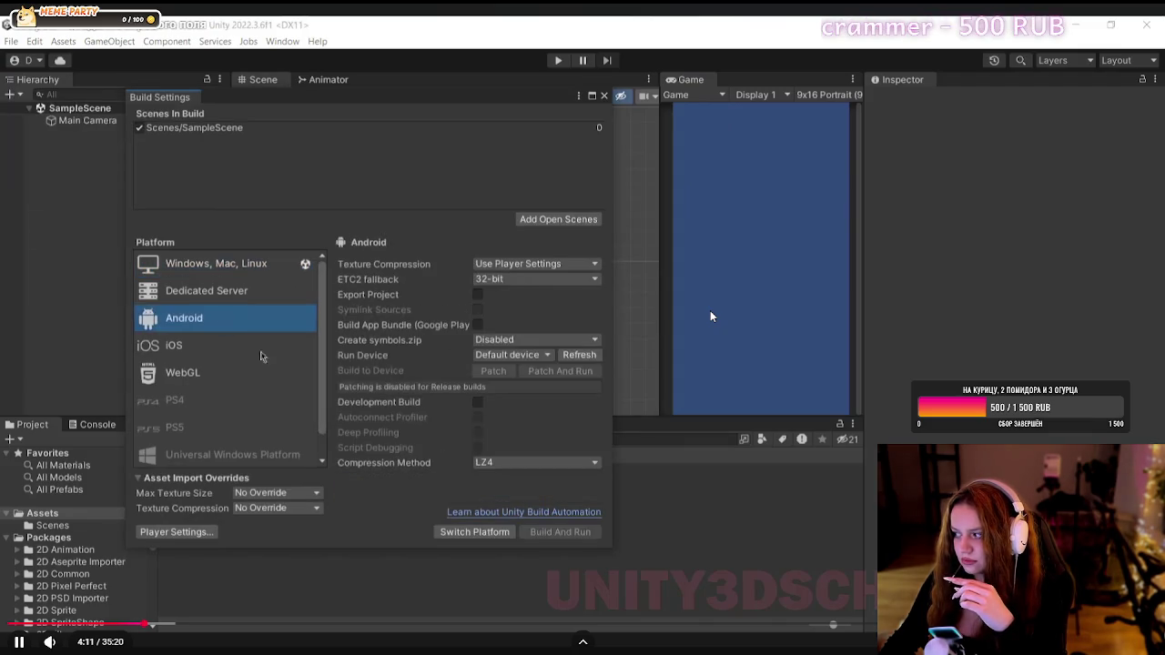
- Pause the lesson at 4:25, exit full screen, and minimize the browser to show the desktop
{"action": "left_click", "coordinate": [474, 533]}
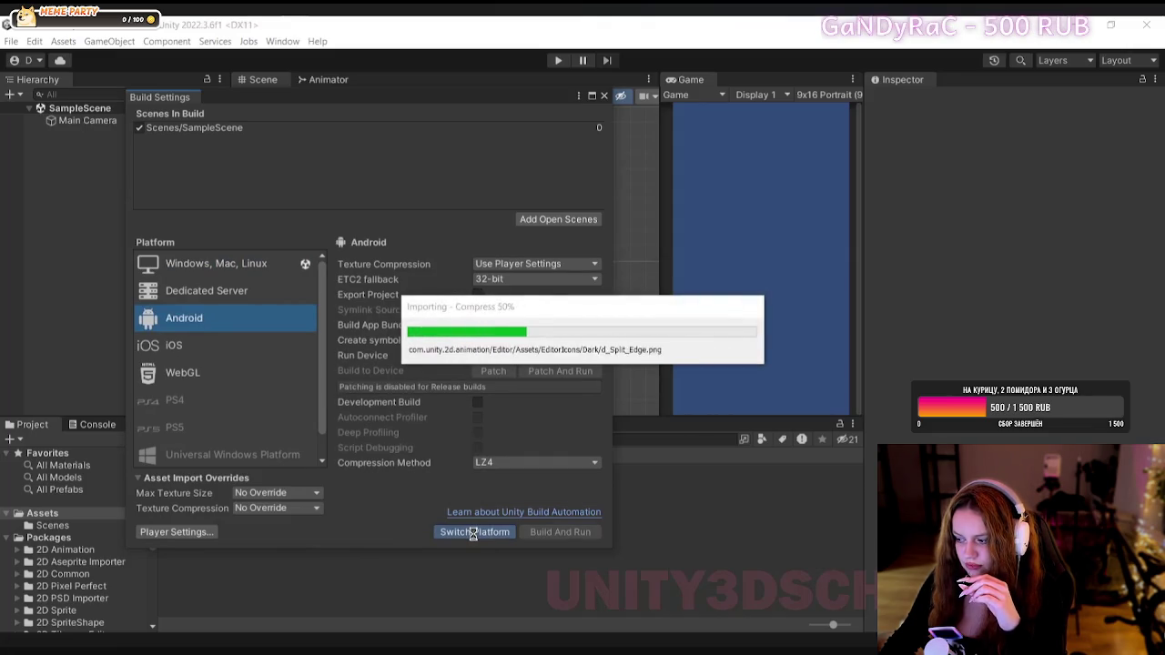
{"action": "left_click", "coordinate": [603, 95]}
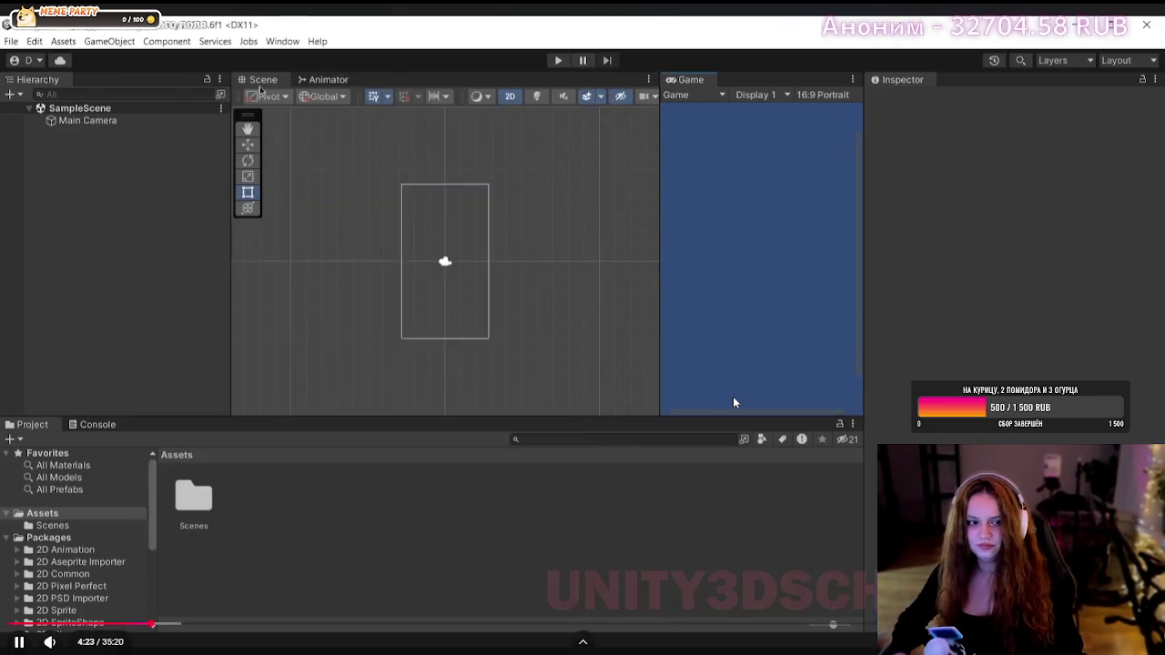
{"action": "left_click", "coordinate": [375, 392]}
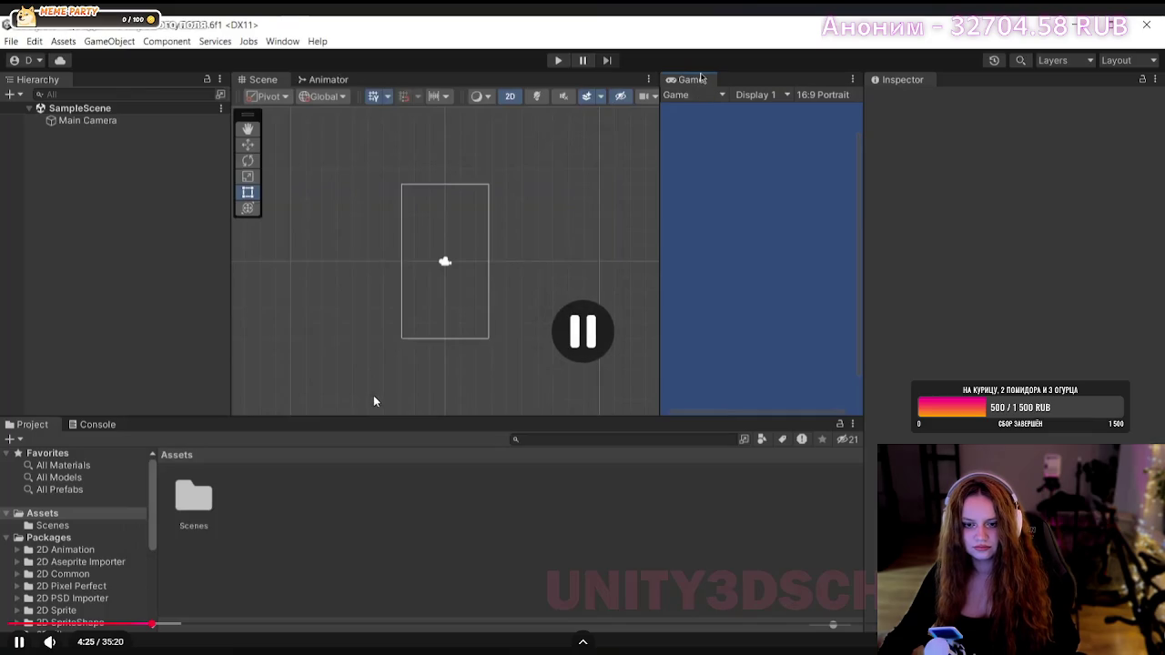
{"action": "key", "text": "Escape"}
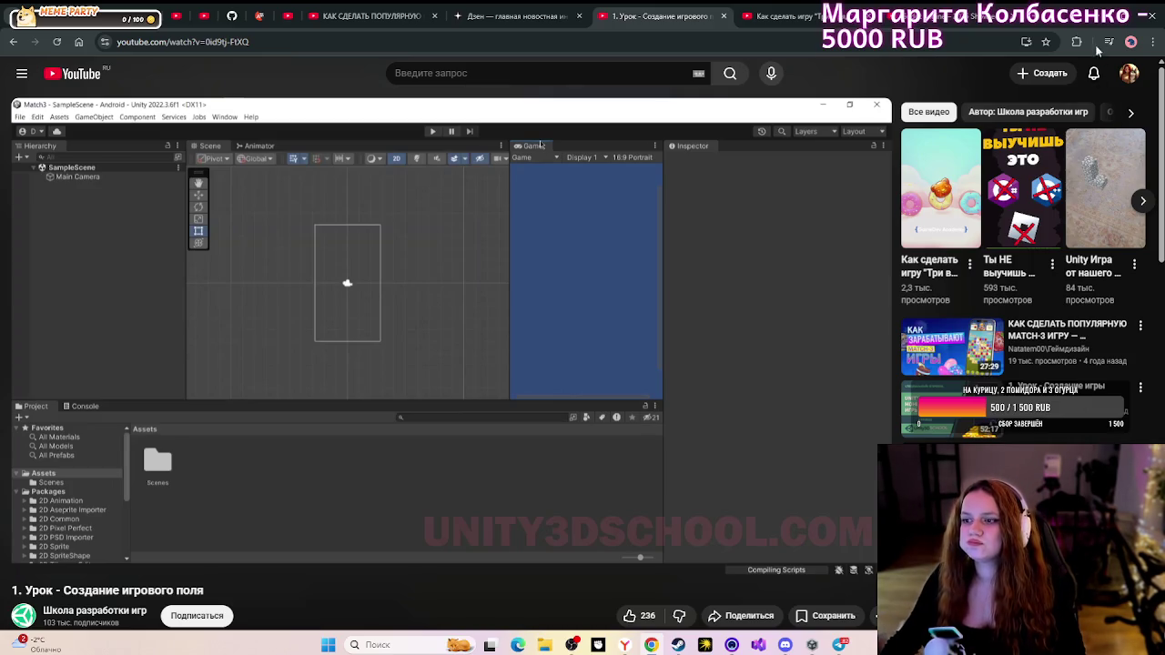
{"action": "left_click", "coordinate": [1096, 15]}
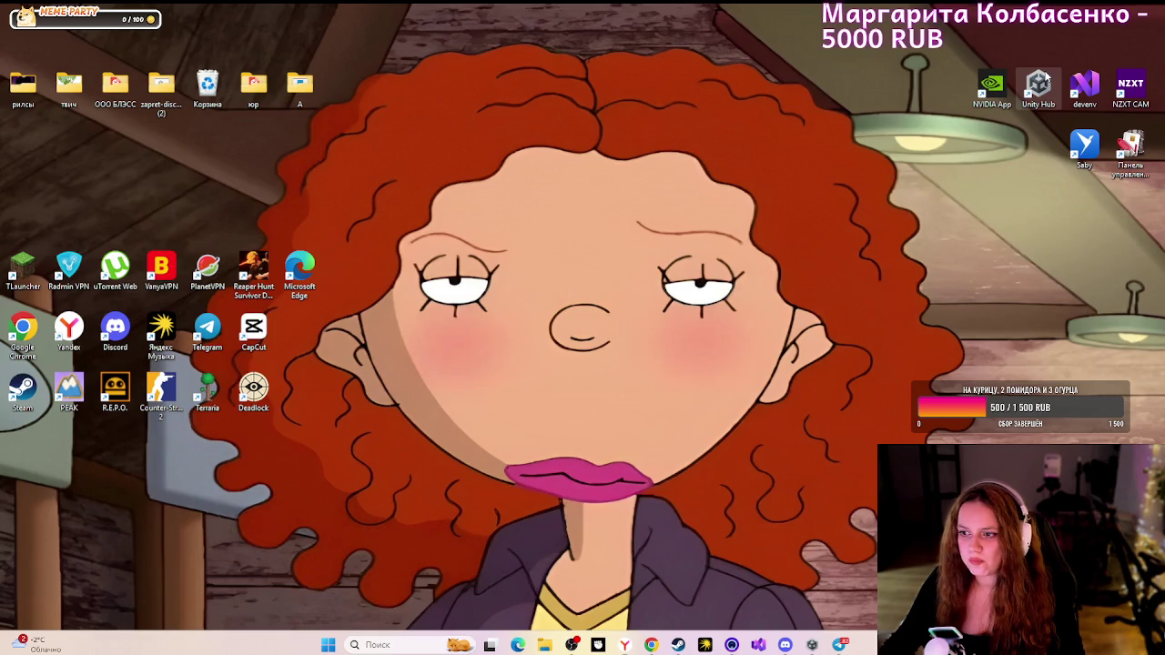
- Launch Unity Hub, start a Universal 2D project on 6000.3.8f1, and begin renaming it Match-3
{"action": "double_click", "coordinate": [1053, 74]}
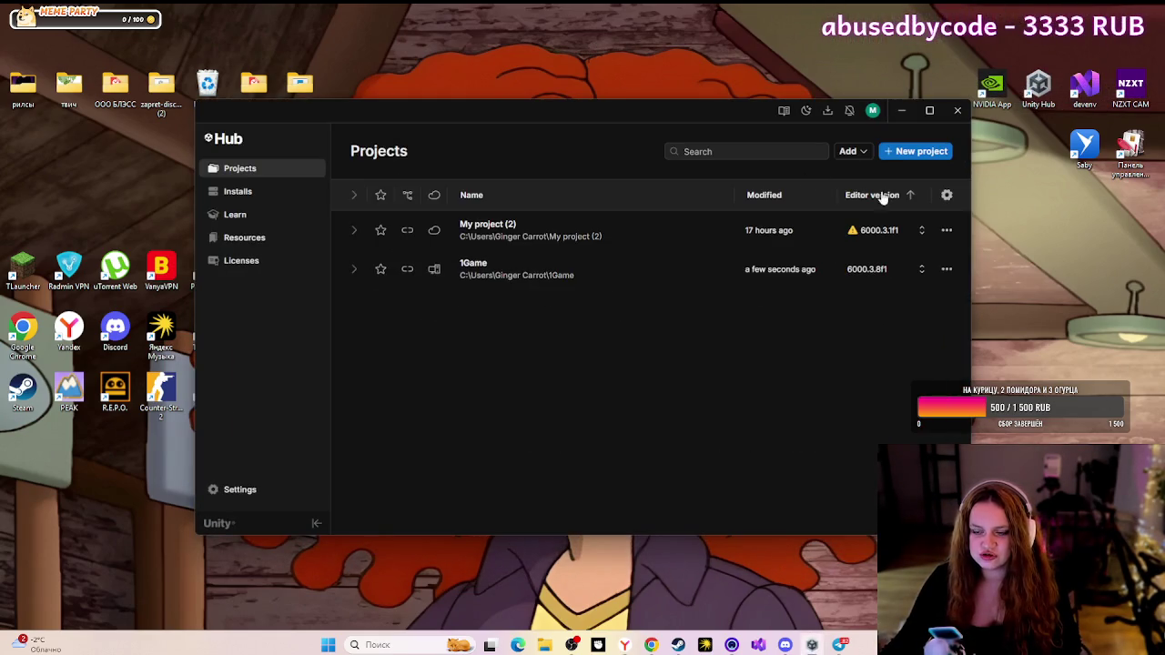
{"action": "left_click", "coordinate": [914, 151]}
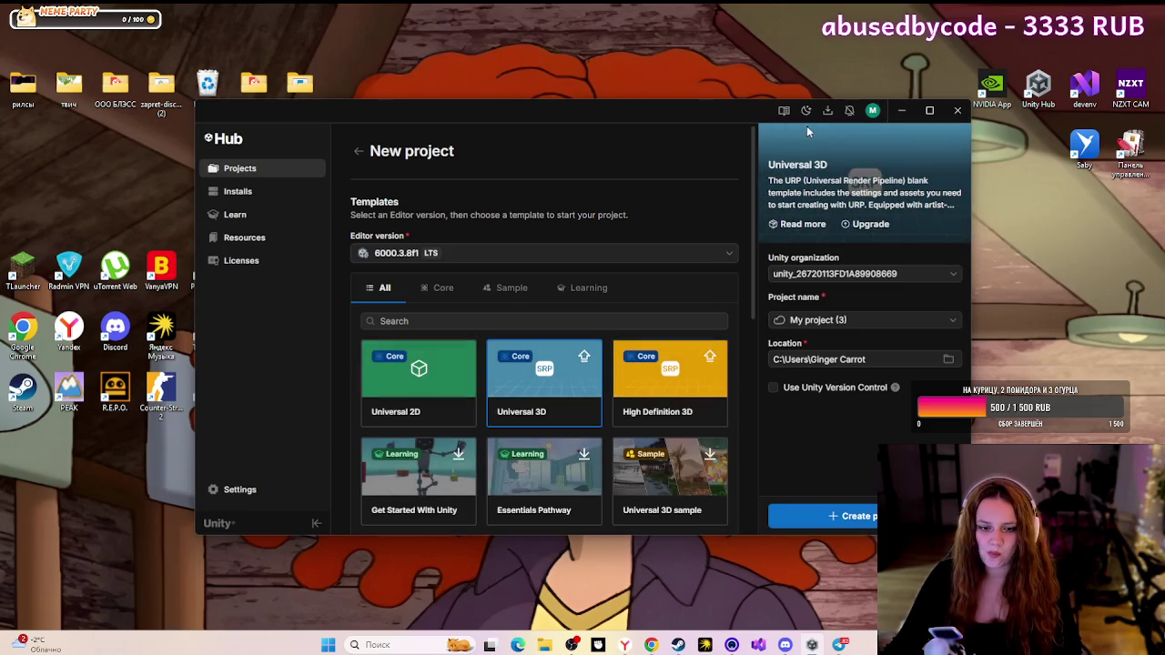
{"action": "left_click", "coordinate": [414, 387]}
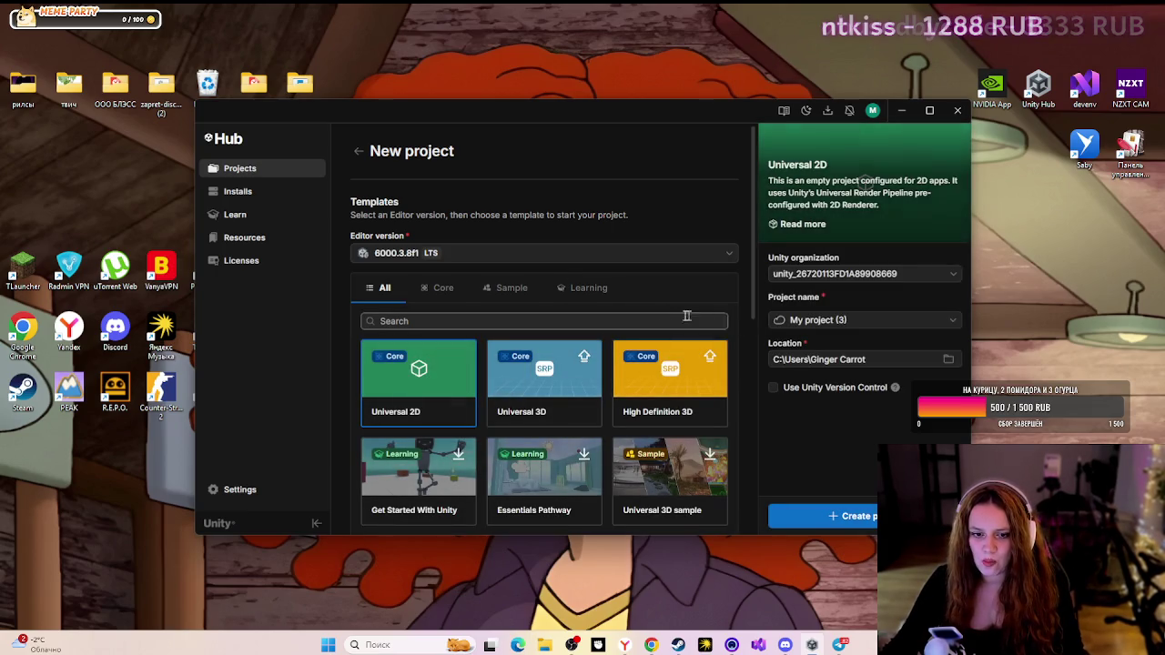
{"action": "scroll", "coordinate": [535, 302], "scroll_direction": "down", "scroll_amount": 3}
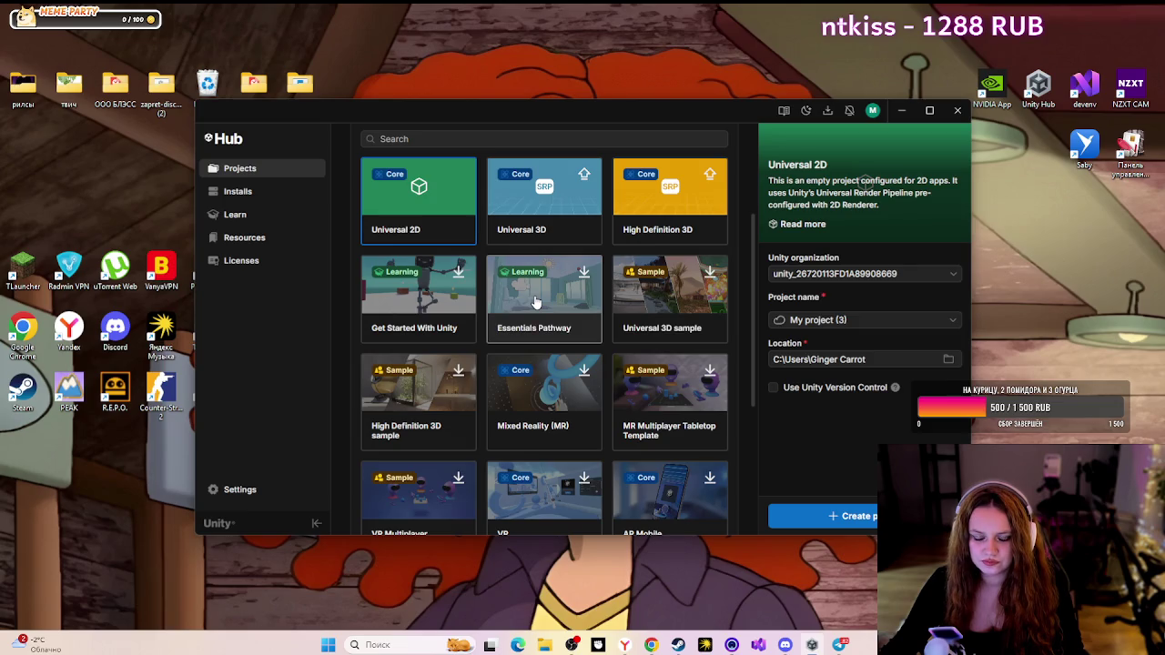
{"action": "scroll", "coordinate": [535, 302], "scroll_direction": "down", "scroll_amount": 1}
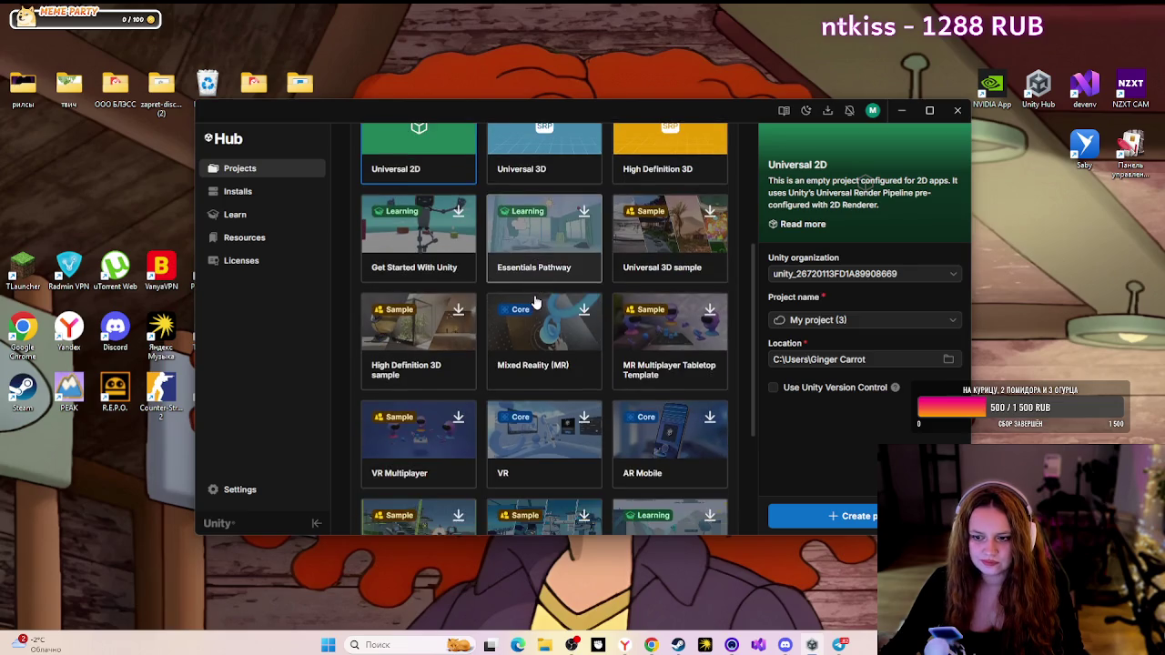
{"action": "triple_click", "coordinate": [846, 319]}
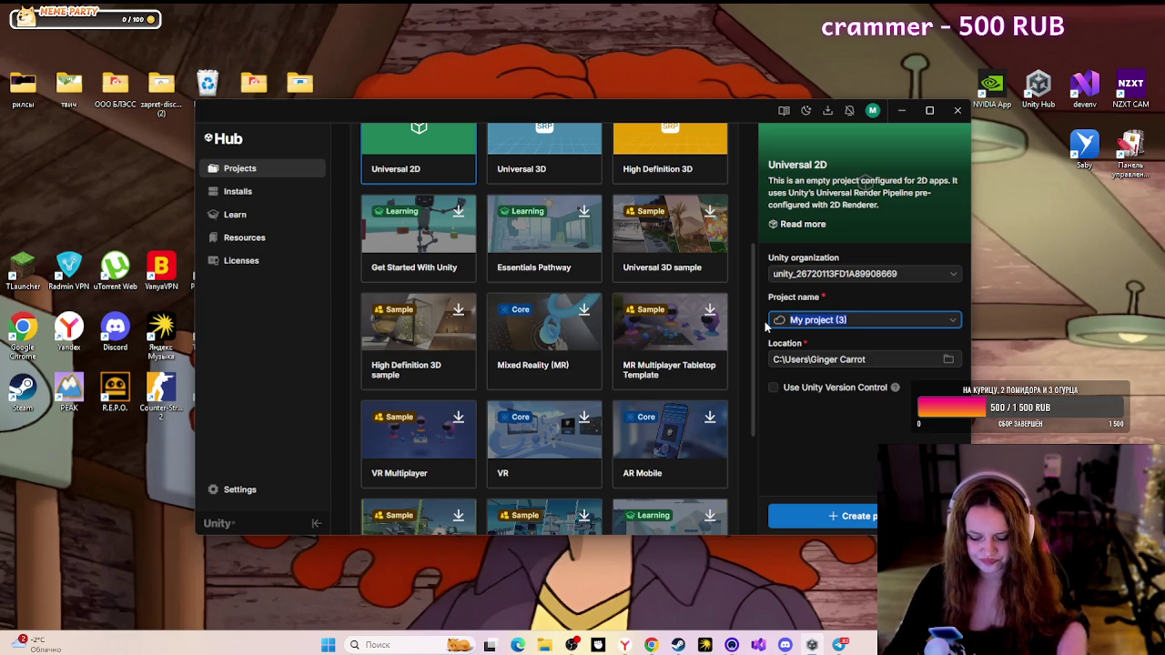
{"action": "key", "text": "BackSpace"}
{"action": "type", "text": "b="}
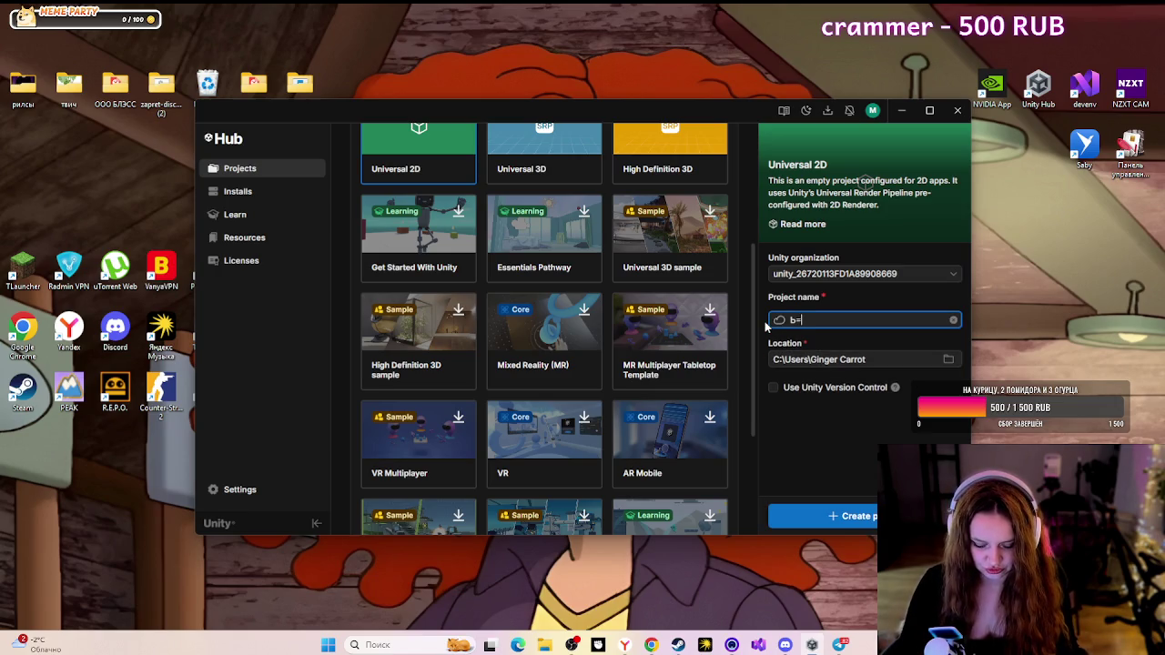
{"action": "type", "text": "M"}
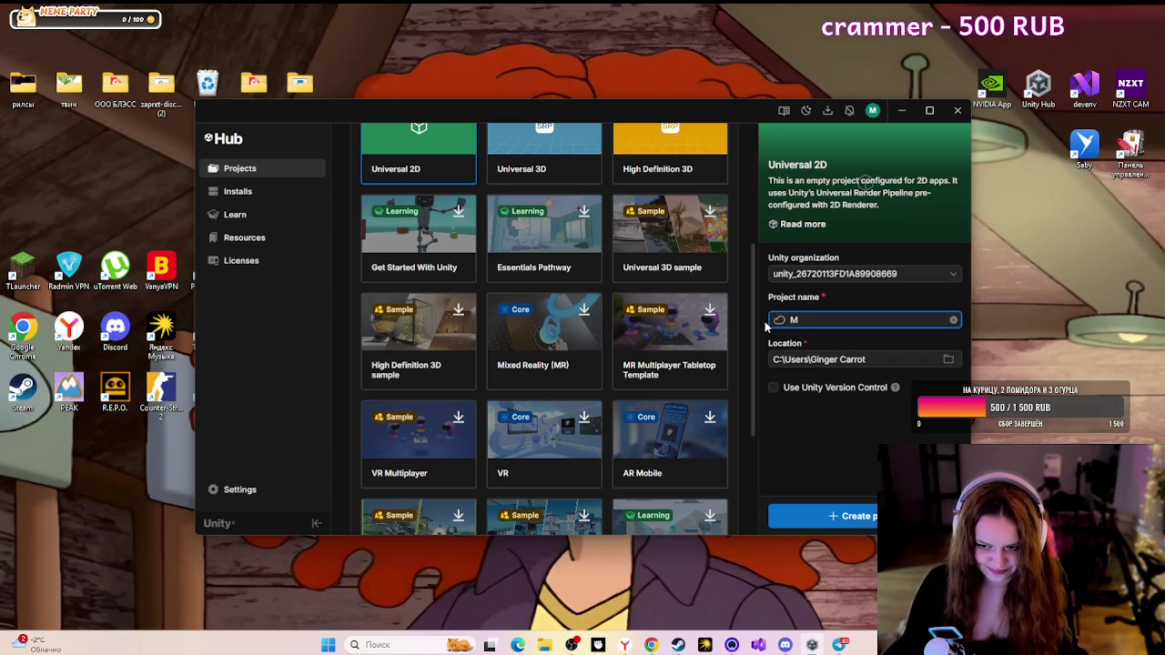
{"action": "type", "text": "atch-3"}
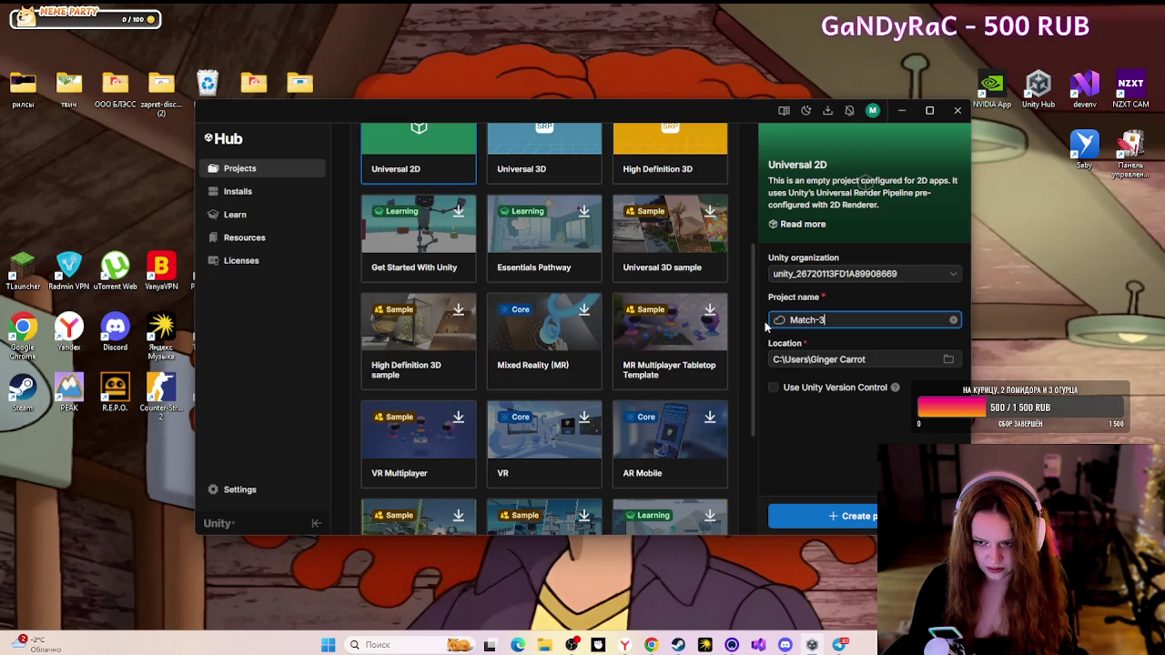
{"action": "left_click", "coordinate": [649, 648]}
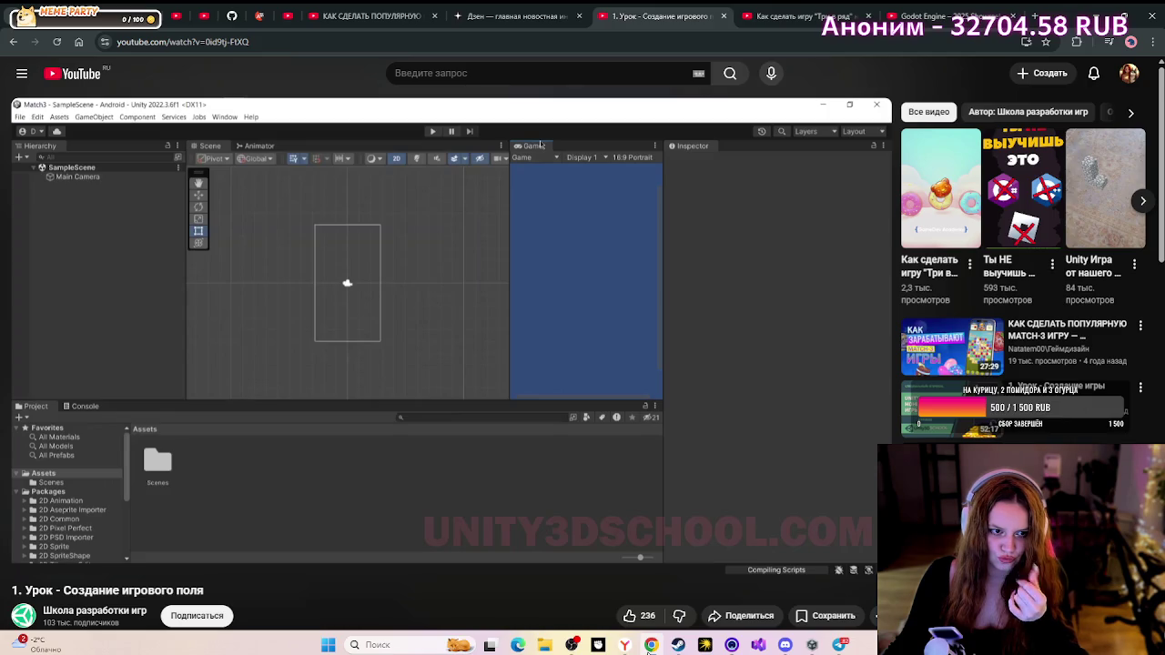
{"action": "left_click", "coordinate": [651, 646]}
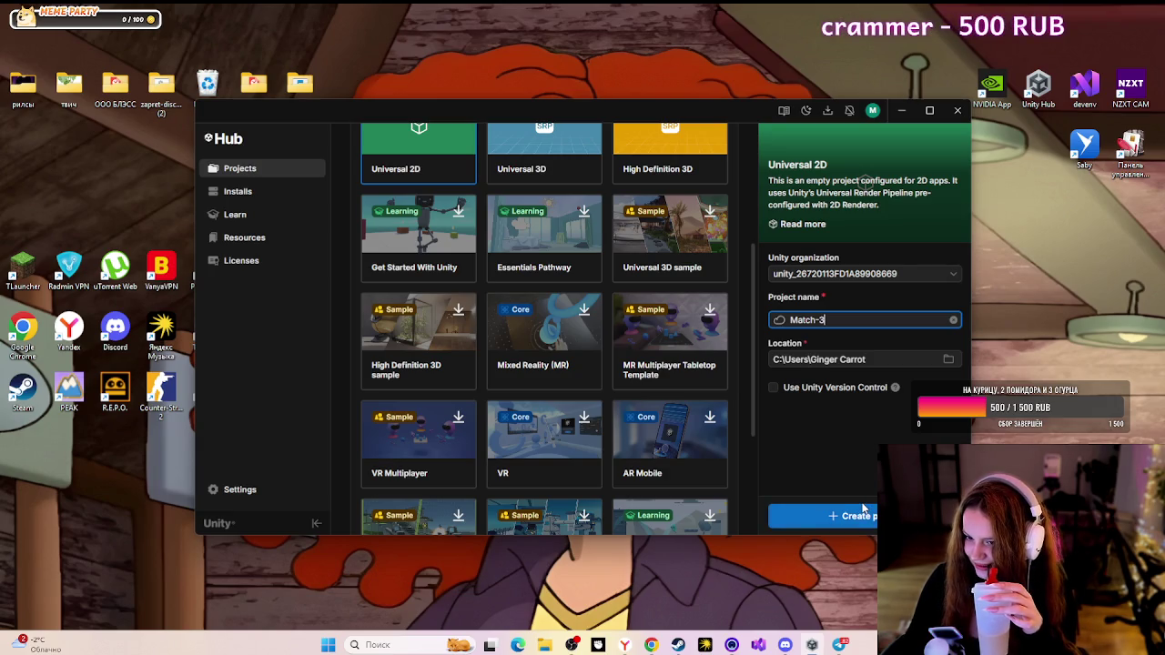
{"action": "scroll", "coordinate": [616, 470], "scroll_direction": "up", "scroll_amount": 3}
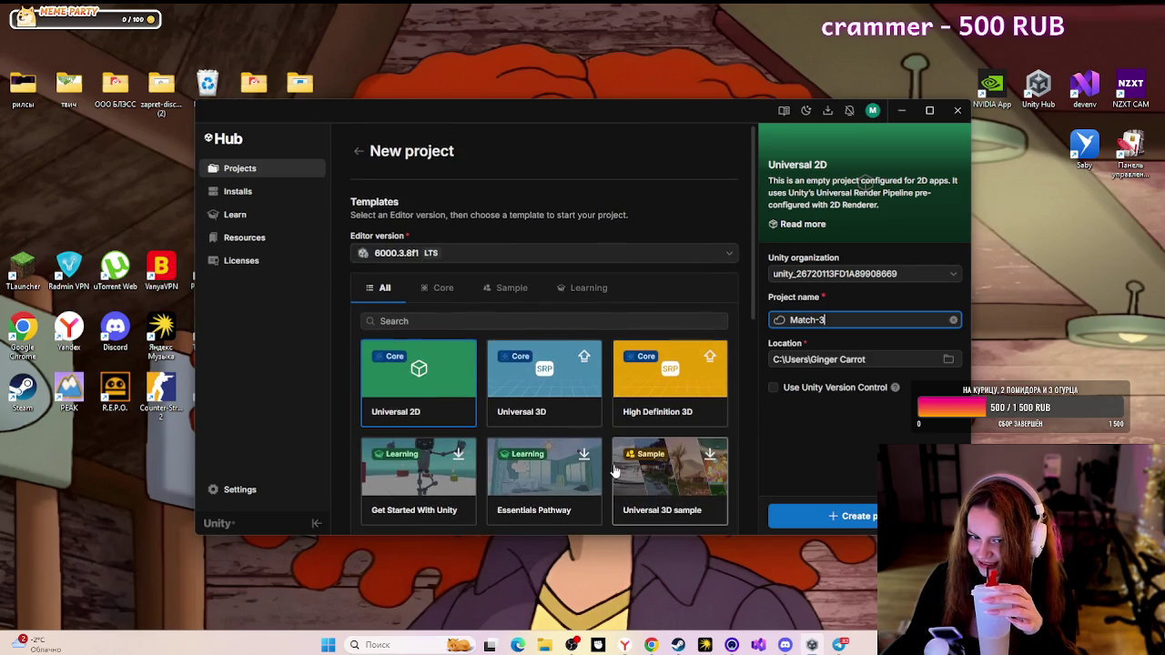
{"action": "scroll", "coordinate": [615, 470], "scroll_direction": "down", "scroll_amount": 5}
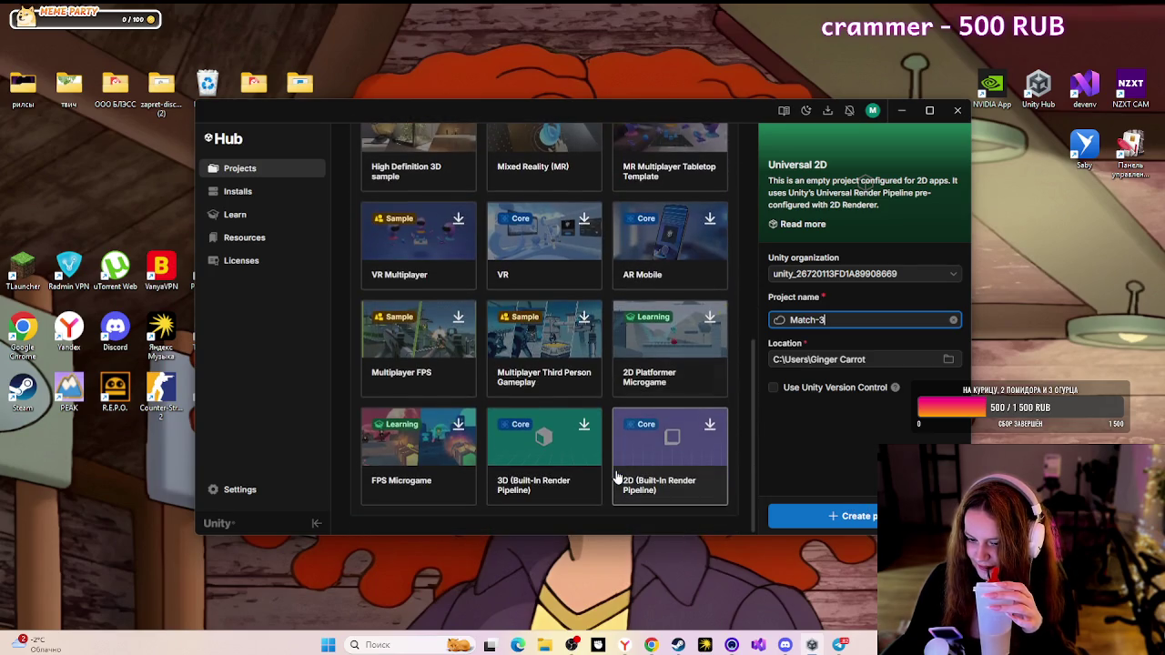
{"action": "scroll", "coordinate": [615, 476], "scroll_direction": "up", "scroll_amount": 5}
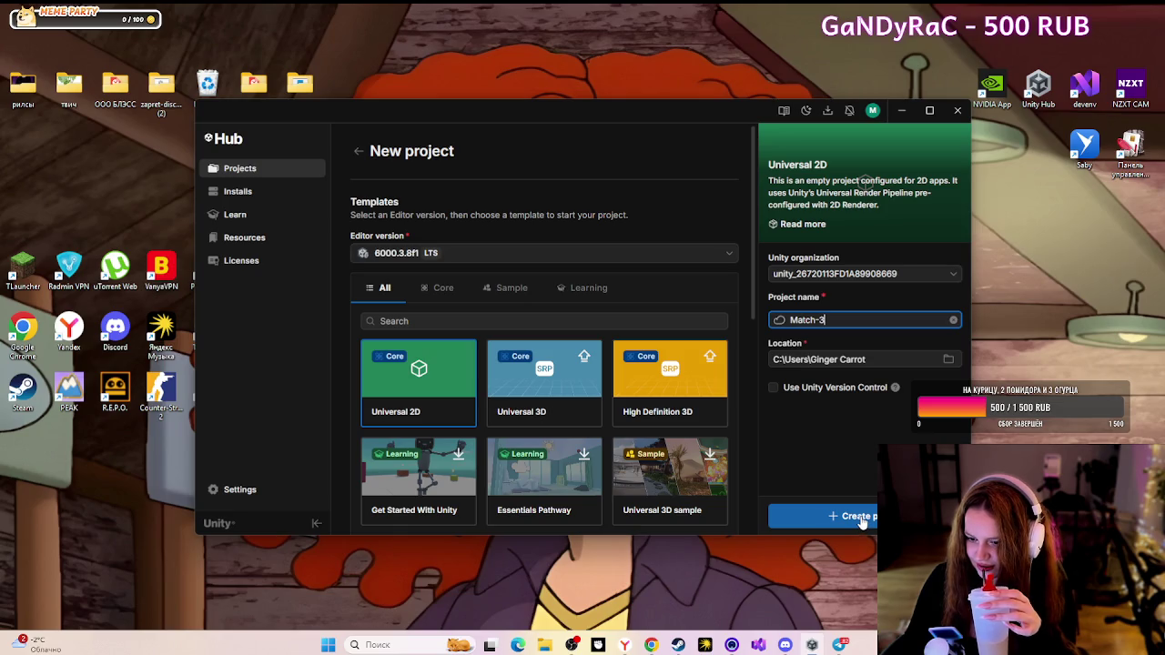
{"action": "left_click", "coordinate": [521, 261]}
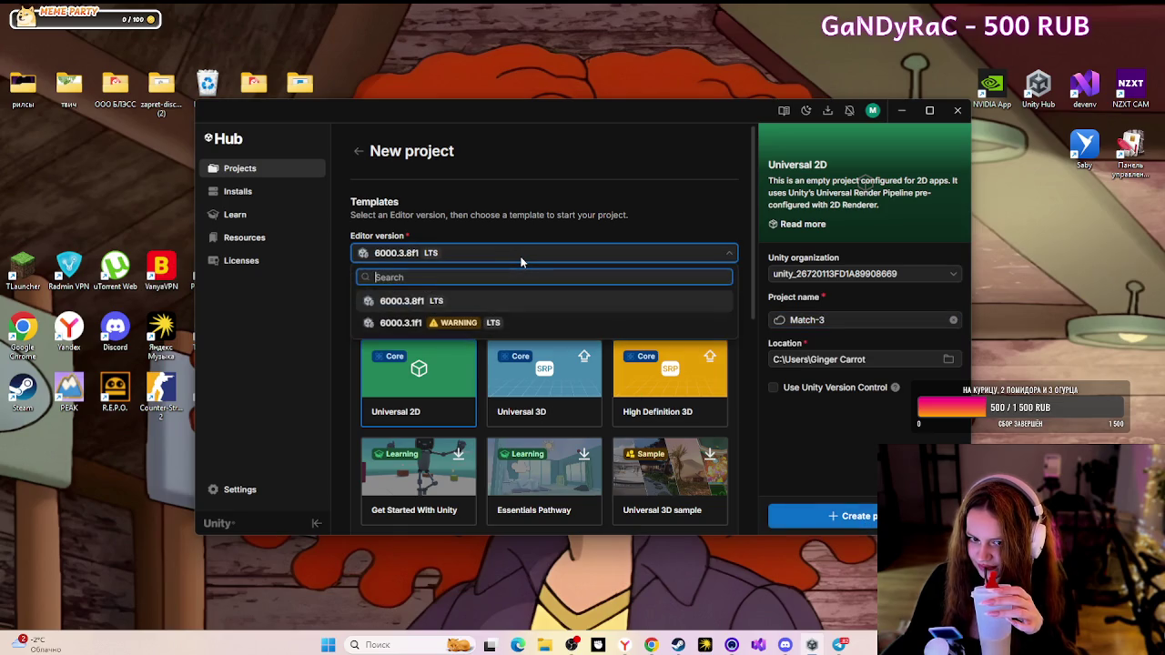
{"action": "left_click", "coordinate": [520, 261]}
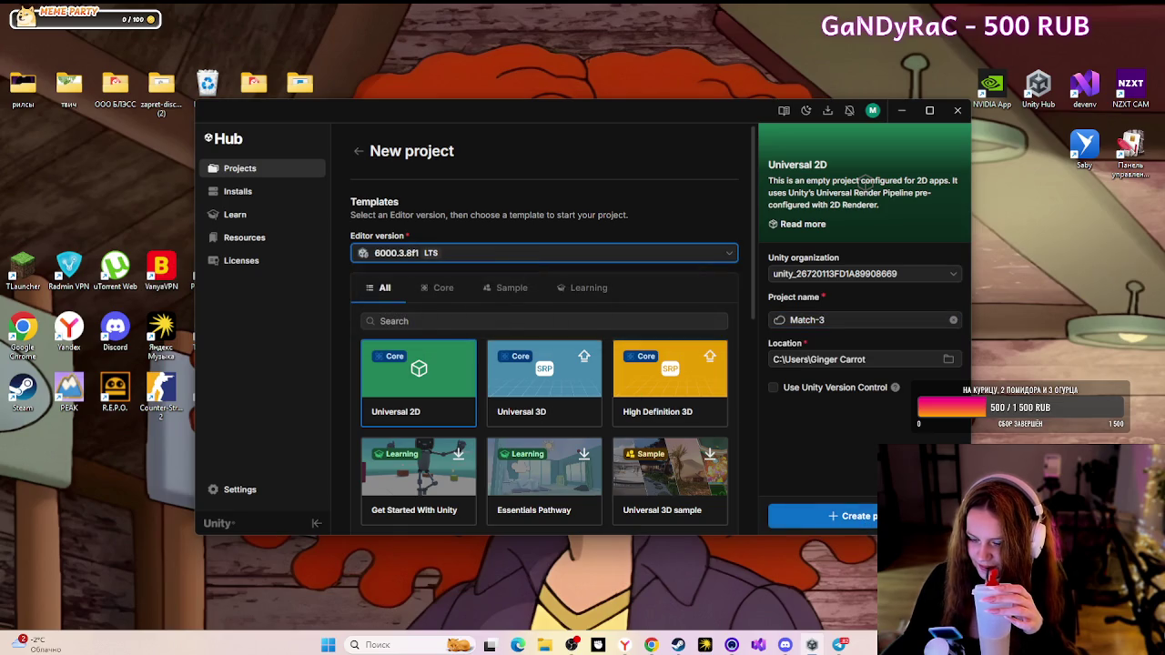
{"action": "left_click", "coordinate": [584, 249]}
- Create the Match-3 project, then from the loaded editor request the missing Android Build Support install
{"action": "left_click", "coordinate": [583, 254]}
{"action": "left_click", "coordinate": [849, 516]}
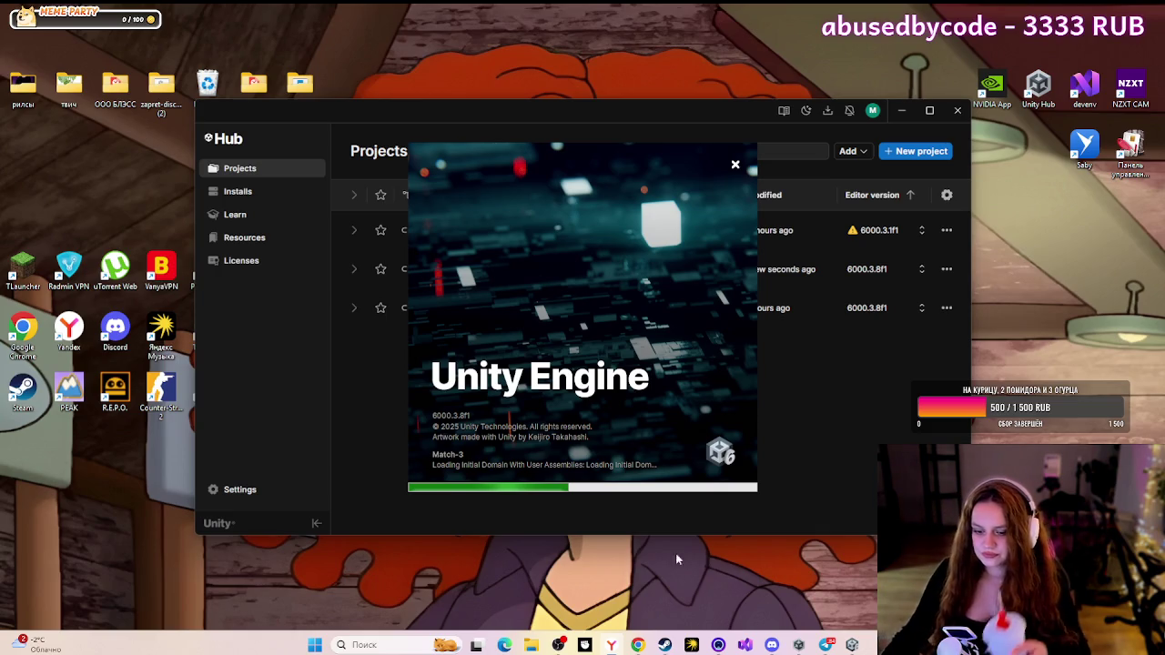
{"action": "left_click", "coordinate": [637, 644]}
{"action": "mouse_move", "coordinate": [670, 624]}
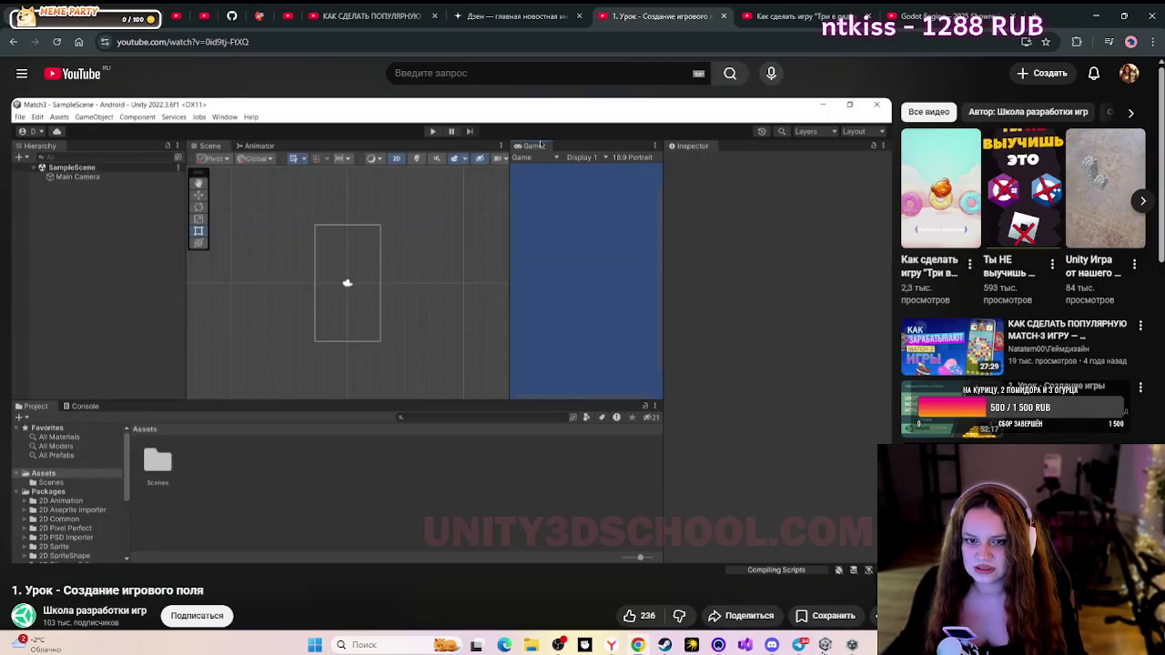
{"action": "left_click", "coordinate": [825, 644]}
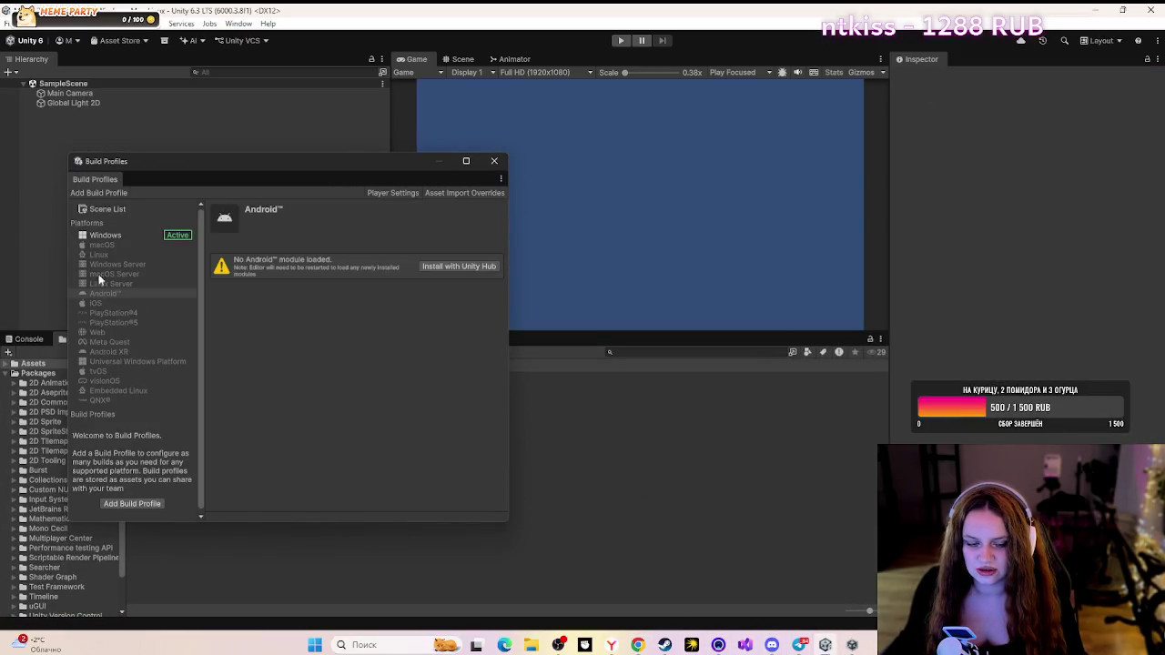
{"action": "left_click", "coordinate": [420, 266]}
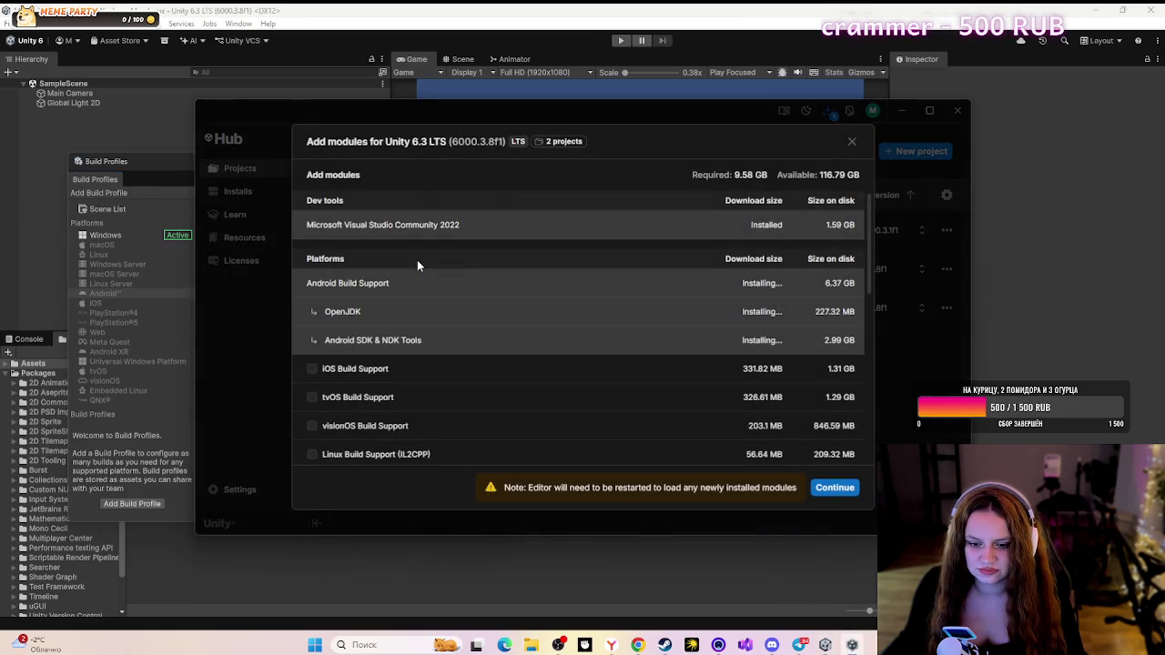
- Confirm the Android module install and expand Downloads to see all 11 components in progress
{"action": "left_click", "coordinate": [852, 141]}
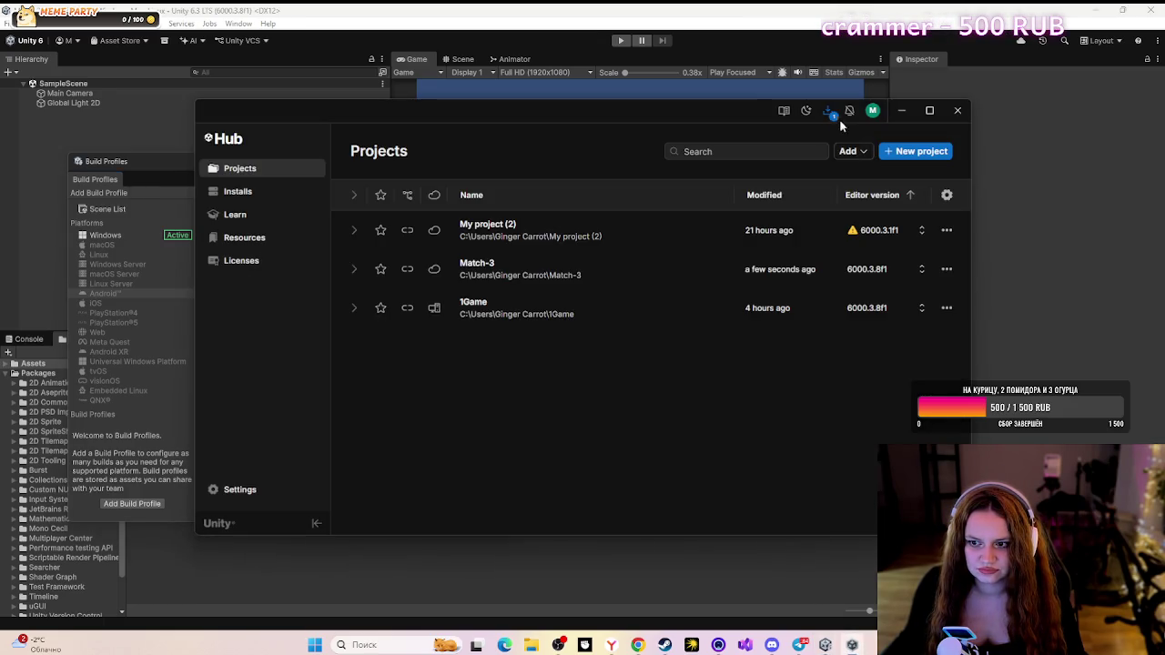
{"action": "left_click", "coordinate": [835, 113]}
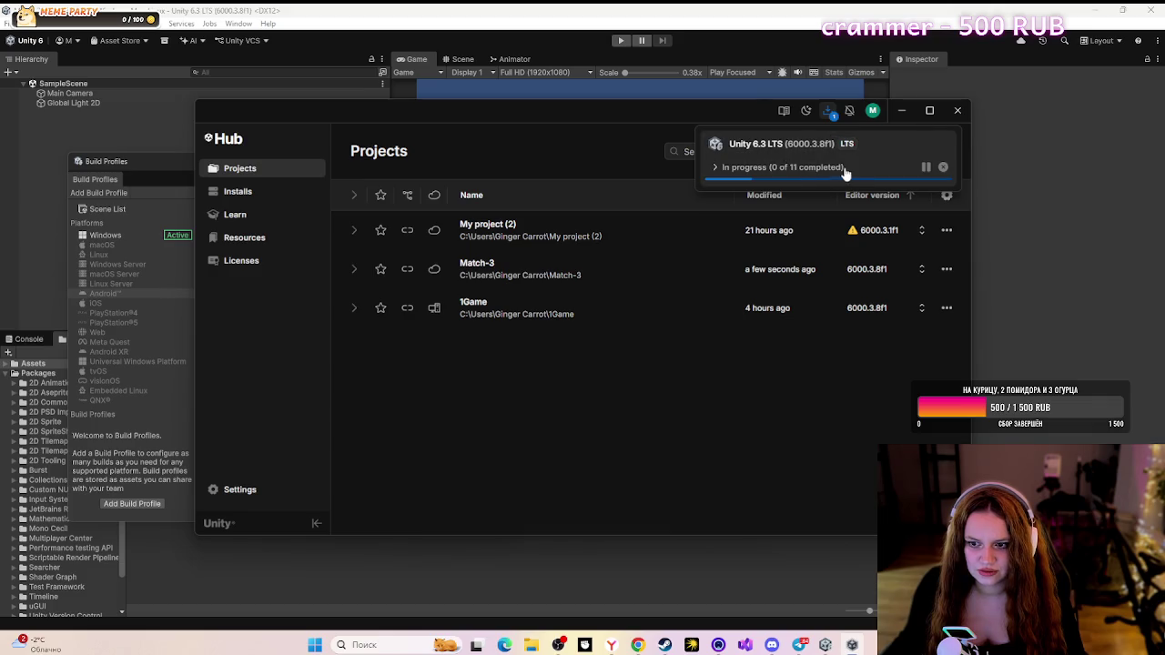
{"action": "left_click", "coordinate": [715, 167]}
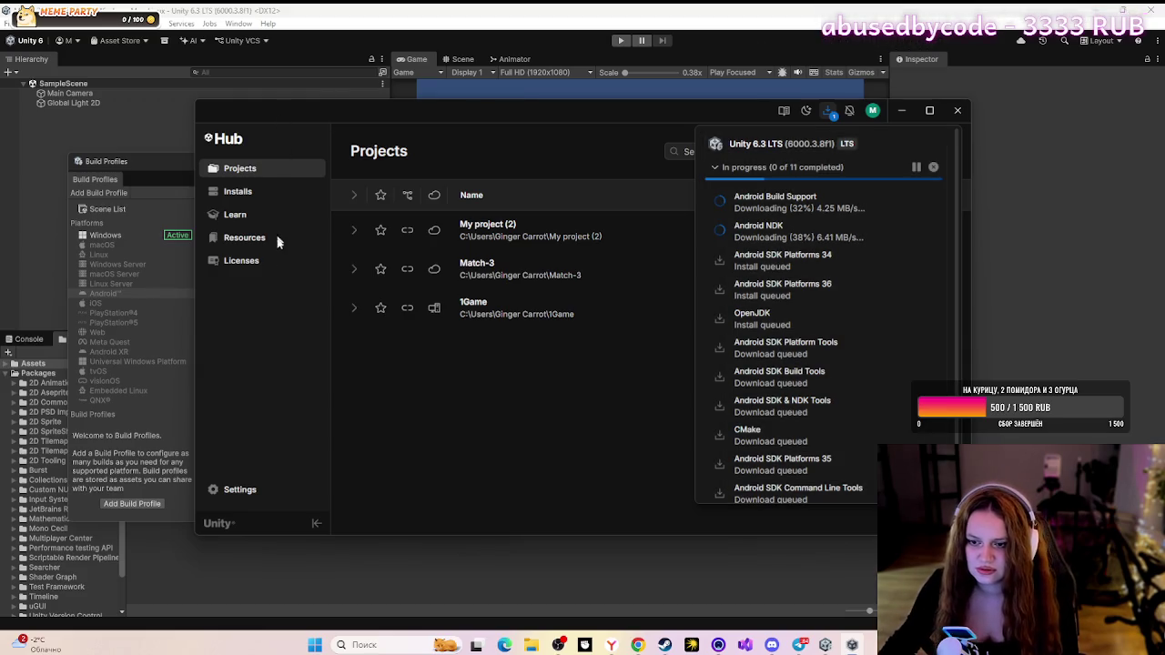
{"action": "scroll", "coordinate": [878, 323], "scroll_direction": "down", "scroll_amount": 1}
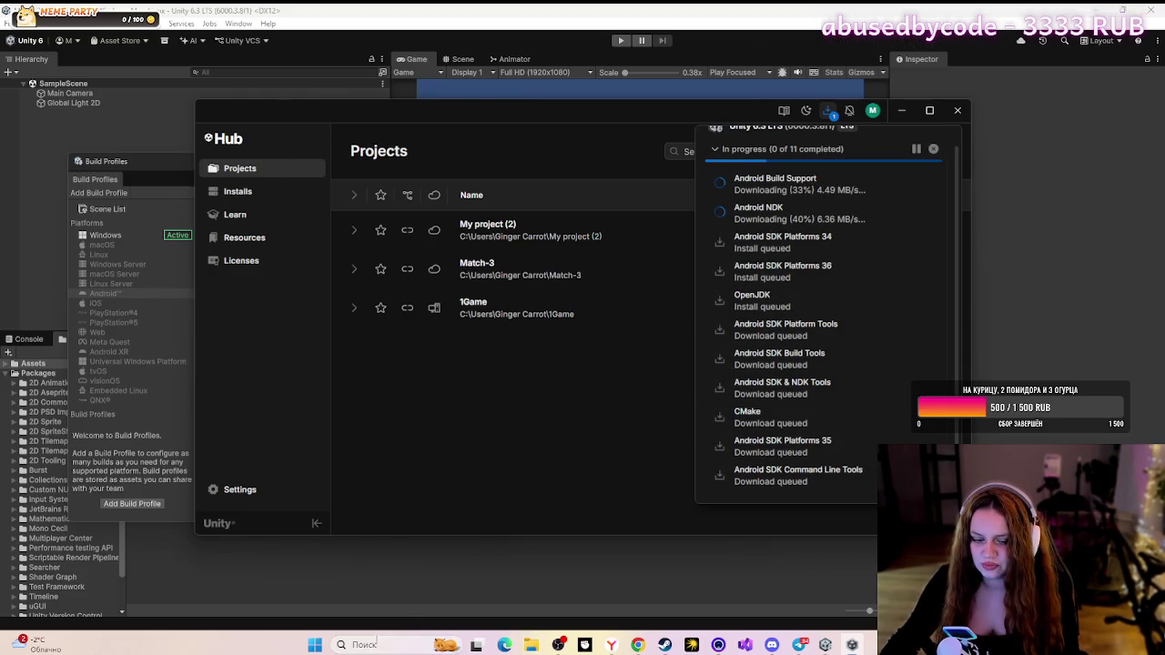
{"action": "left_click", "coordinate": [313, 645]}
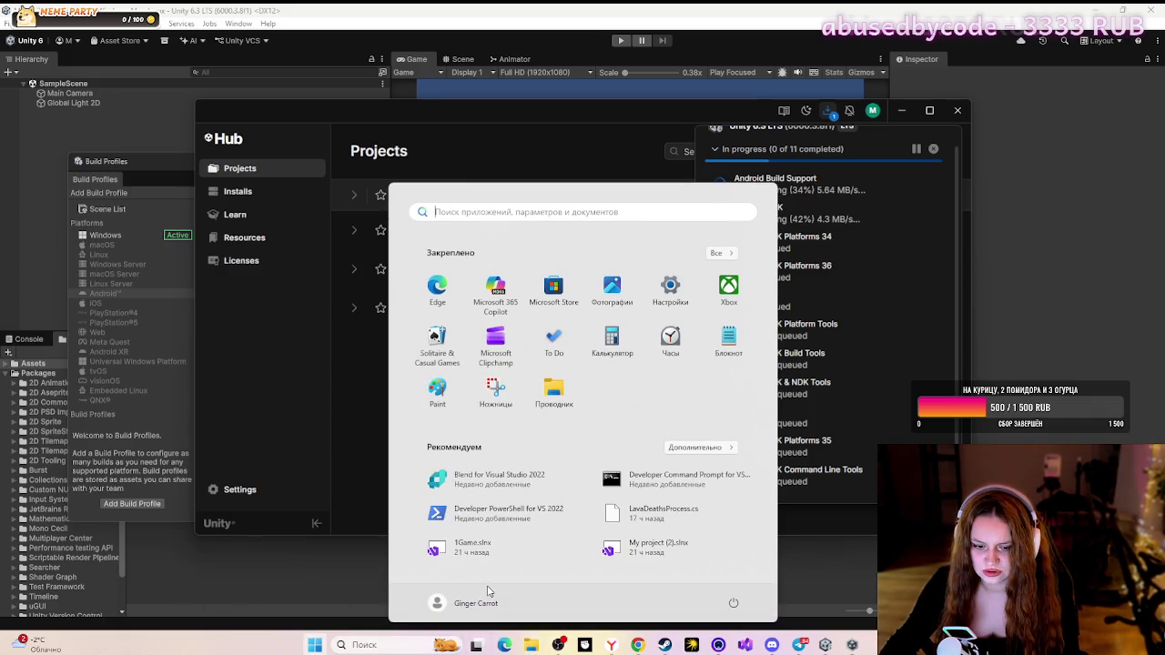
- Minimize the Unity editor, browser and Unity Hub to reveal the desktop
{"action": "left_click", "coordinate": [1085, 14]}
{"action": "left_click", "coordinate": [1095, 10]}
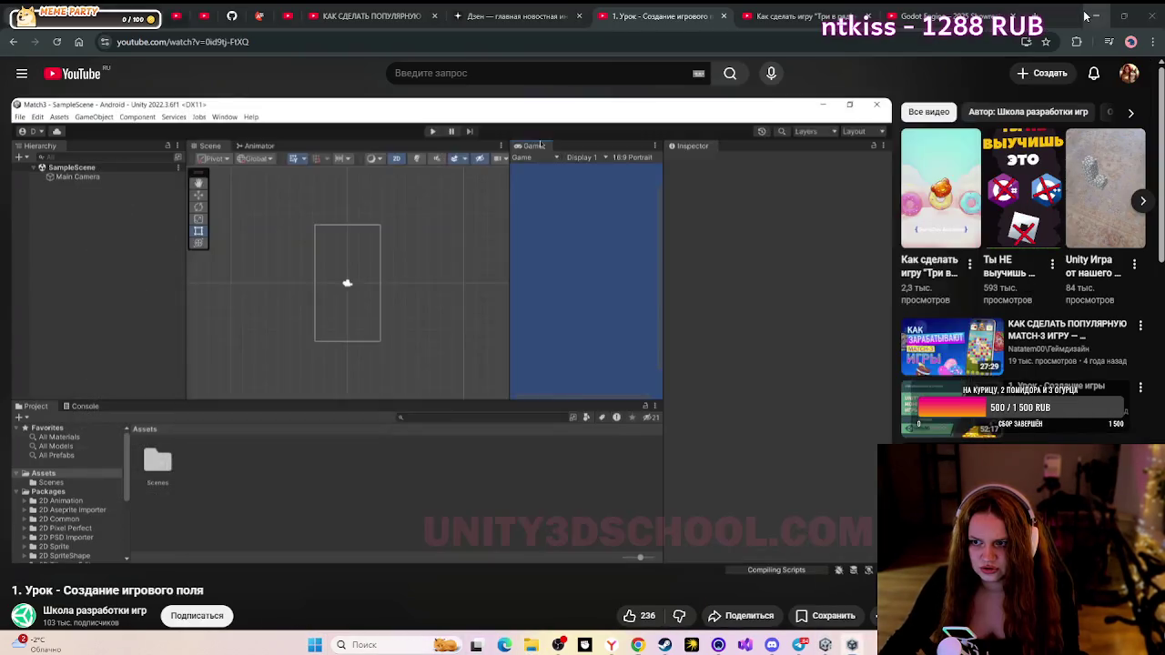
{"action": "left_click", "coordinate": [1095, 10]}
{"action": "left_click", "coordinate": [903, 113]}
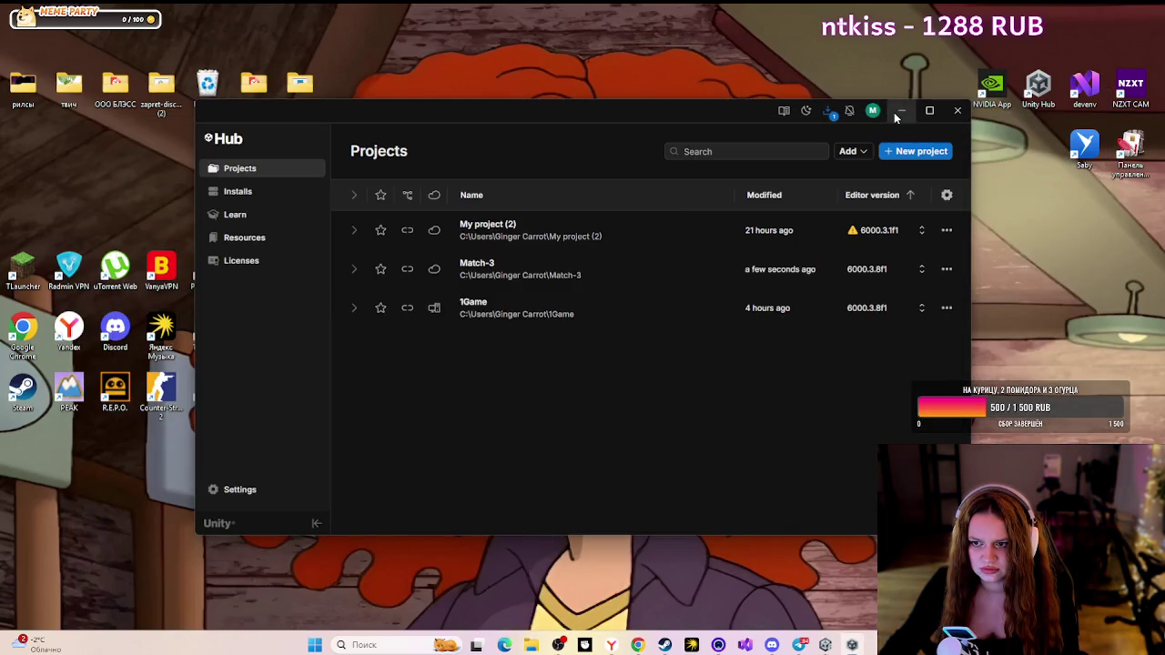
{"action": "left_click", "coordinate": [901, 110]}
{"action": "right_click", "coordinate": [787, 128]}
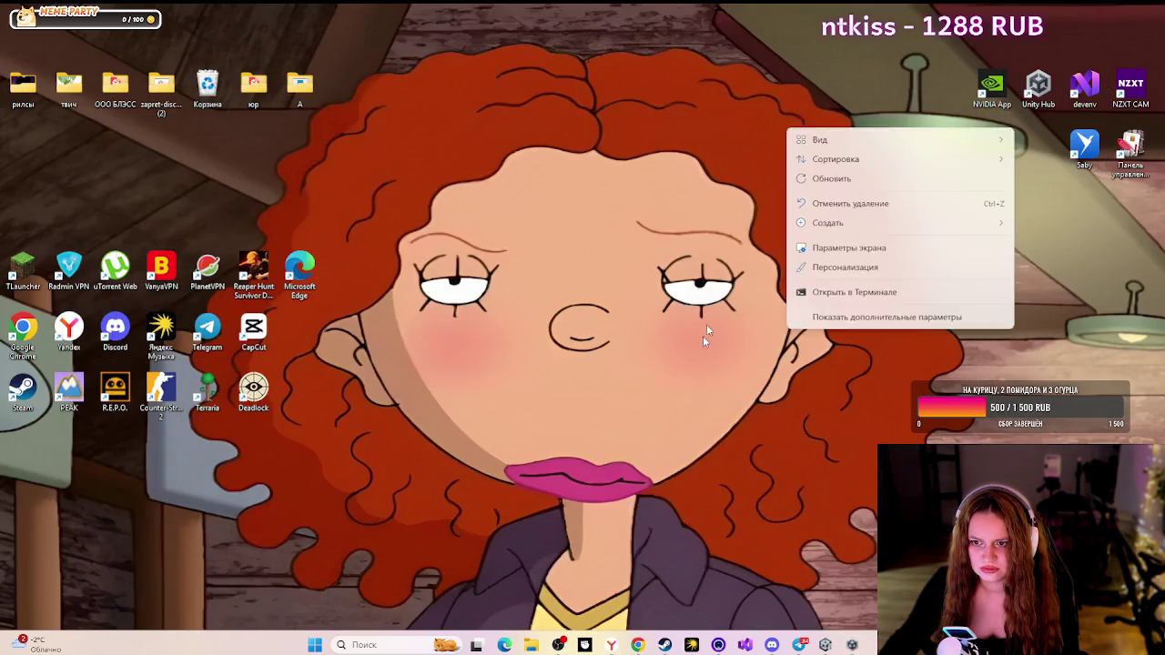
{"action": "right_click", "coordinate": [668, 415]}
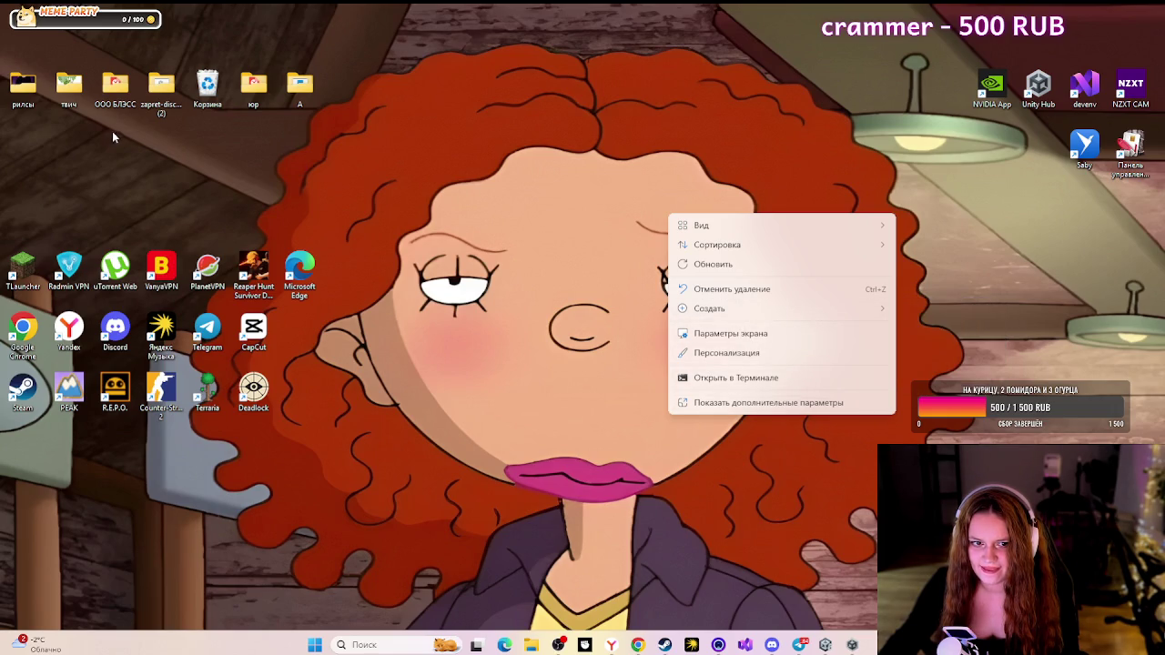
{"action": "left_click", "coordinate": [662, 314]}
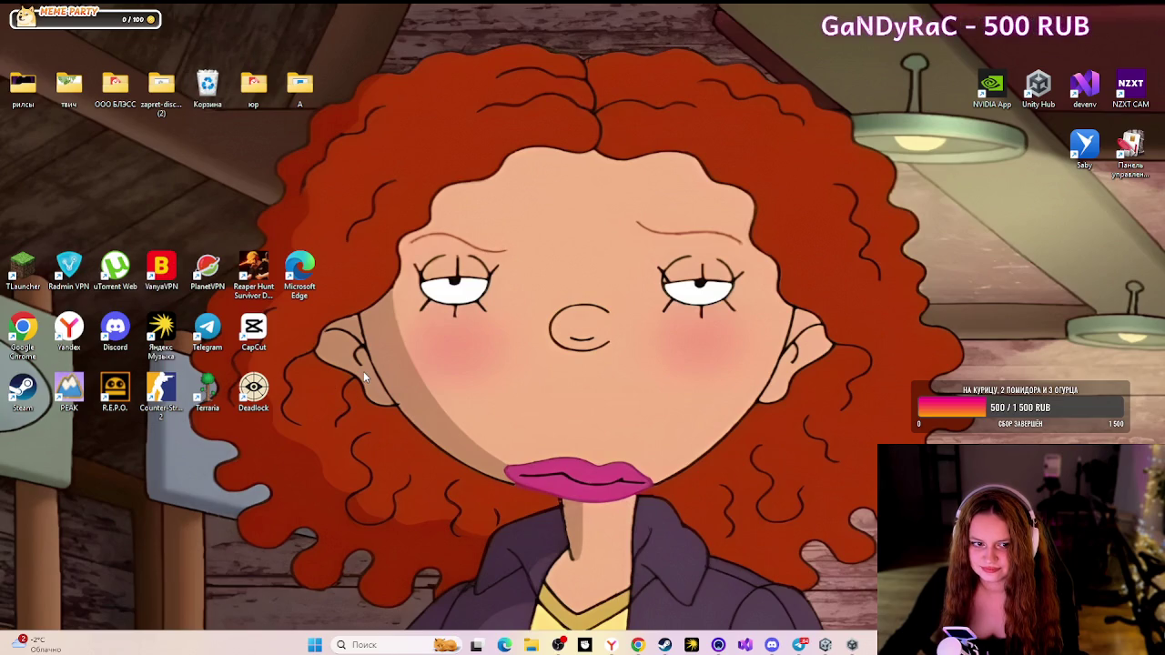
- Open File Explorer at Этот компьютер, showing drive C: with 116 GB free, and its Properties page
{"action": "key", "text": "super+e"}
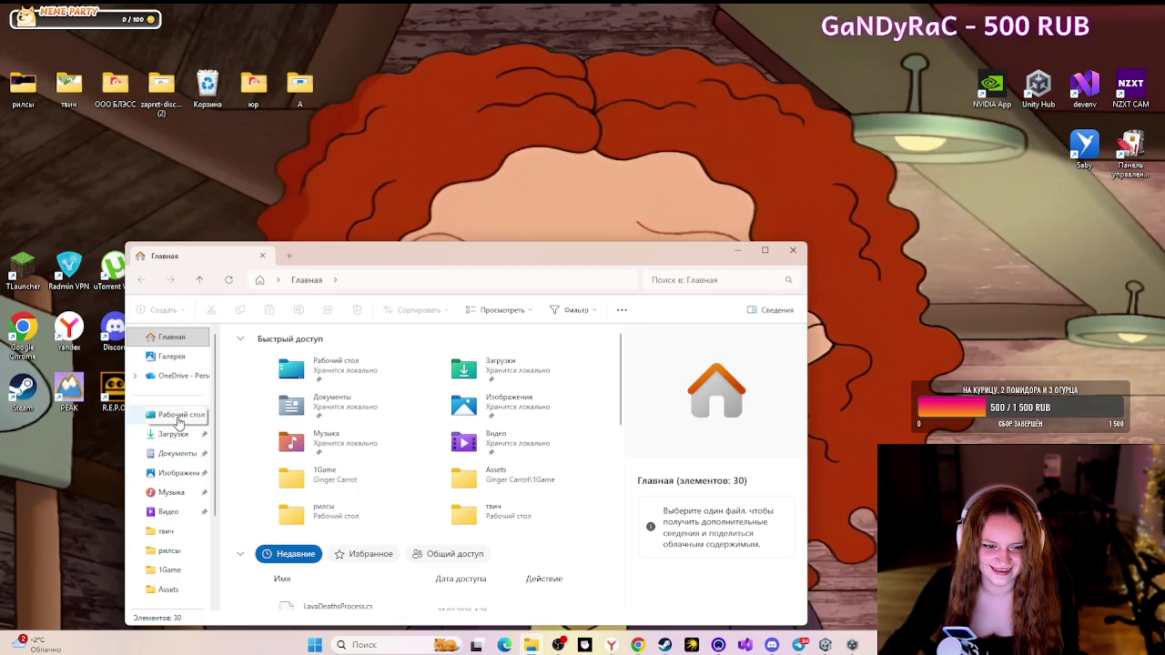
{"action": "scroll", "coordinate": [173, 471], "scroll_direction": "down", "scroll_amount": 3}
{"action": "left_click", "coordinate": [164, 509]}
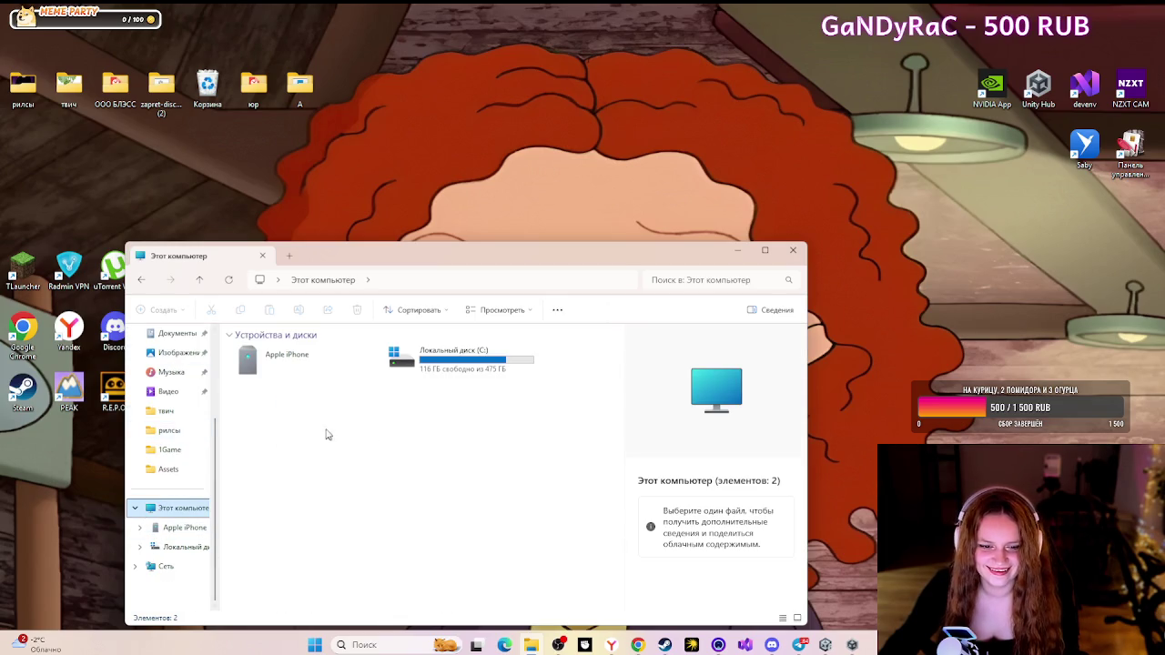
{"action": "right_click", "coordinate": [370, 426]}
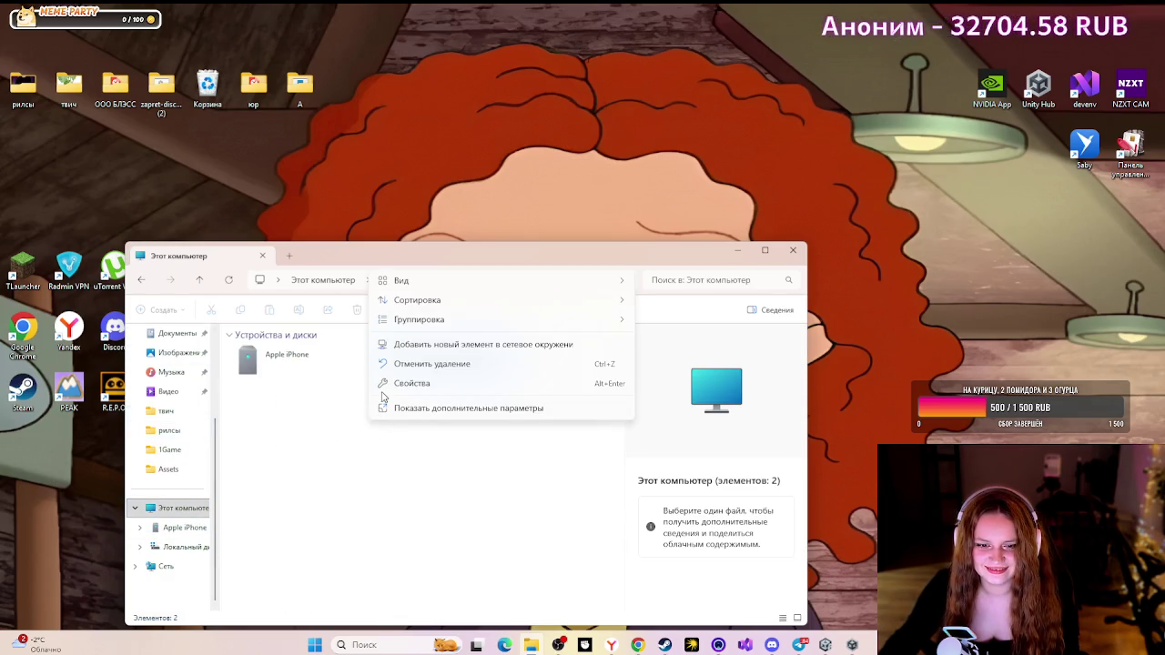
{"action": "left_click", "coordinate": [396, 388]}
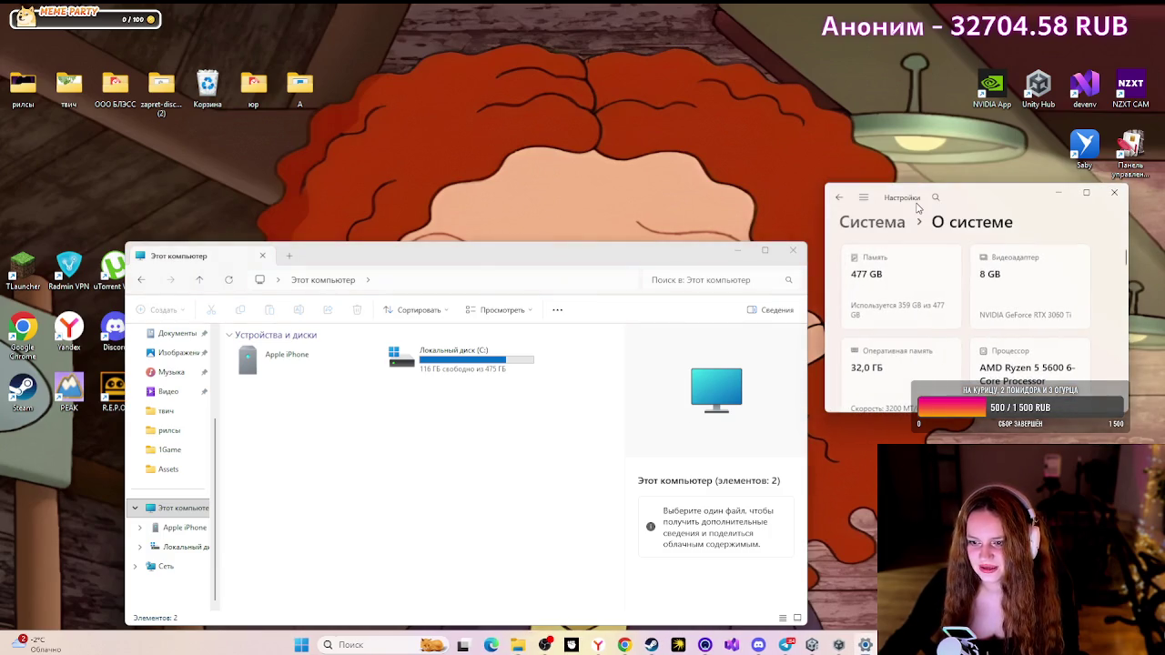
- Enlarge the Settings About page to show the PC specs and close the Этот компьютер window
{"action": "mouse_move", "coordinate": [913, 184]}
{"action": "left_mouse_down"}
{"action": "mouse_move", "coordinate": [693, 100]}
{"action": "mouse_move", "coordinate": [732, 50]}
{"action": "left_mouse_up"}
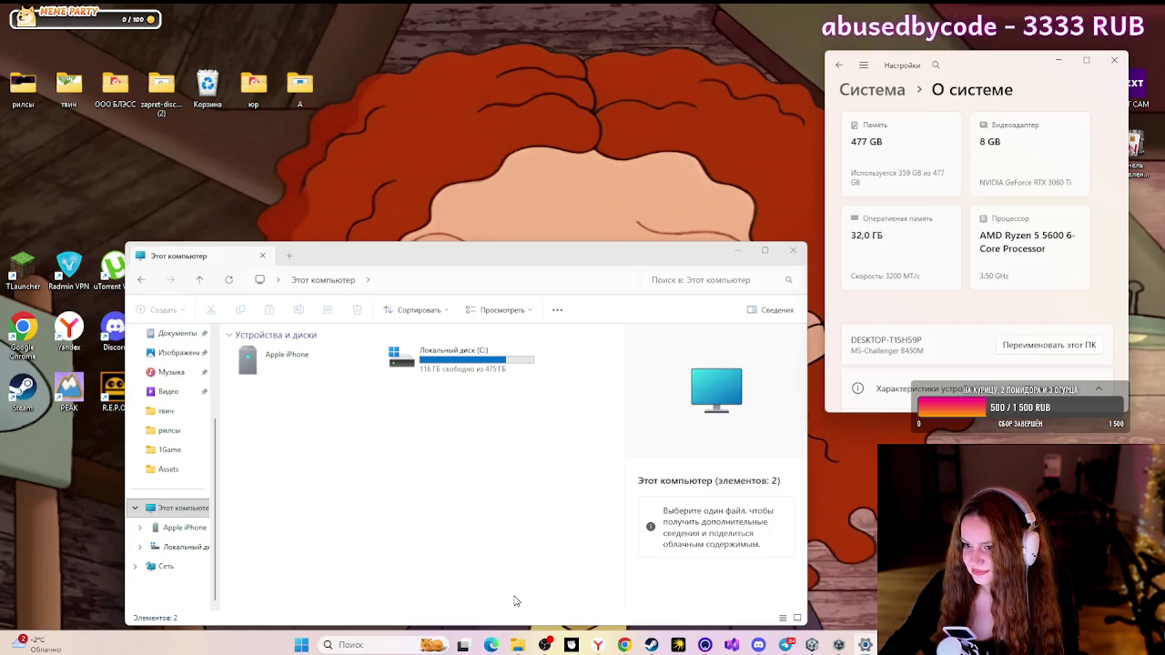
{"action": "left_click", "coordinate": [793, 251]}
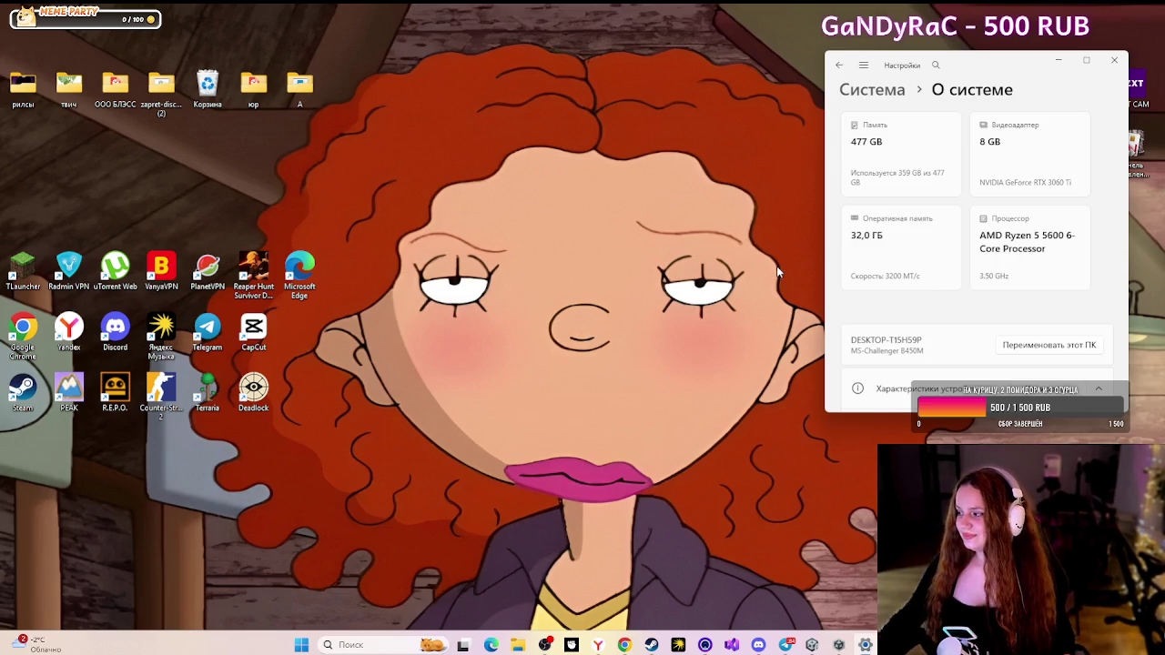
- Return to Unity Hub and view in-progress downloads, with Android Build Support at 72%
{"action": "left_click", "coordinate": [815, 644]}
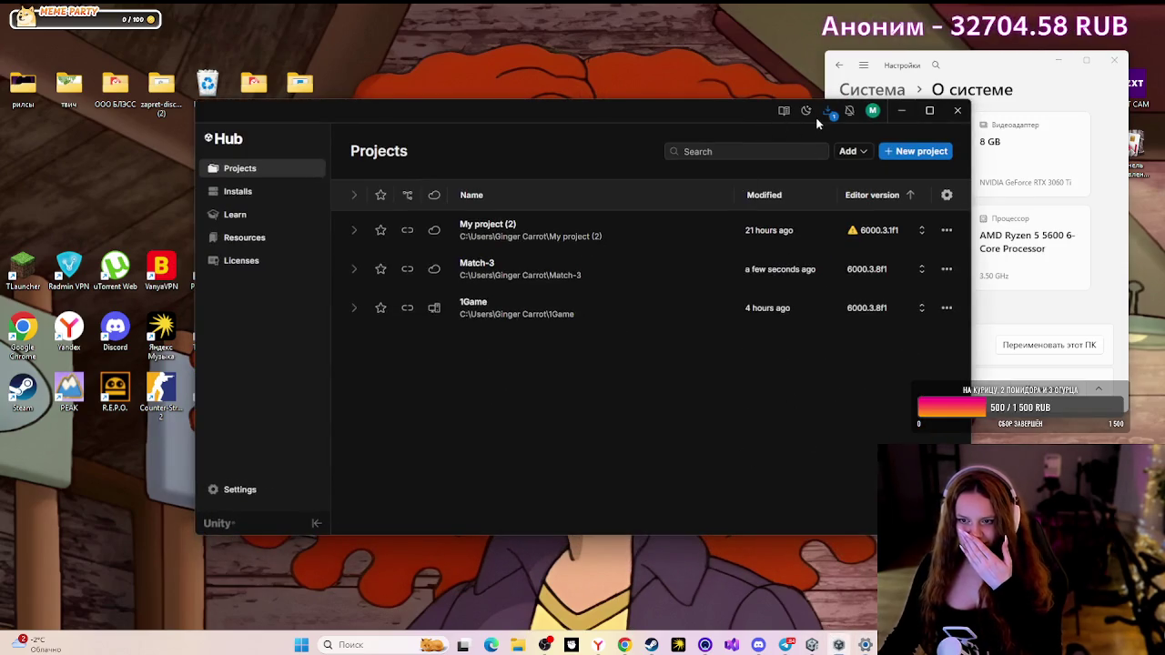
{"action": "left_click", "coordinate": [826, 111]}
{"action": "left_click", "coordinate": [715, 170]}
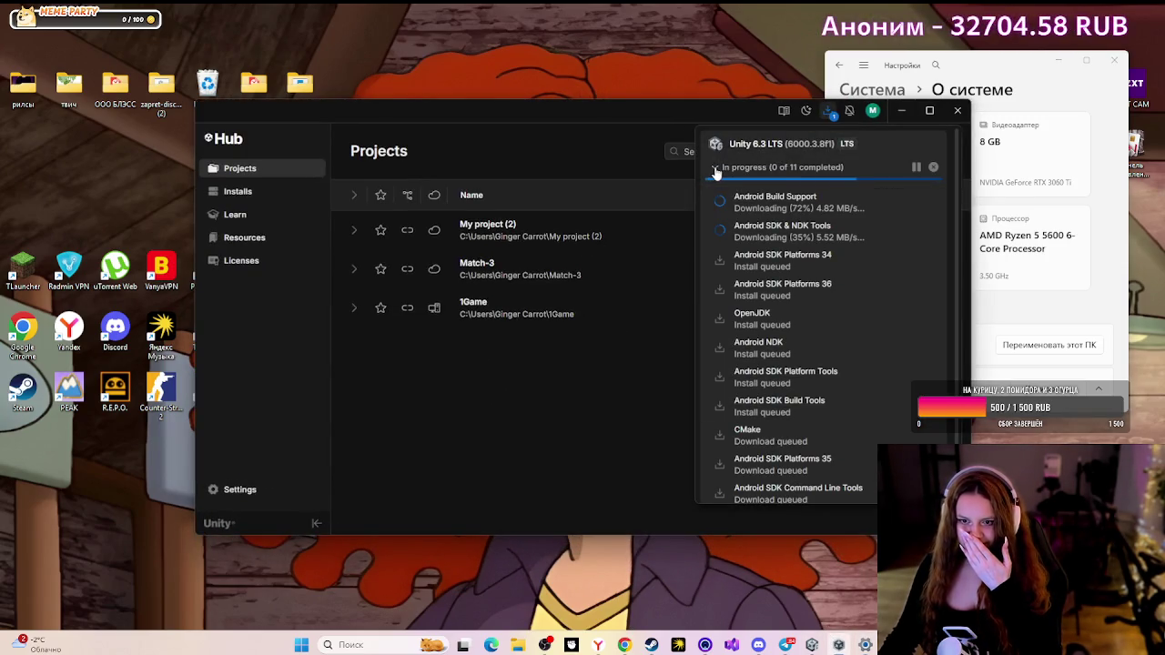
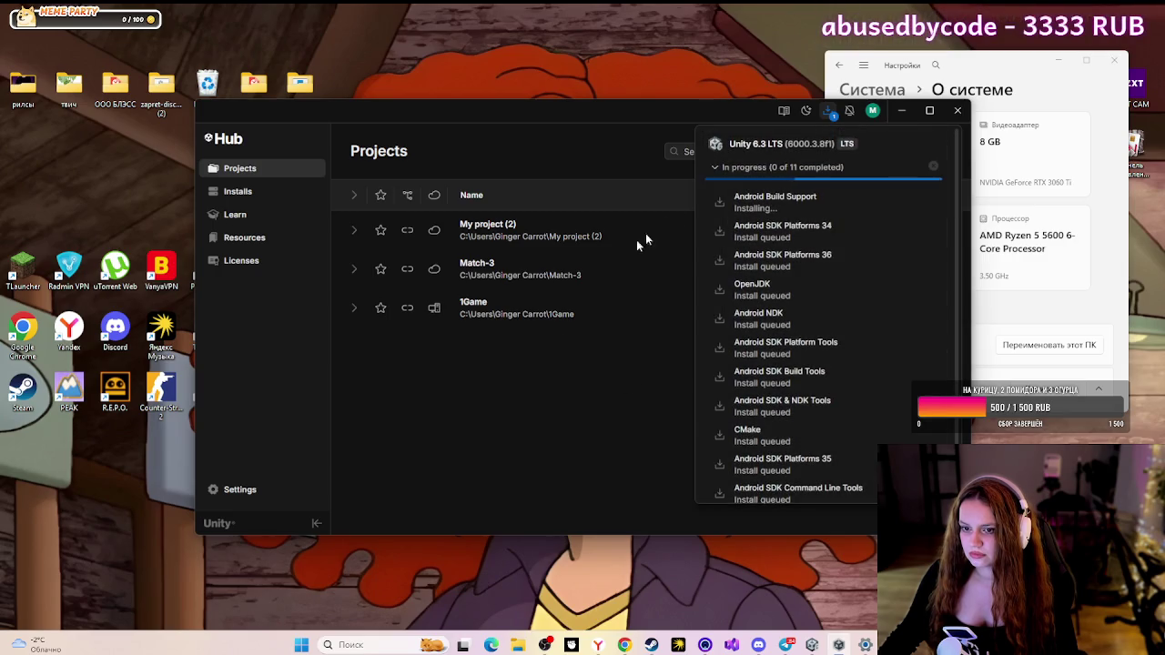
- Let all 11 Android modules for Unity 6.3 LTS finish installing, then close the Downloads panel
{"action": "scroll", "coordinate": [719, 228], "scroll_direction": "down", "scroll_amount": 1}
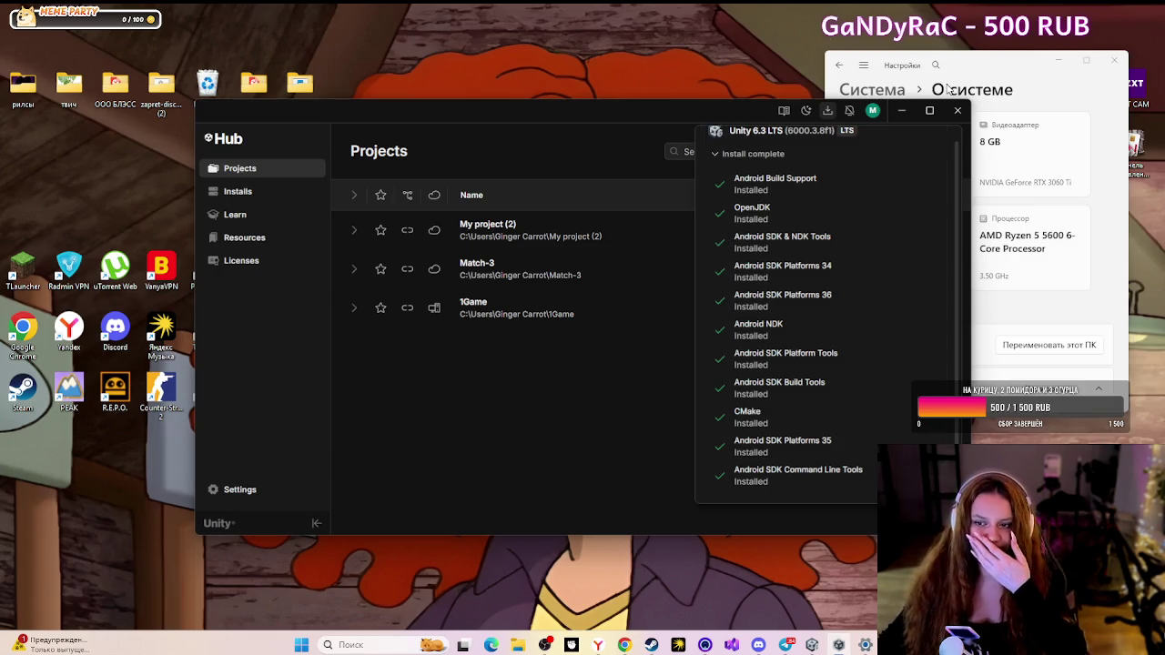
{"action": "left_click", "coordinate": [952, 111]}
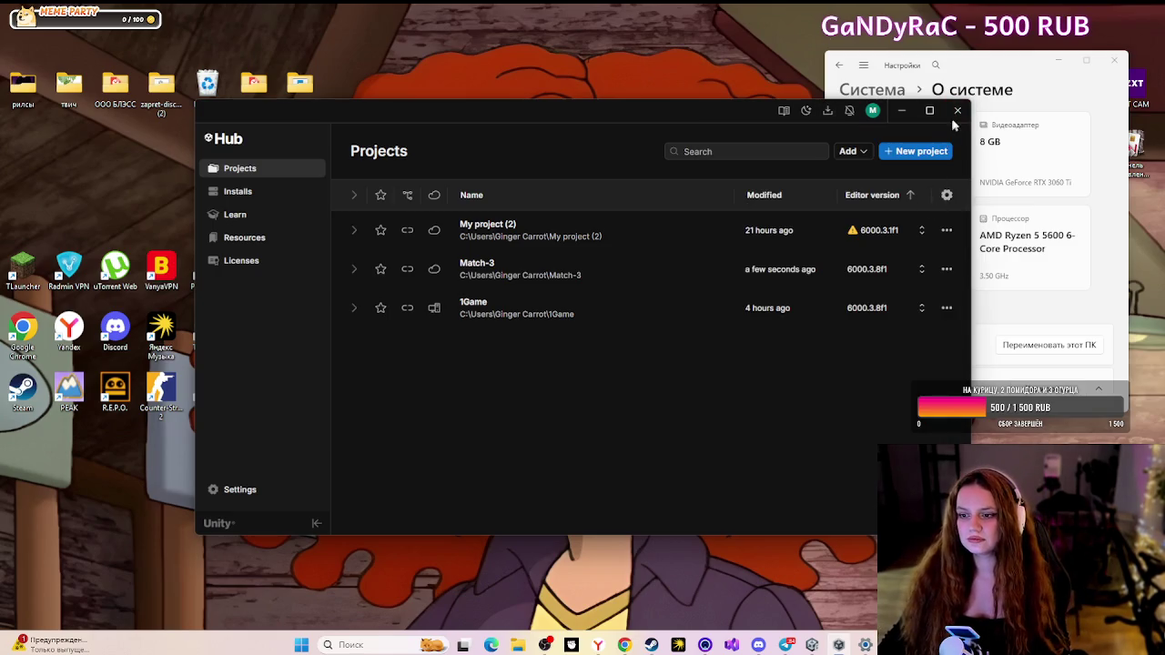
- Close Unity Hub, the Settings window, and the Unity editor from its taskbar menu
{"action": "left_click", "coordinate": [953, 110]}
{"action": "left_click_drag", "start_coordinate": [1063, 68], "coordinate": [599, 76]}
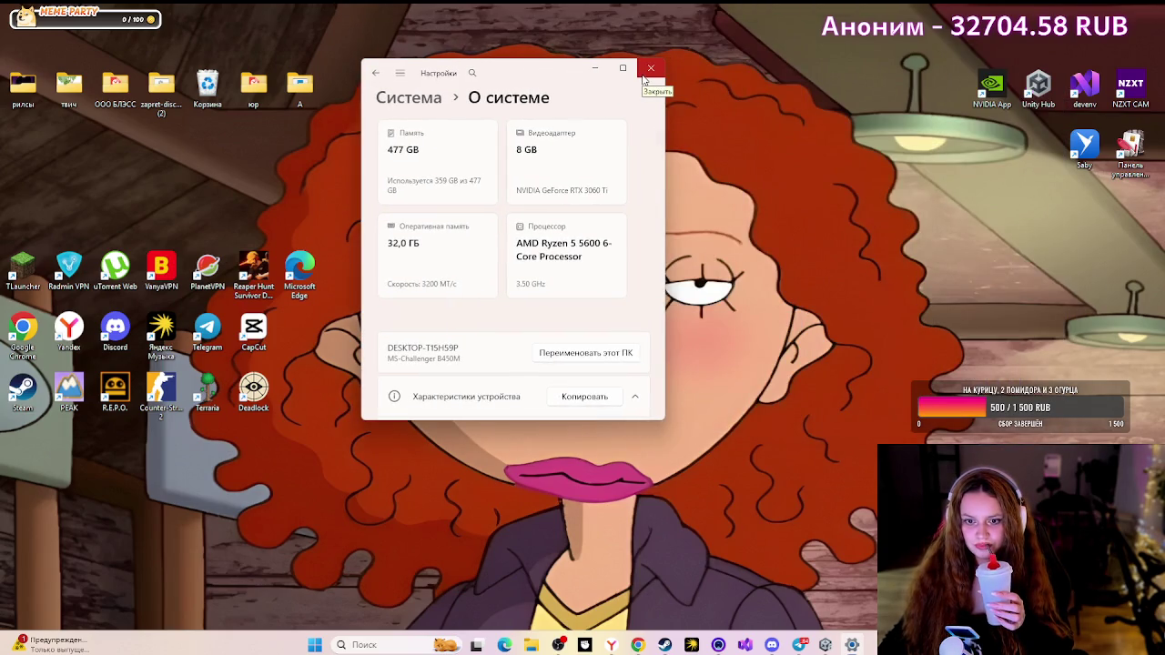
{"action": "left_click", "coordinate": [648, 71]}
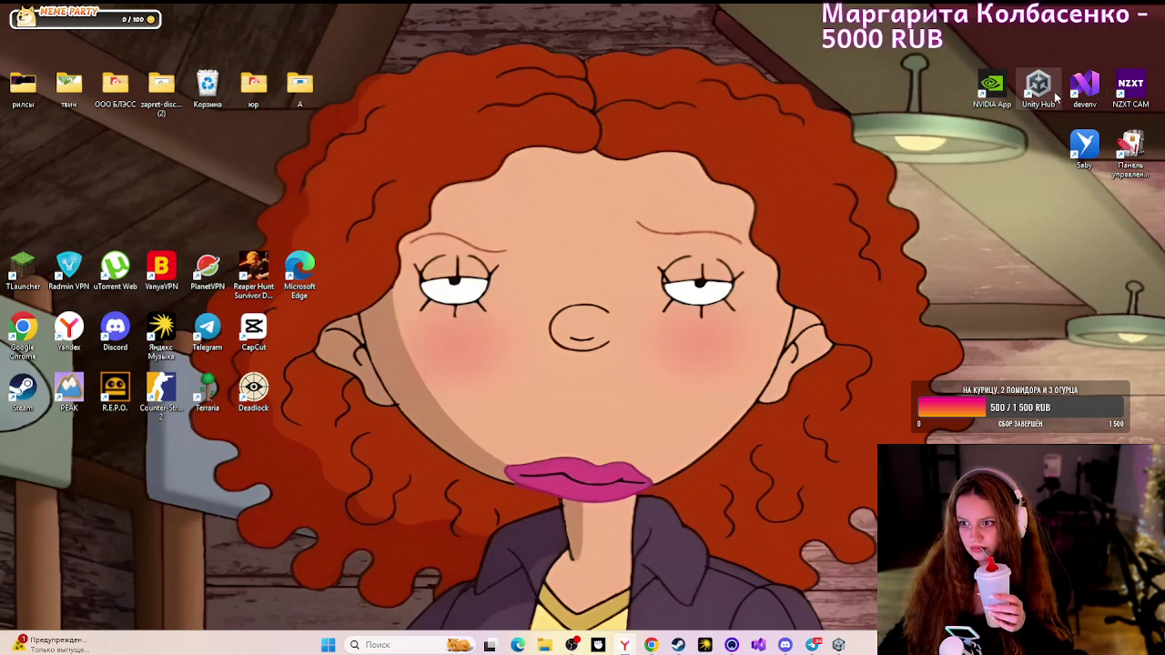
{"action": "right_click", "coordinate": [838, 644]}
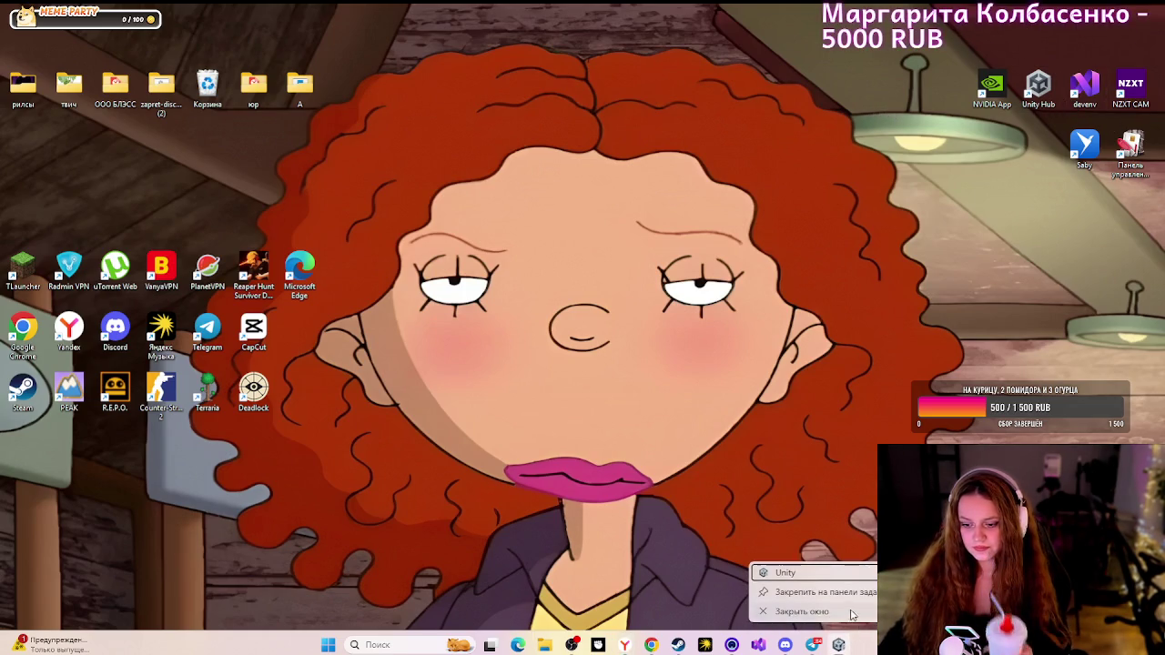
{"action": "left_click", "coordinate": [851, 612]}
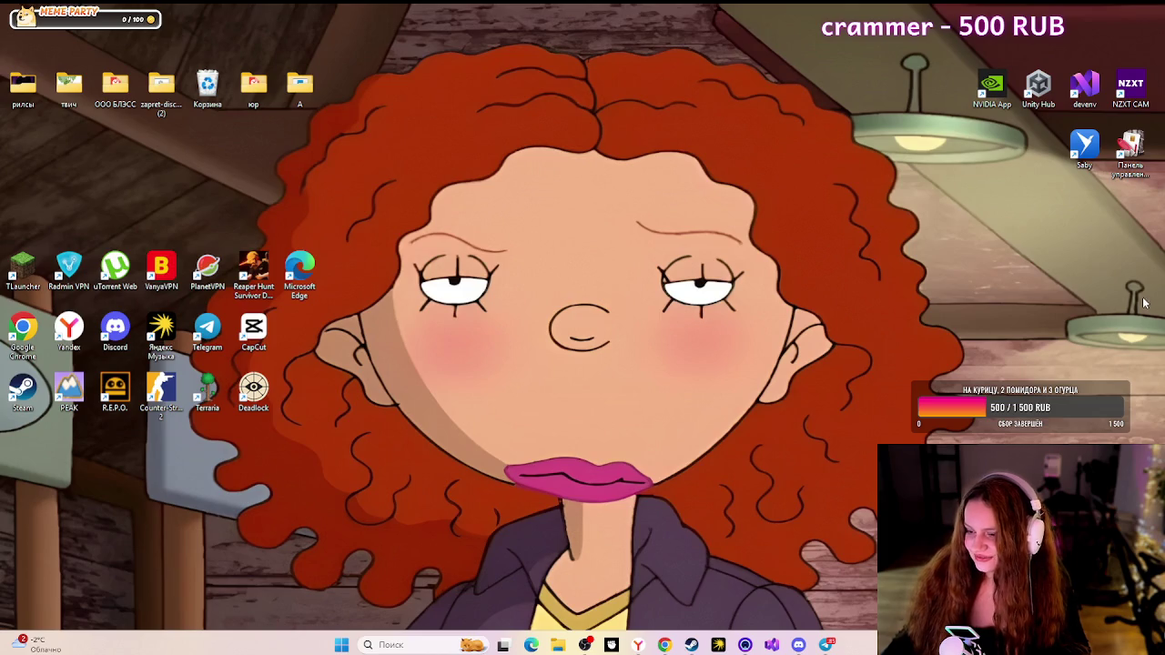
- Relaunch Unity Hub from the desktop and open the Match-3 project in Unity 6.3
{"action": "left_click", "coordinate": [1037, 91]}
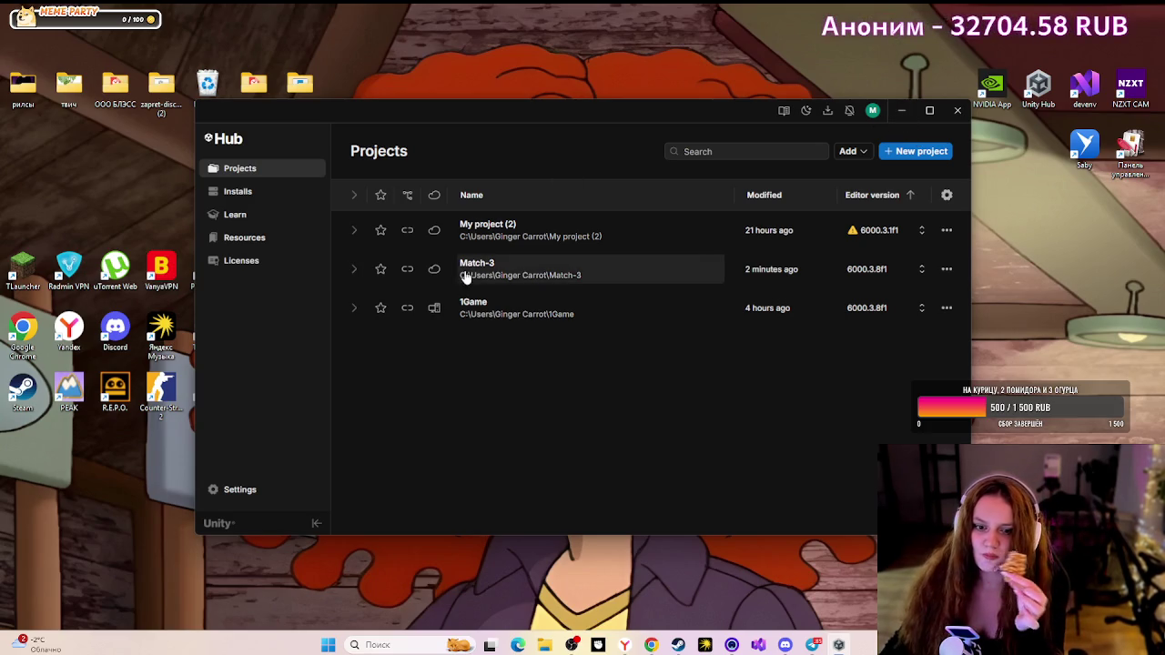
{"action": "left_click", "coordinate": [465, 269]}
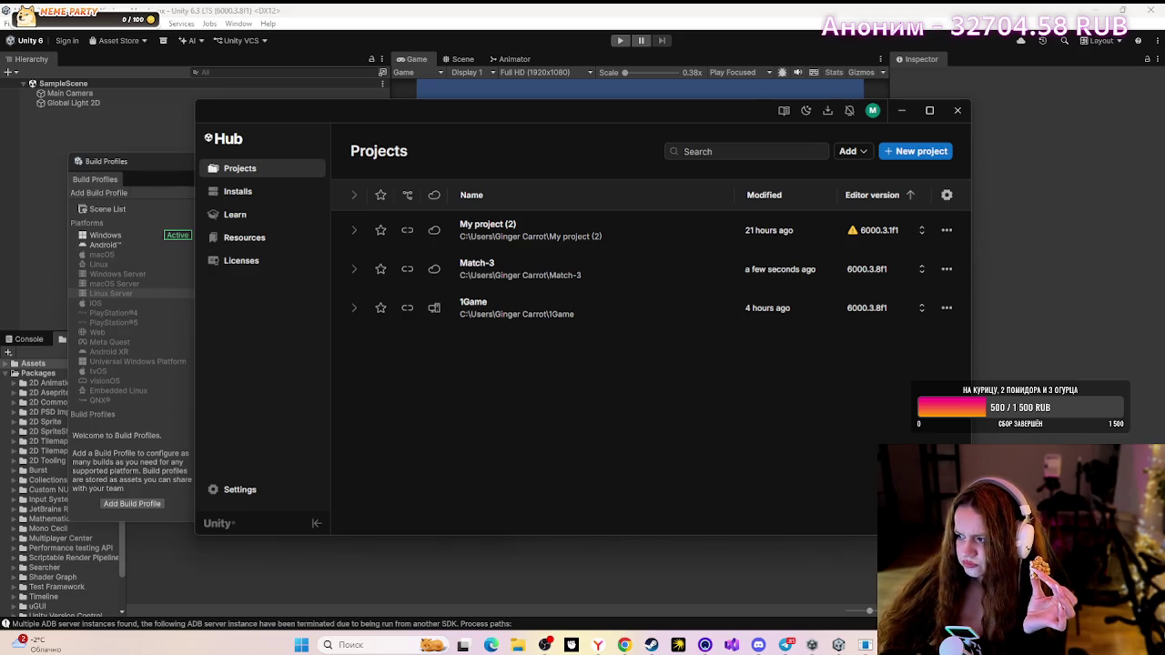
- In Discord, change the stream source to a whole screen, picking the second screen
{"action": "left_click", "coordinate": [758, 644]}
{"action": "mouse_move", "coordinate": [746, 617]}
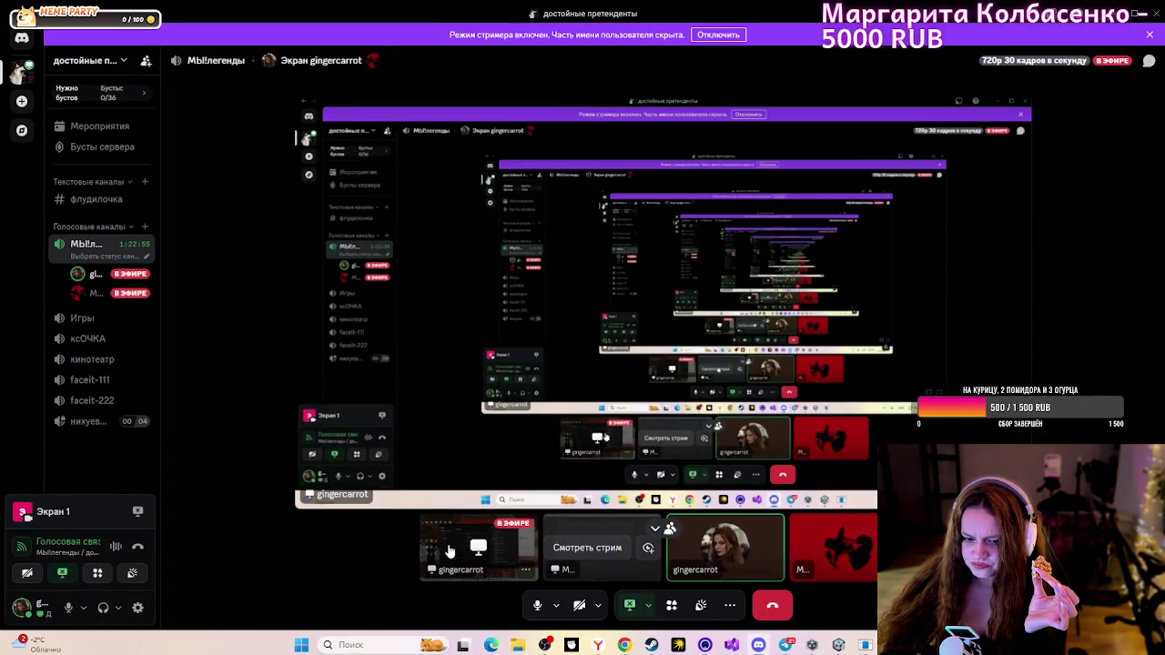
{"action": "left_click", "coordinate": [645, 605]}
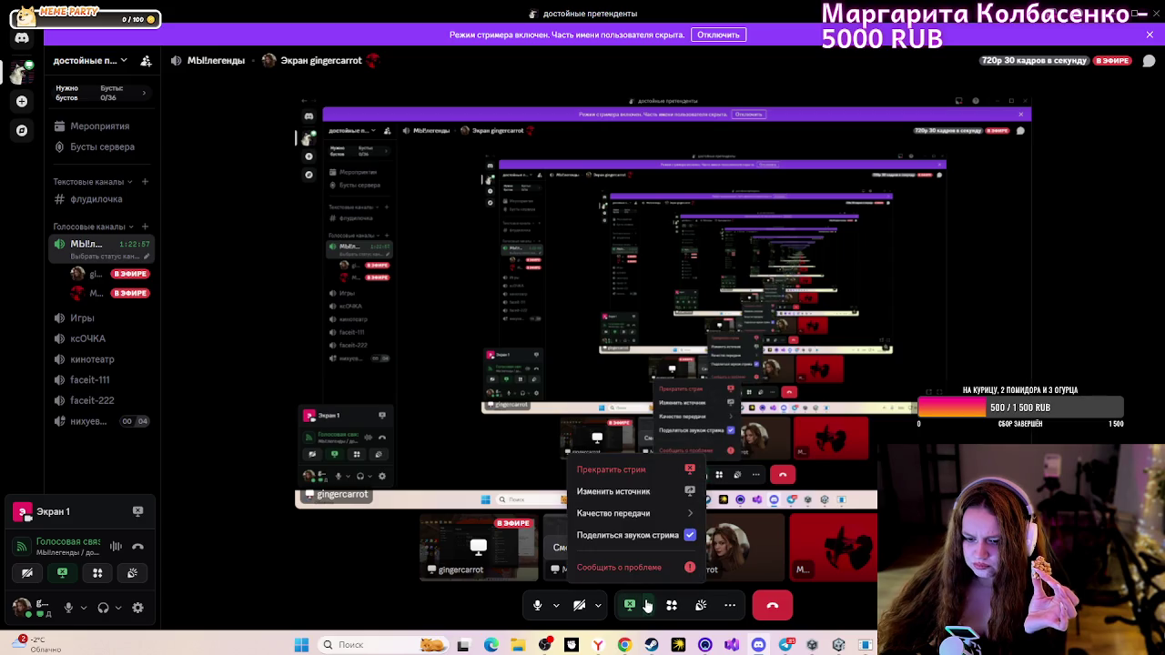
{"action": "left_click", "coordinate": [644, 493]}
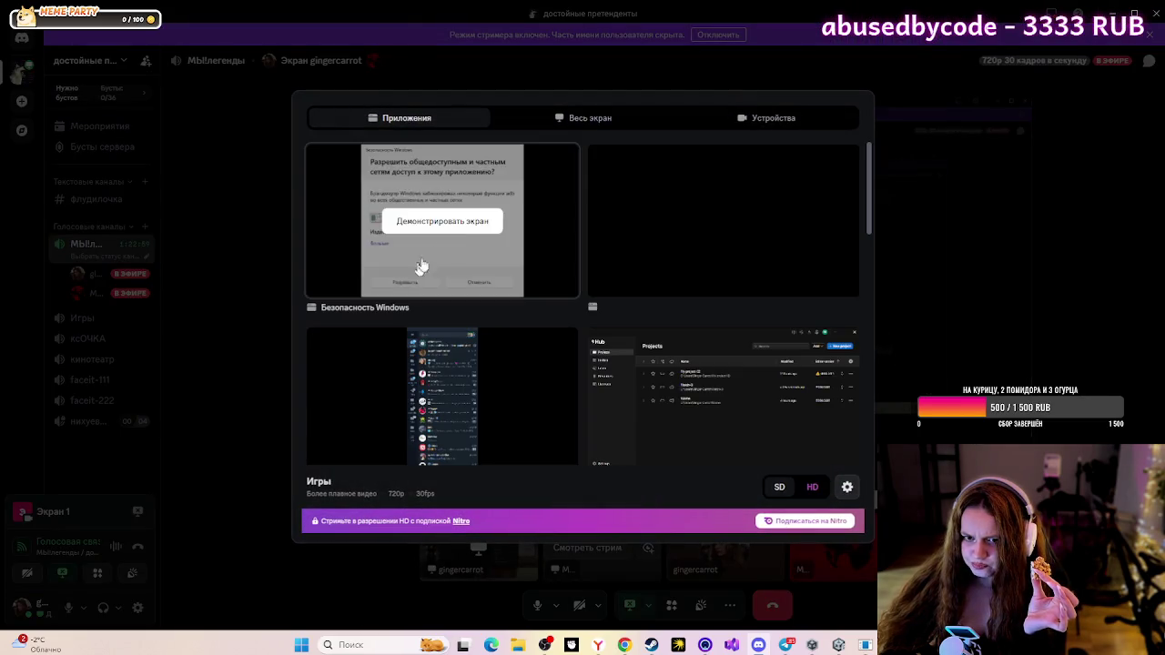
{"action": "left_click", "coordinate": [612, 120]}
{"action": "left_click", "coordinate": [597, 153]}
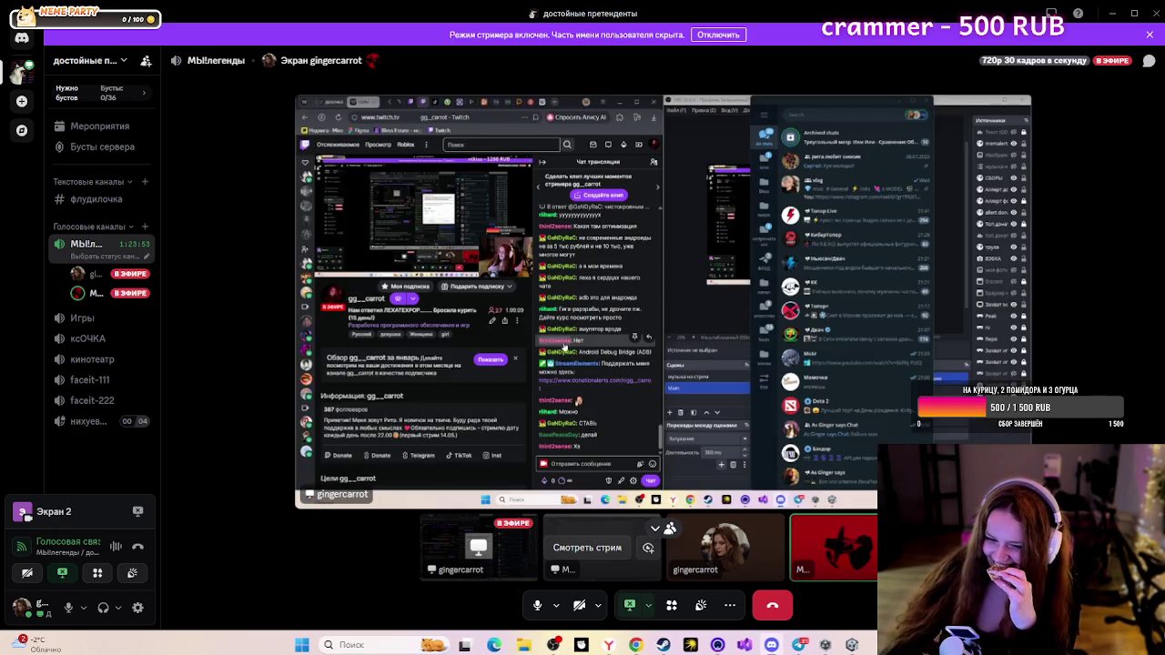
- Stop the screen share, restart it on Экран 1, then minimize Discord
{"action": "left_click", "coordinate": [632, 604]}
{"action": "left_click", "coordinate": [637, 605]}
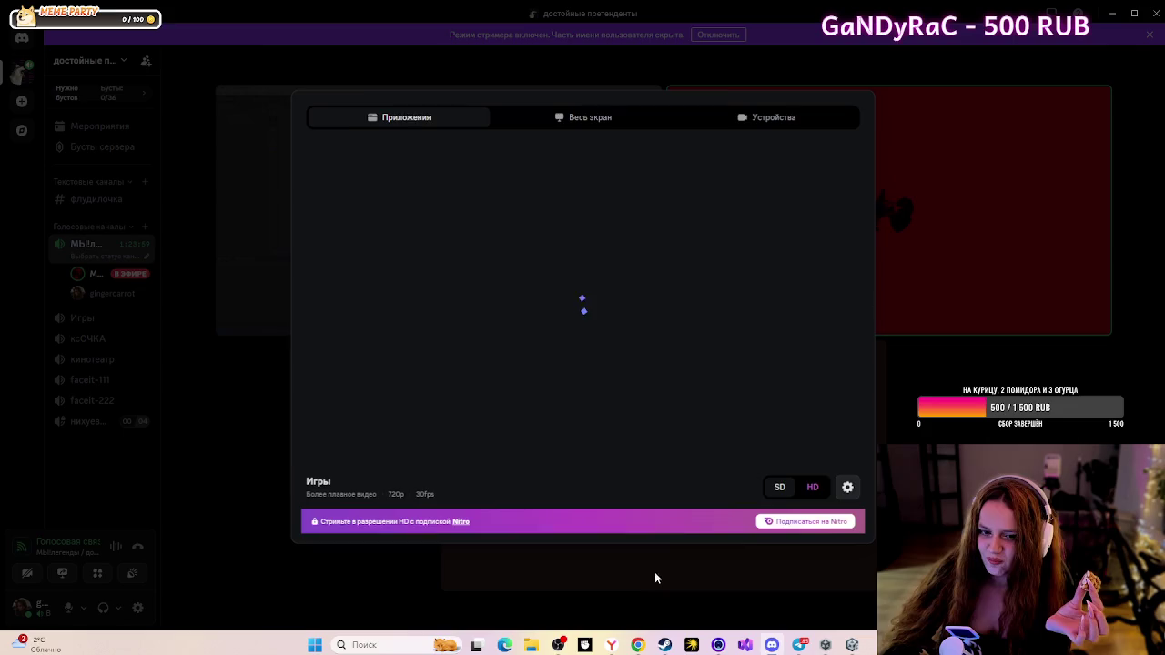
{"action": "left_click", "coordinate": [590, 119]}
{"action": "left_click", "coordinate": [467, 223]}
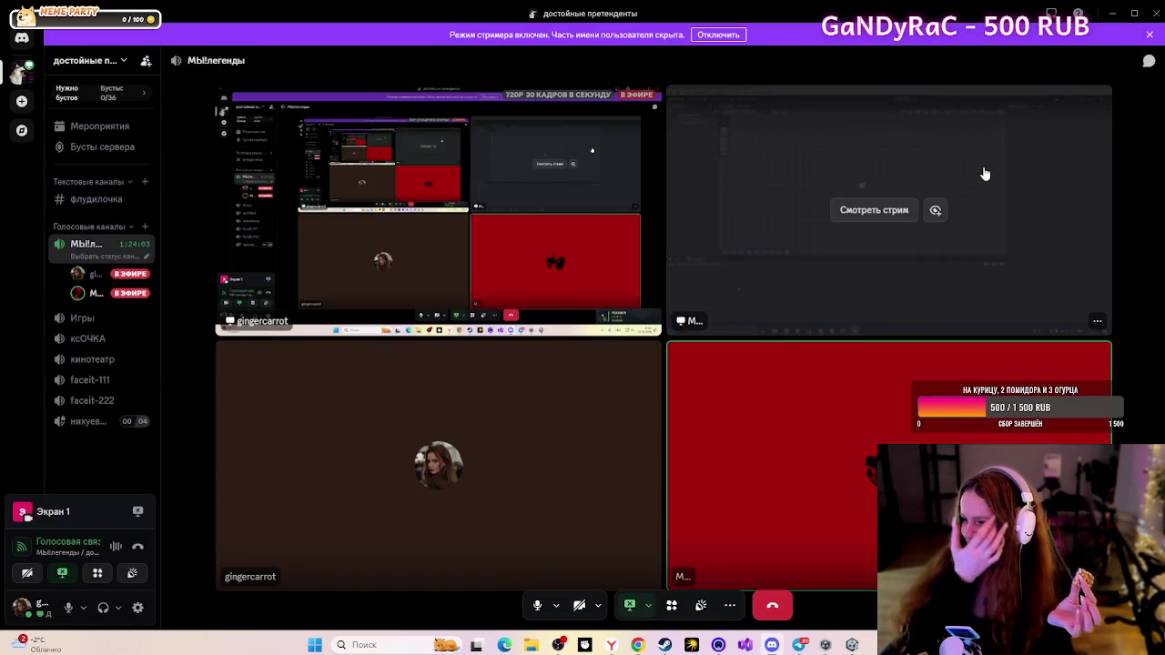
{"action": "left_click", "coordinate": [1112, 13]}
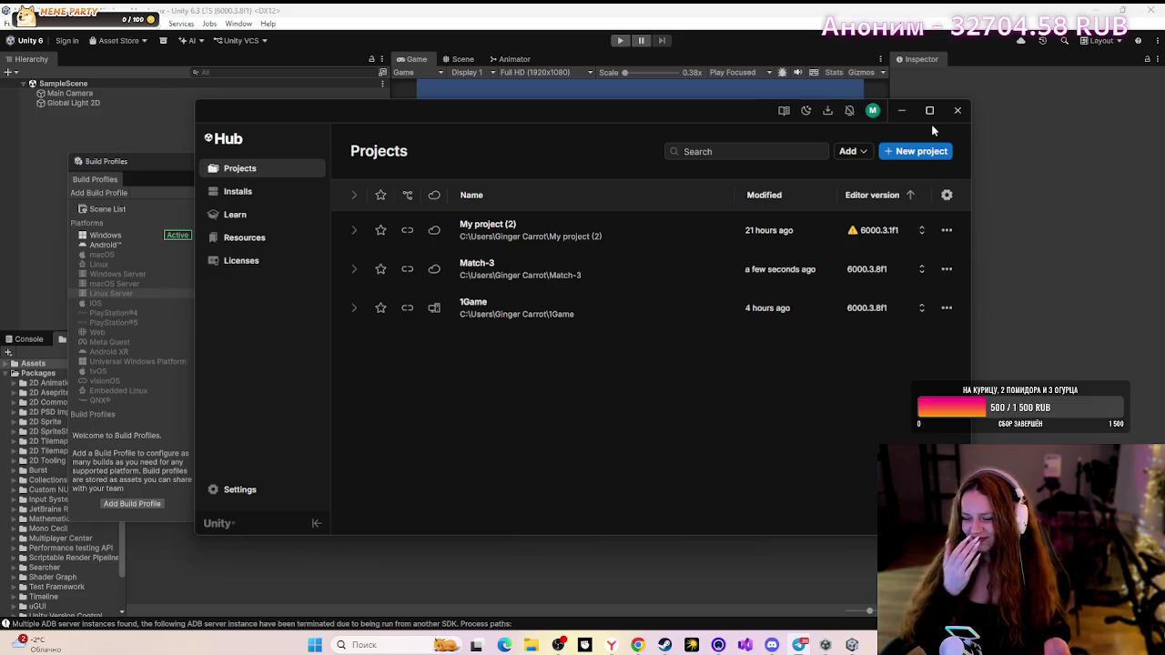
- Close Unity Hub and reopen File > Build Profiles to view the Android XR platform
{"action": "left_click", "coordinate": [585, 277]}
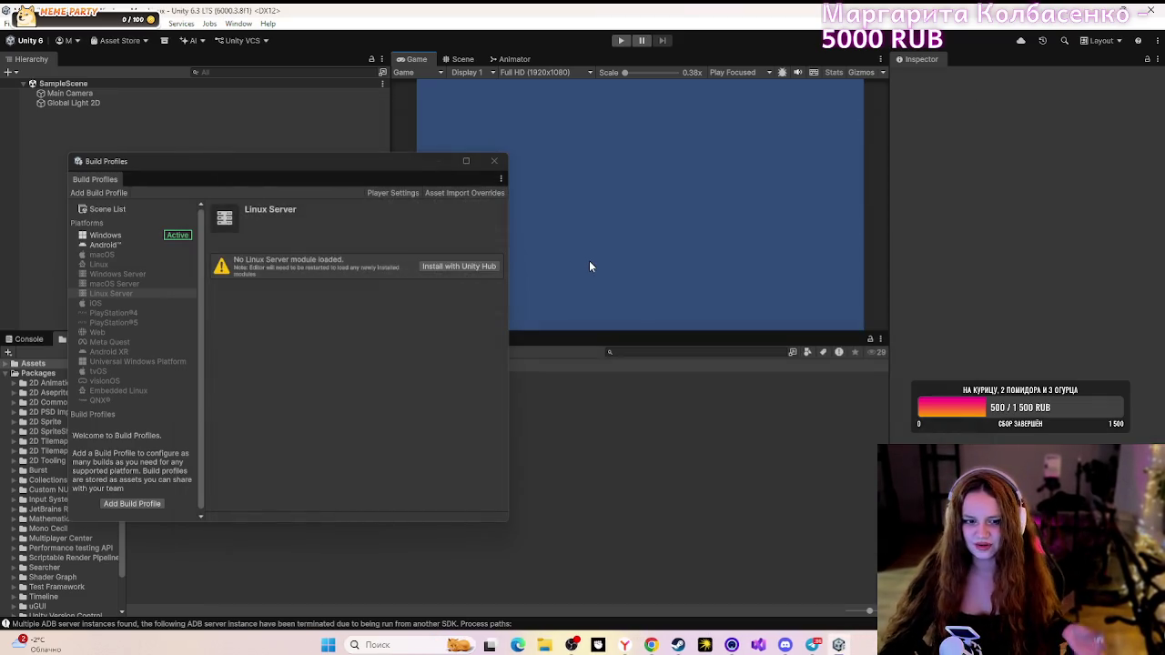
{"action": "left_click", "coordinate": [494, 161]}
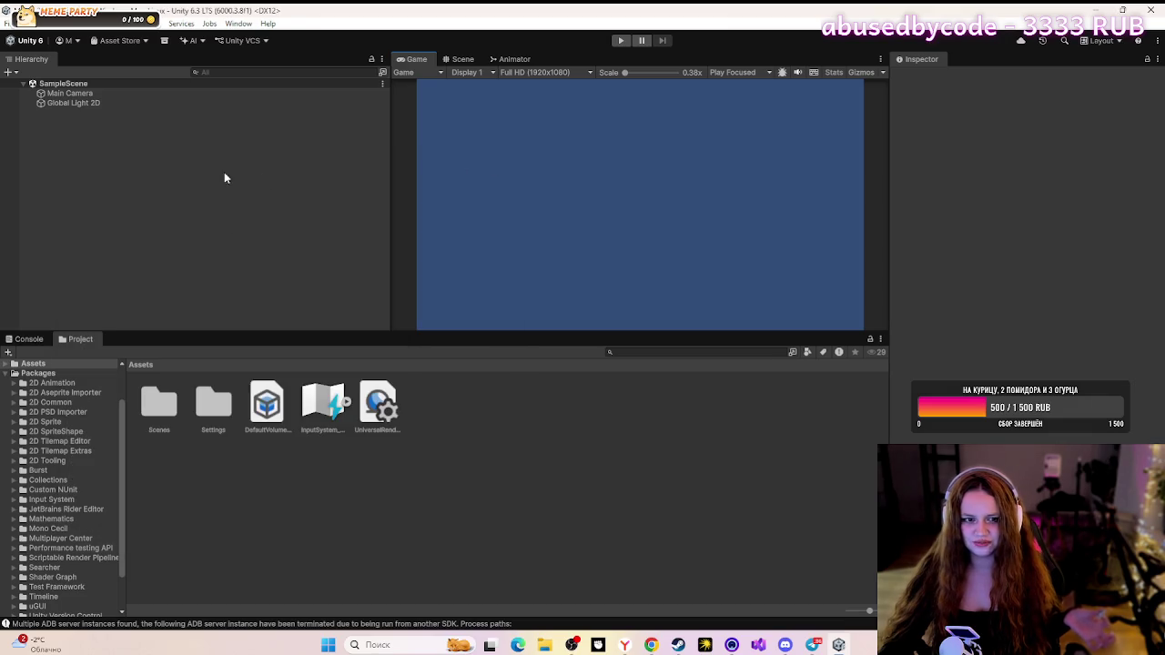
{"action": "left_click", "coordinate": [9, 24]}
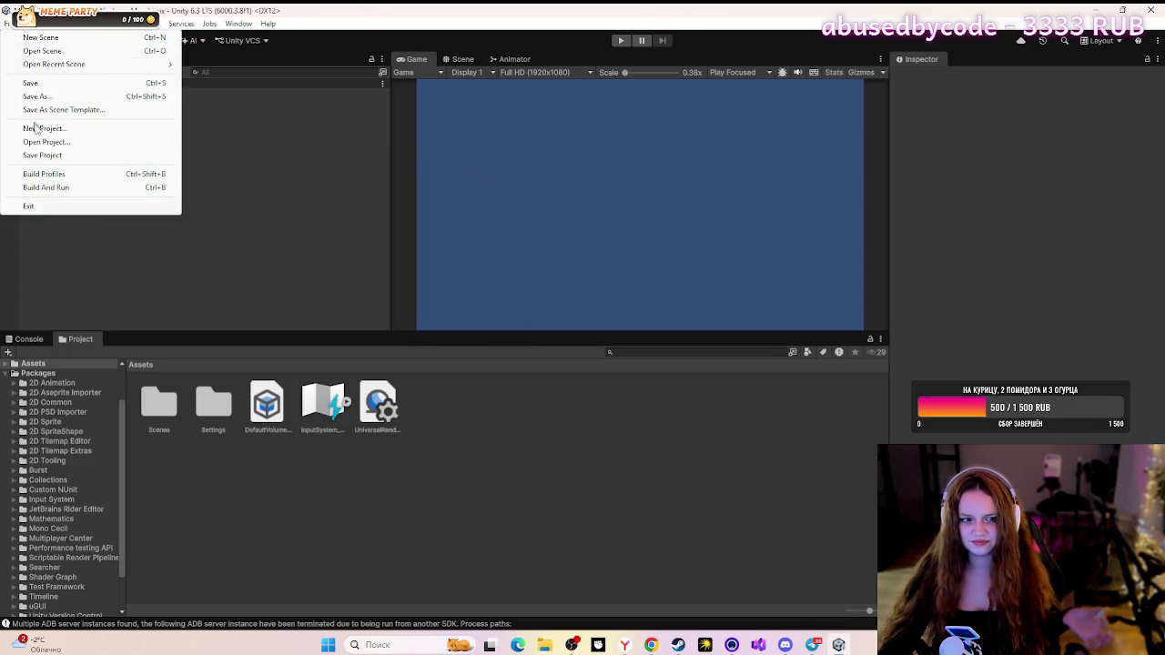
{"action": "left_click", "coordinate": [59, 178]}
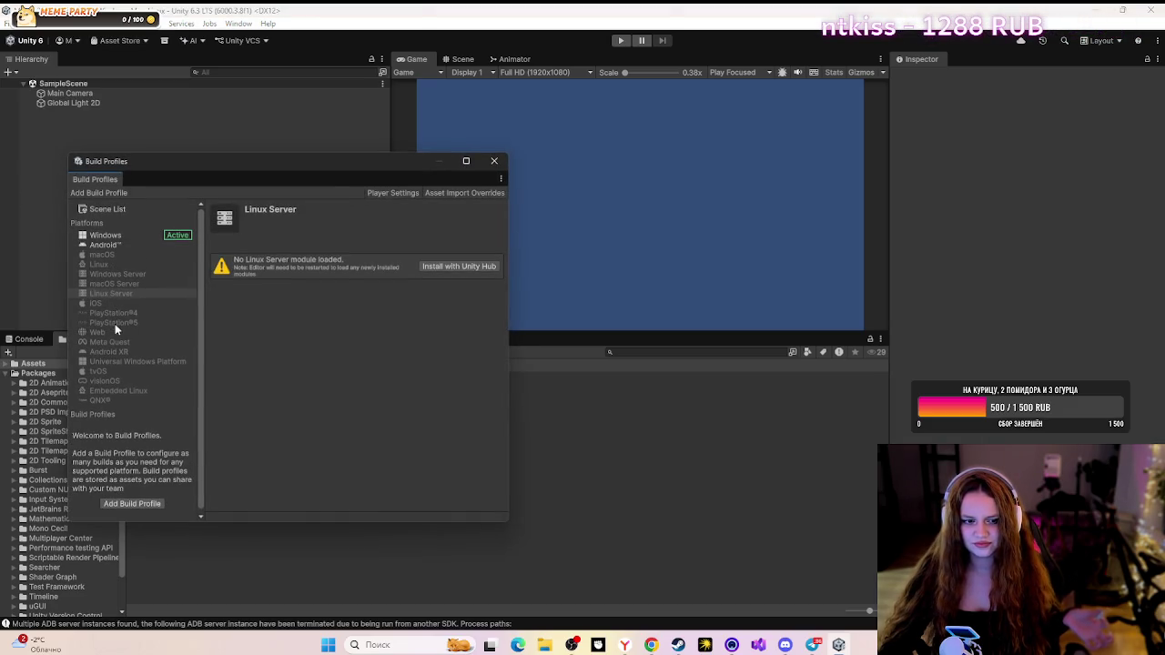
{"action": "left_click", "coordinate": [109, 352]}
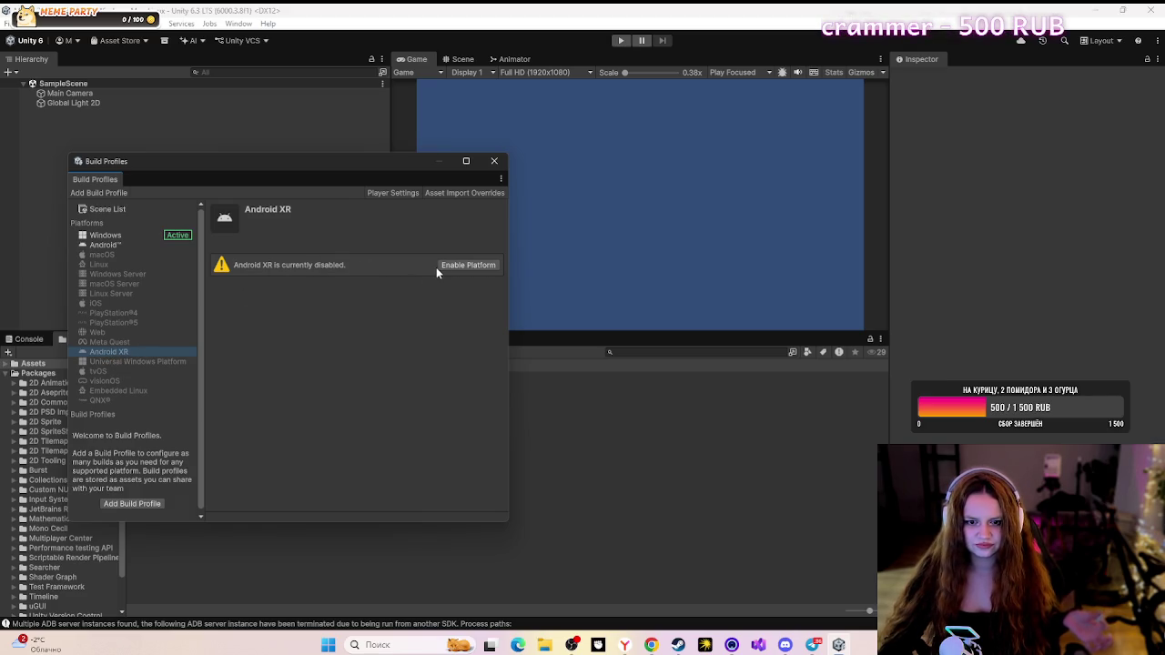
- Reopen Build Profiles and select the Android platform in the list
{"action": "left_click", "coordinate": [498, 166]}
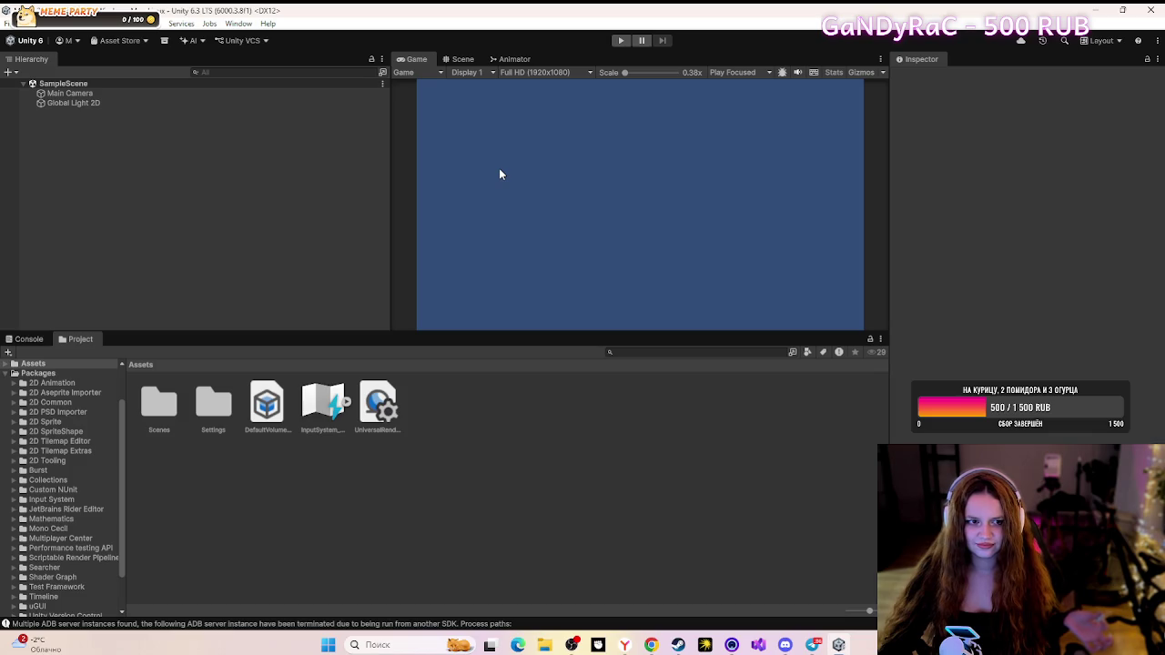
{"action": "left_click", "coordinate": [6, 23]}
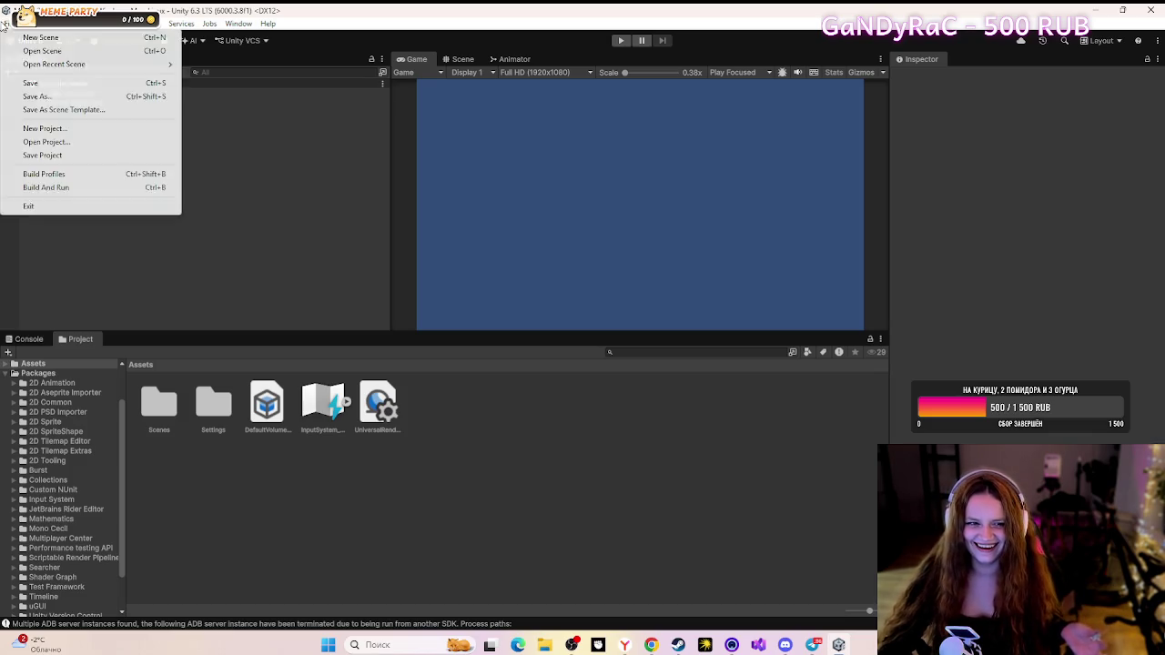
{"action": "left_click", "coordinate": [115, 173]}
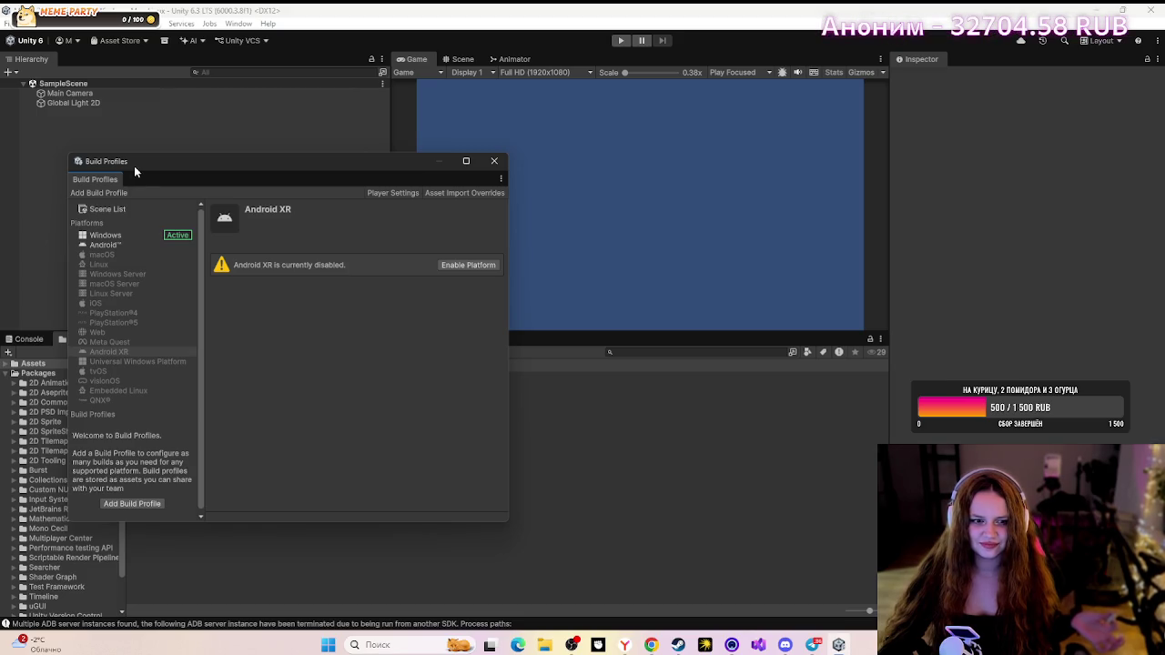
{"action": "left_click", "coordinate": [122, 248]}
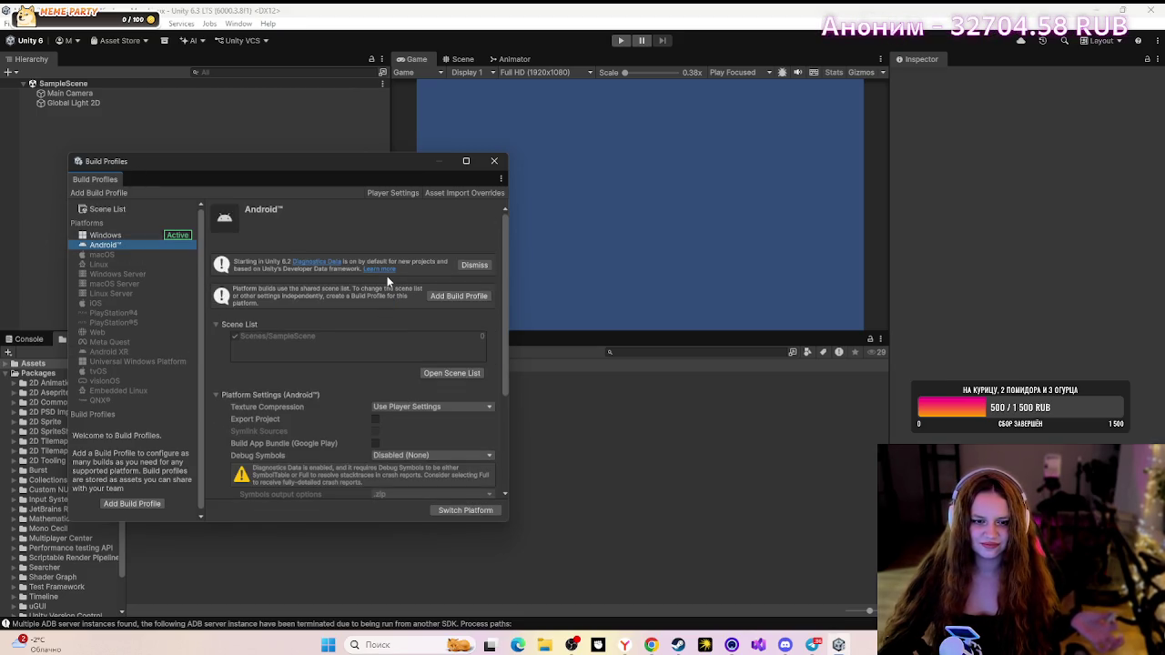
- Switch the build platform to Android and let the asset import finish
{"action": "left_click", "coordinate": [469, 512]}
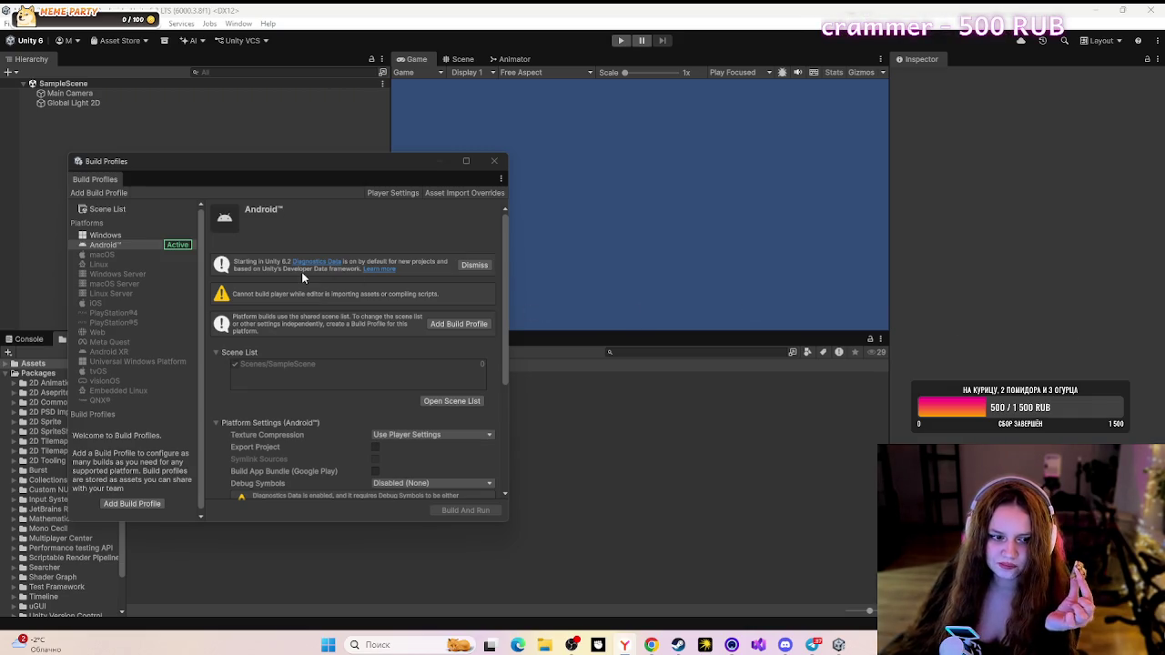
- Scroll through the Android platform settings in Build Profiles after the script recompile
{"action": "scroll", "coordinate": [331, 435], "scroll_direction": "down", "scroll_amount": 5}
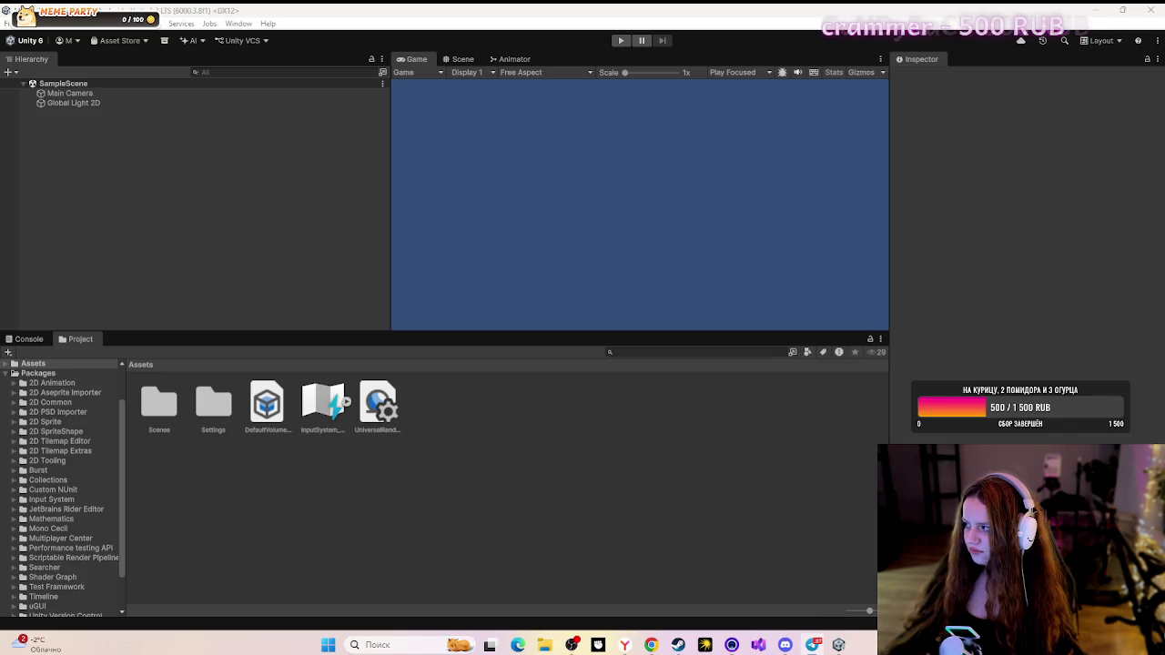
- Minimize Unity and resume the YouTube tutorial in the browser
{"action": "left_click", "coordinate": [1095, 10]}
{"action": "left_click", "coordinate": [663, 642]}
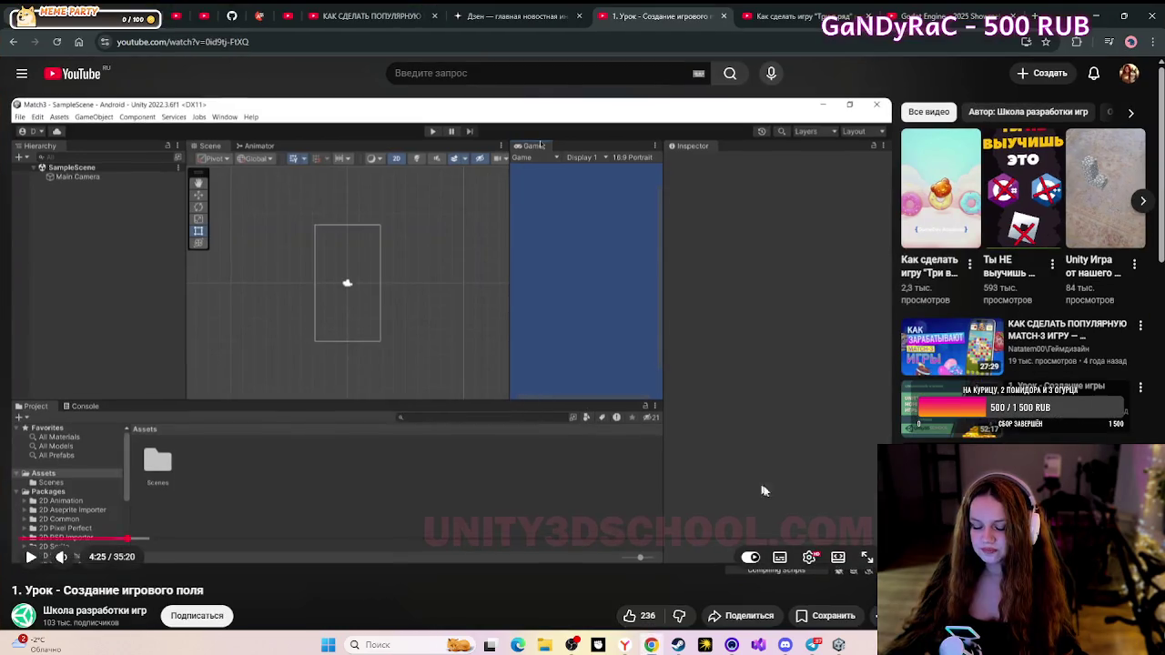
{"action": "left_click", "coordinate": [864, 557]}
{"action": "left_click", "coordinate": [563, 360]}
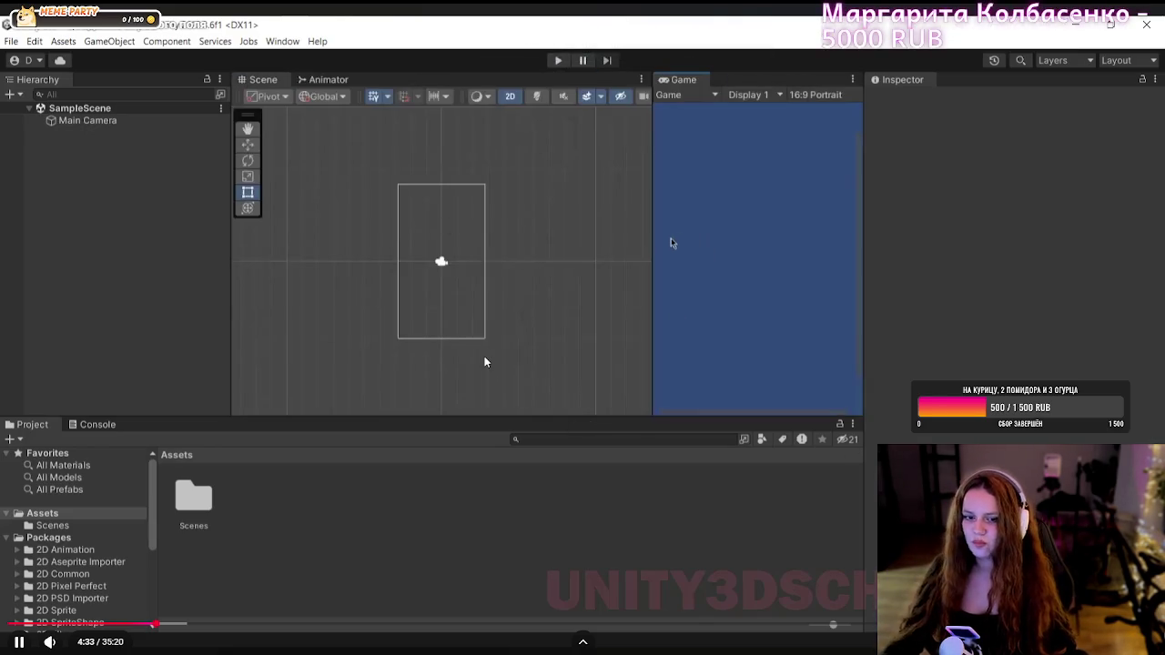
- Watch the tutorial to about 4:49, pause it, and exit fullscreen
{"action": "left_click", "coordinate": [486, 362]}
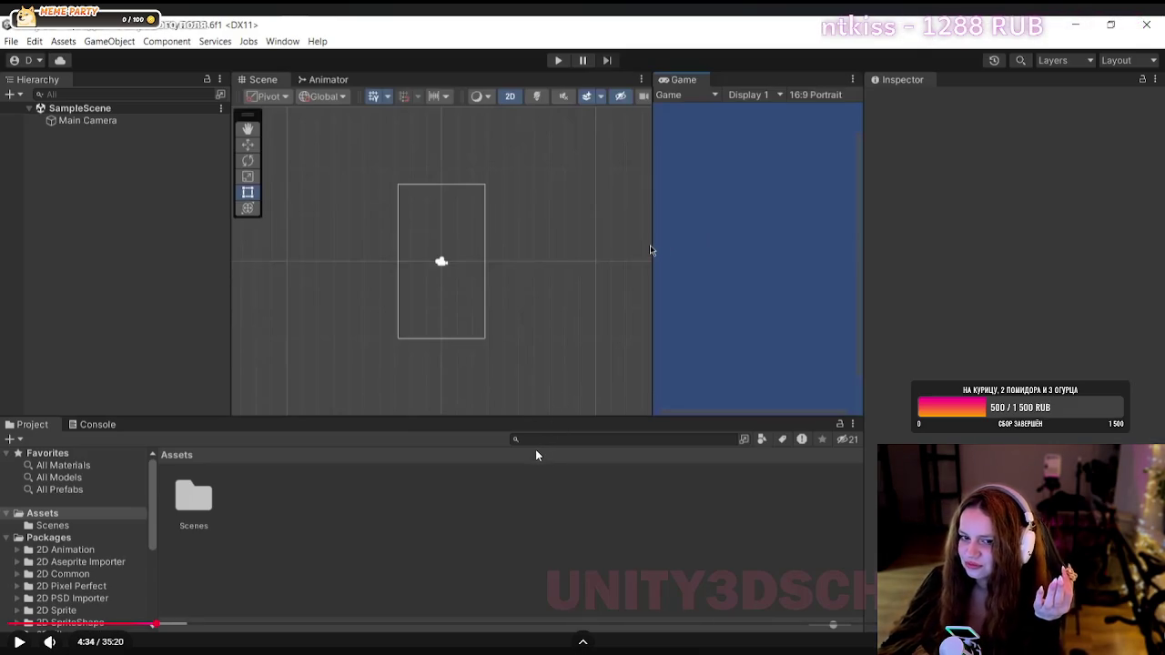
{"action": "left_click", "coordinate": [552, 393]}
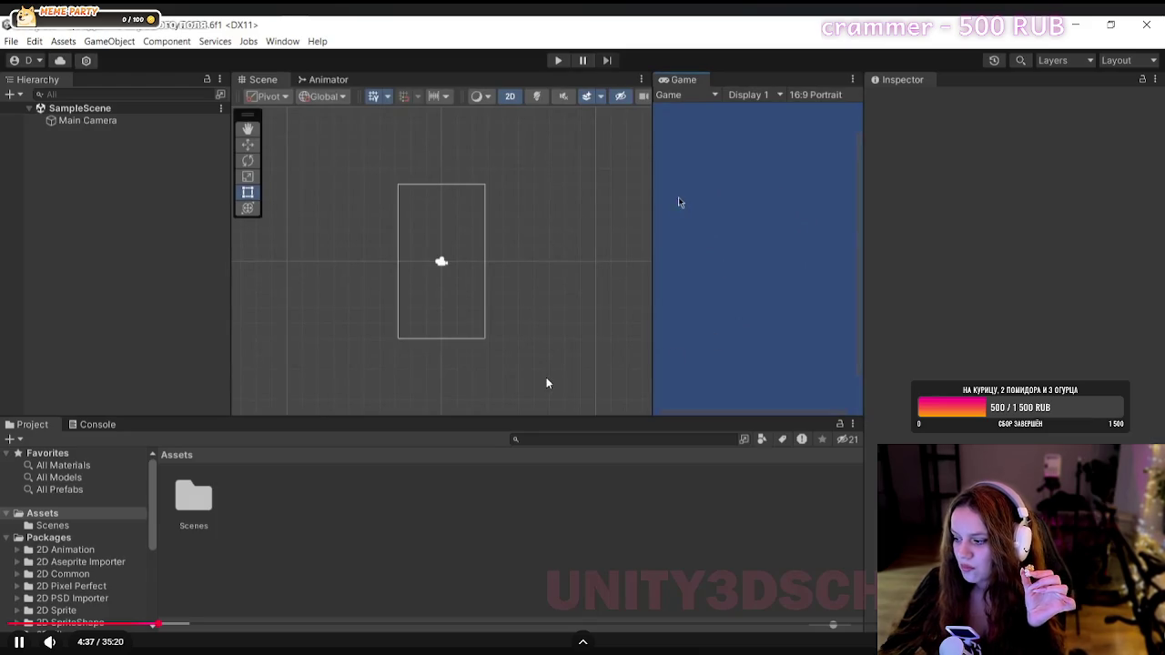
{"action": "mouse_move", "coordinate": [72, 641]}
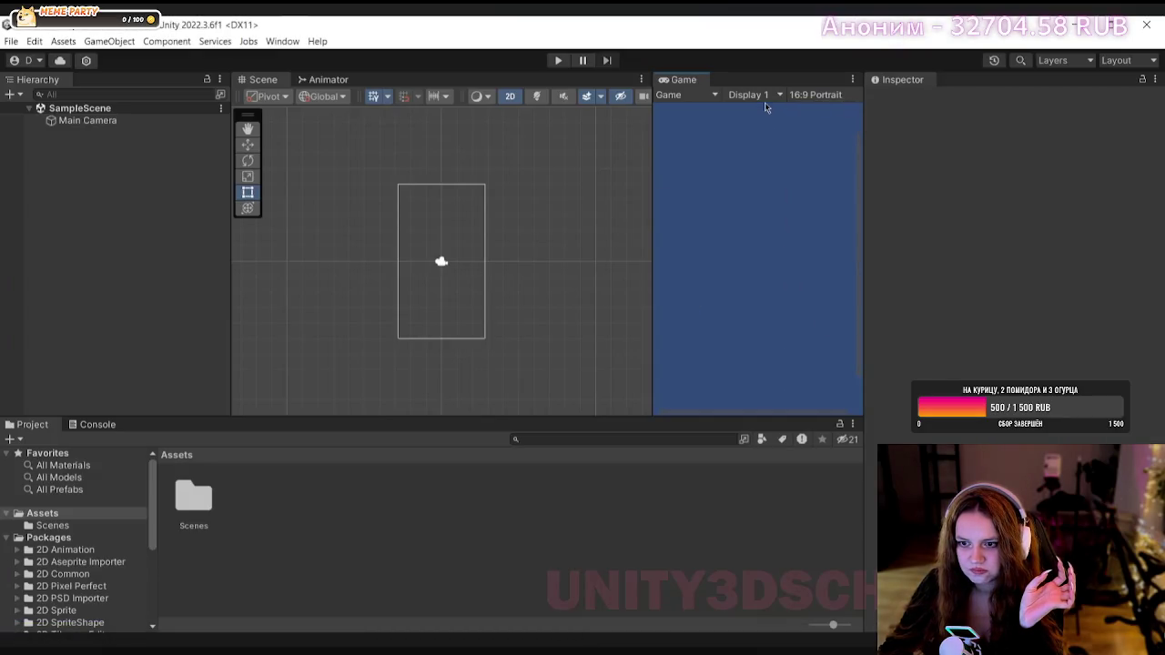
{"action": "left_click", "coordinate": [487, 520]}
{"action": "key", "text": "Escape"}
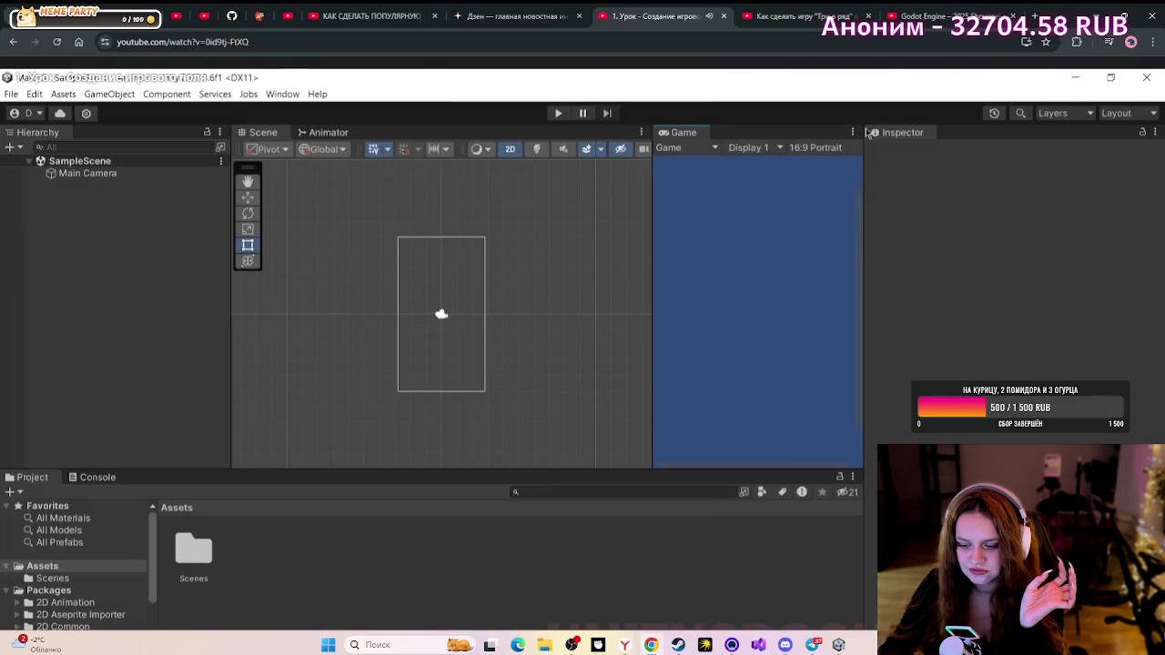
- Back in Unity, choose 16:9 Portrait from the Game view's aspect dropdown
{"action": "left_click", "coordinate": [838, 644]}
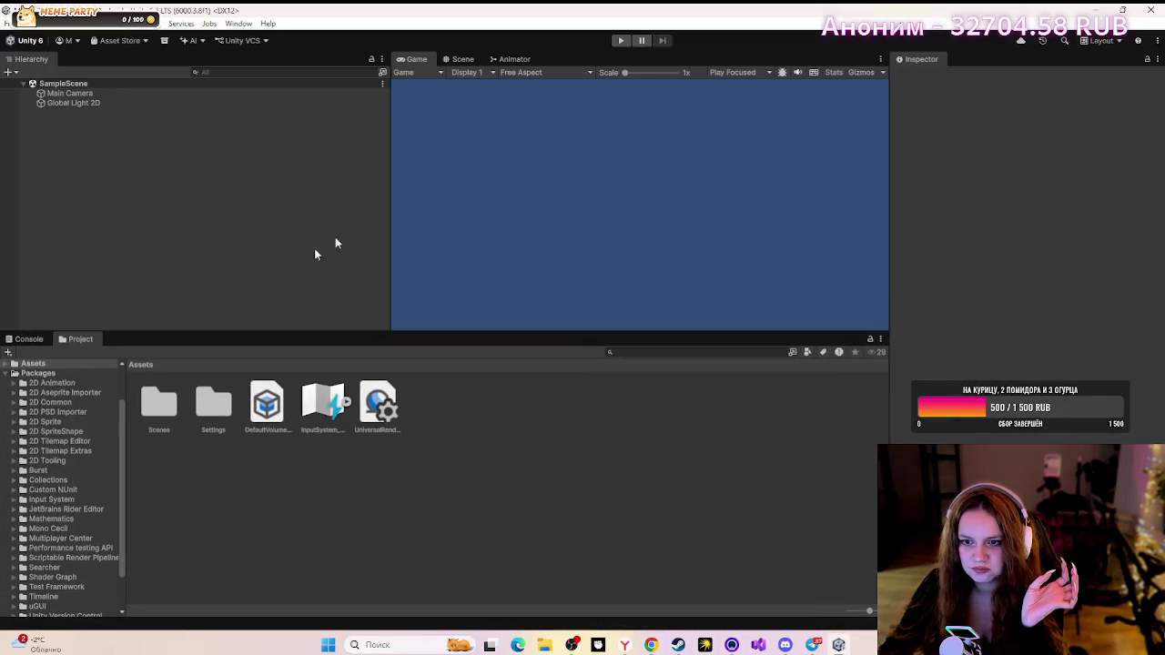
{"action": "left_click", "coordinate": [482, 73]}
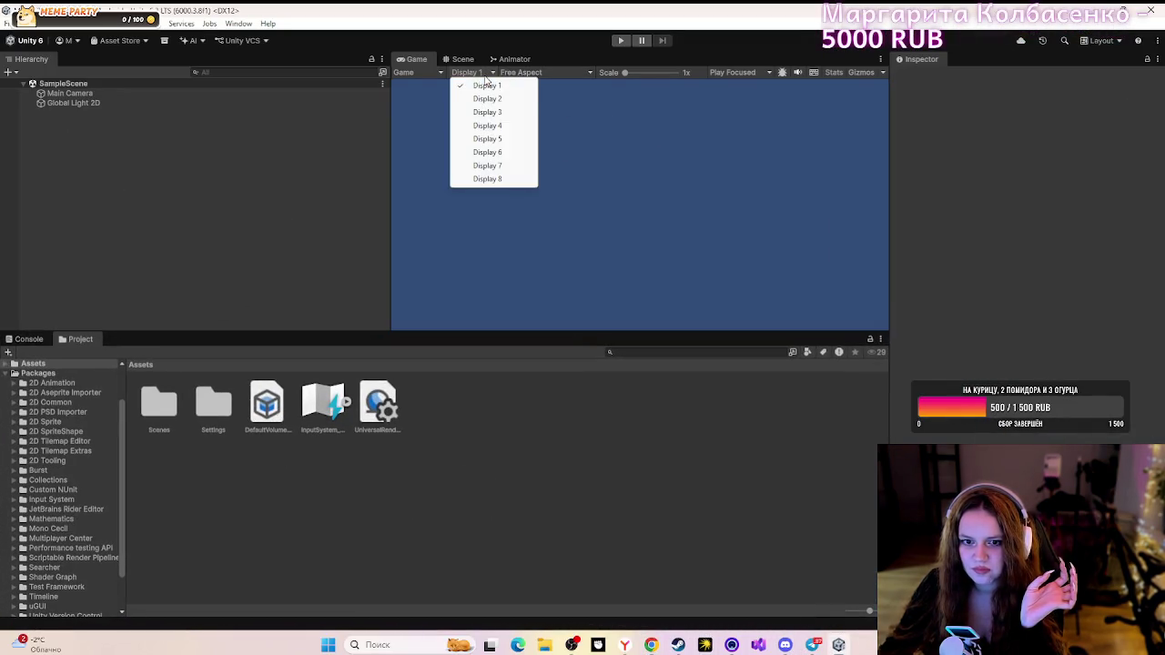
{"action": "left_click", "coordinate": [550, 73]}
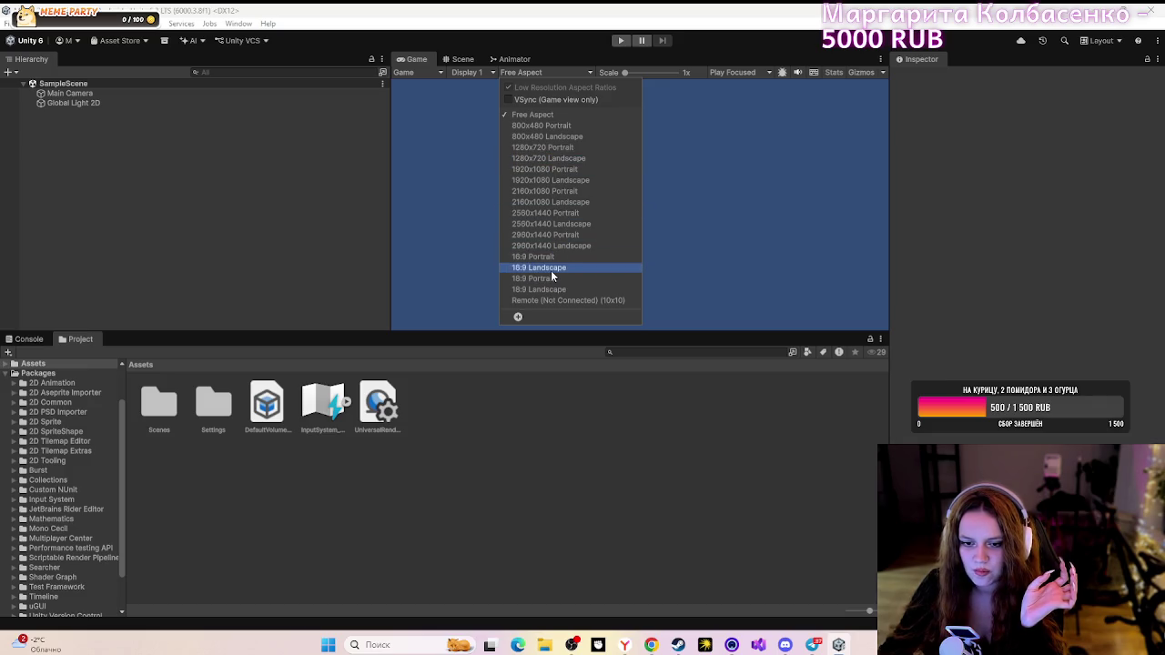
{"action": "left_click", "coordinate": [546, 258]}
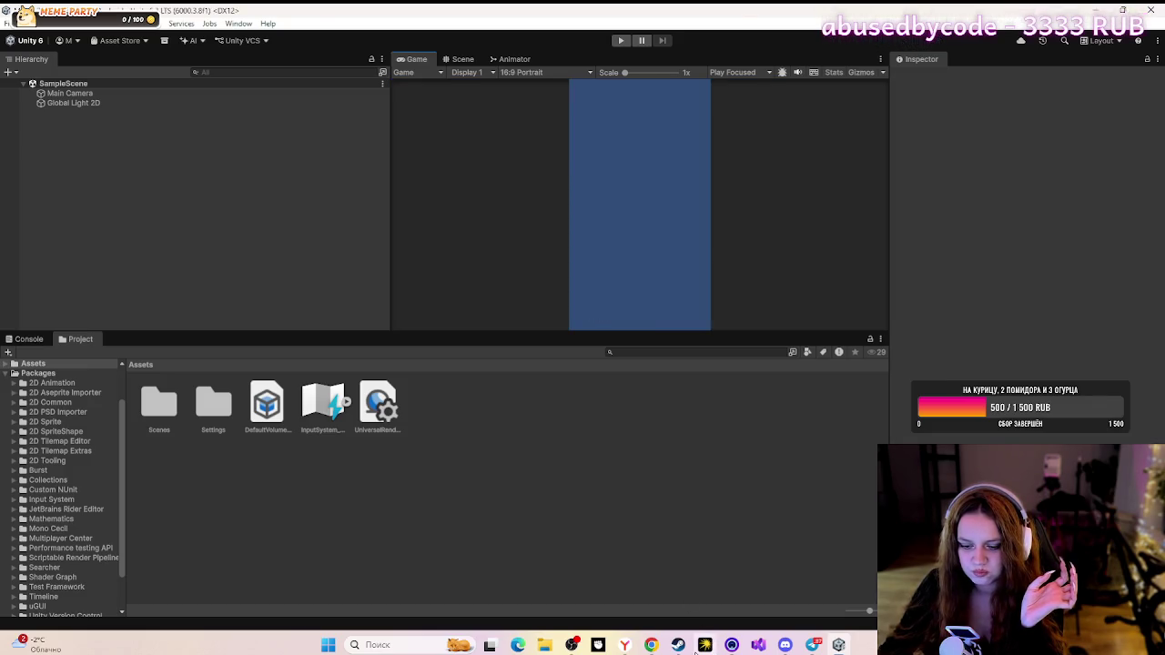
- Play the tutorial fullscreen in Chrome, pausing as needed, until the download-materials dialog at 5:47
{"action": "left_click", "coordinate": [650, 645]}
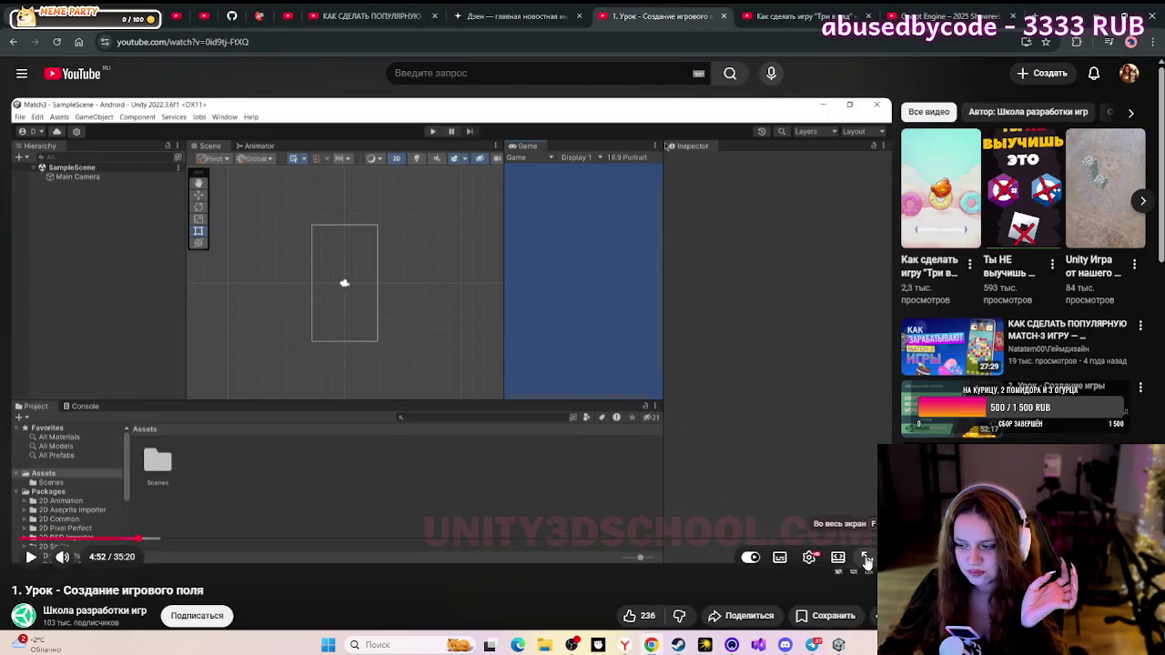
{"action": "left_click", "coordinate": [867, 561]}
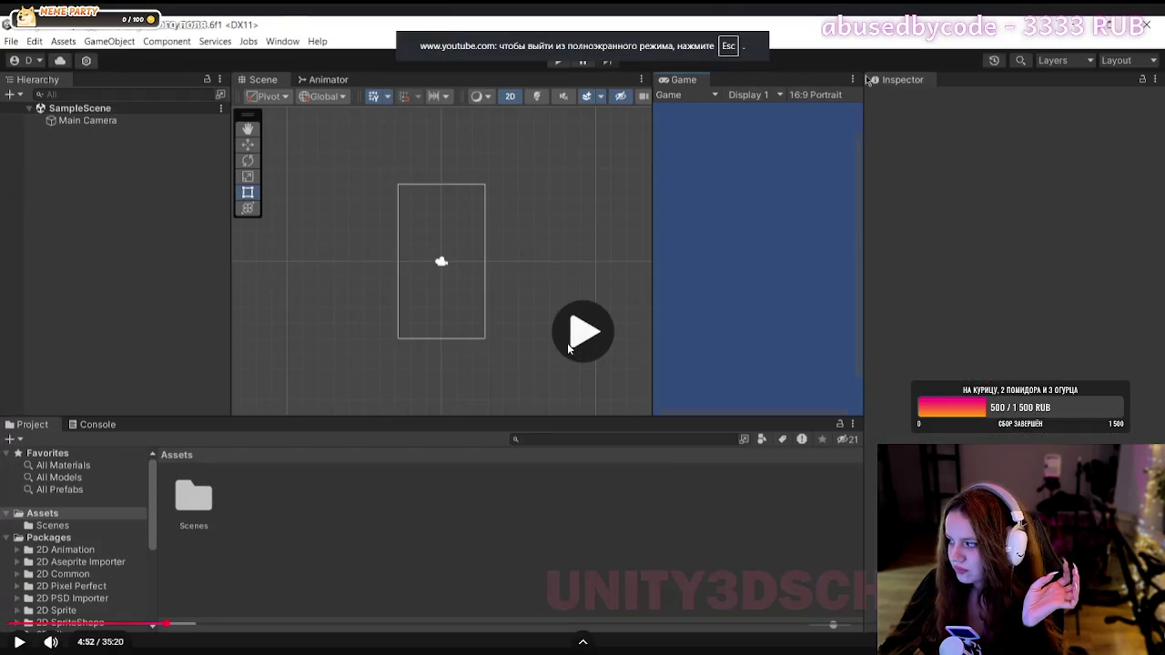
{"action": "left_click", "coordinate": [567, 347]}
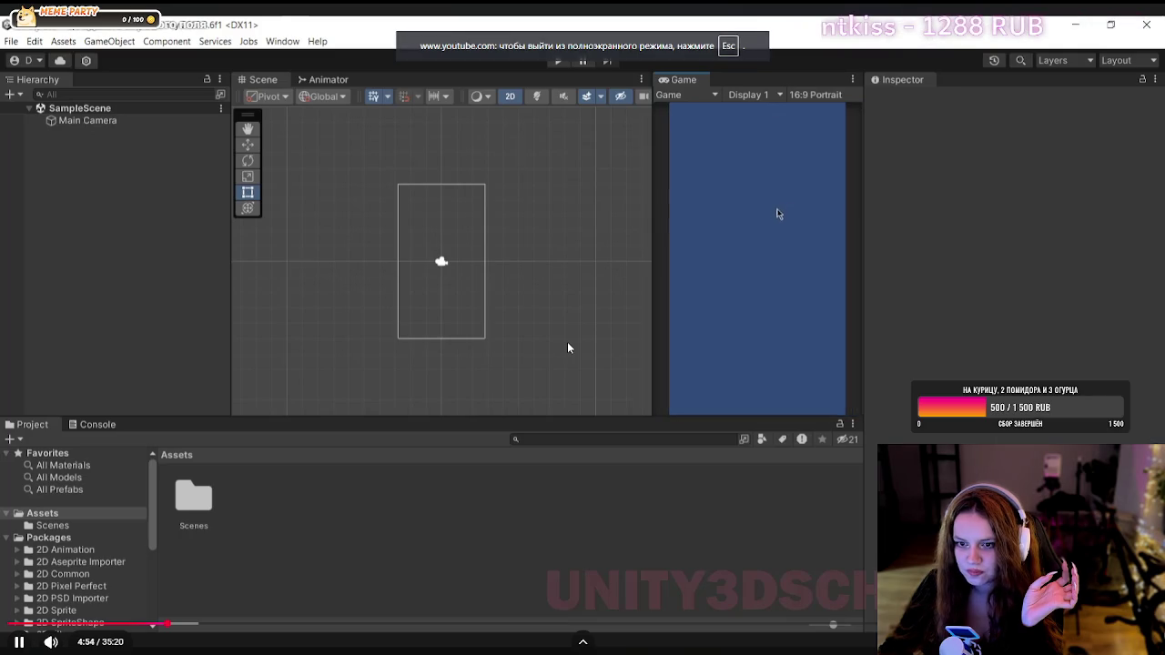
{"action": "left_click", "coordinate": [567, 348]}
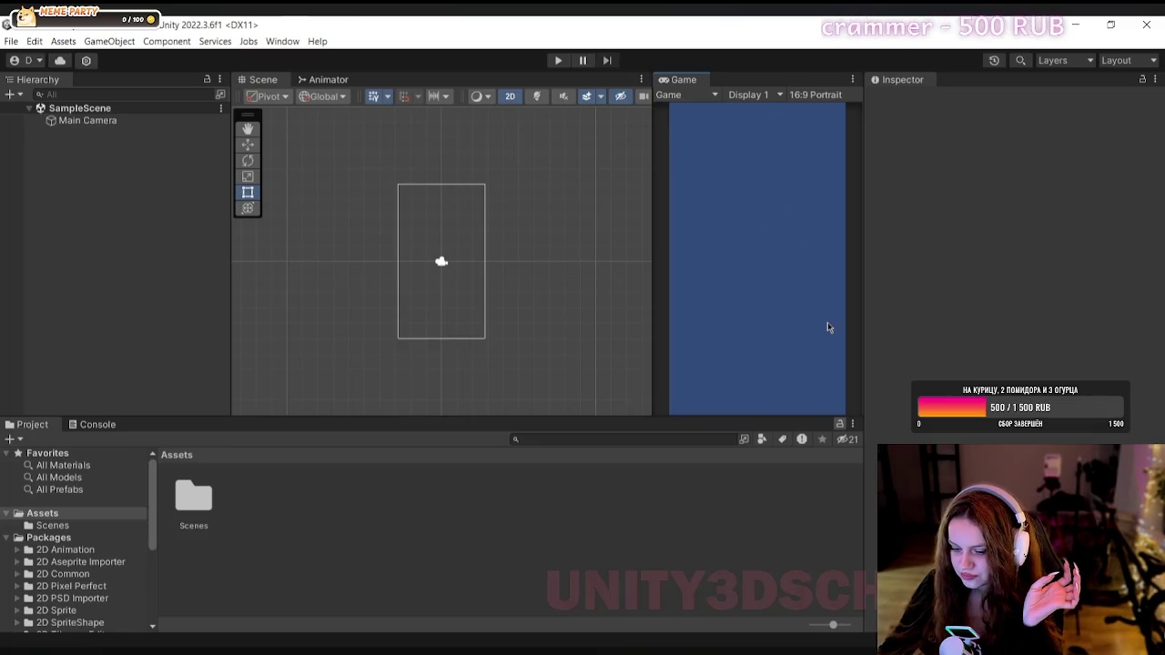
{"action": "mouse_move", "coordinate": [567, 348]}
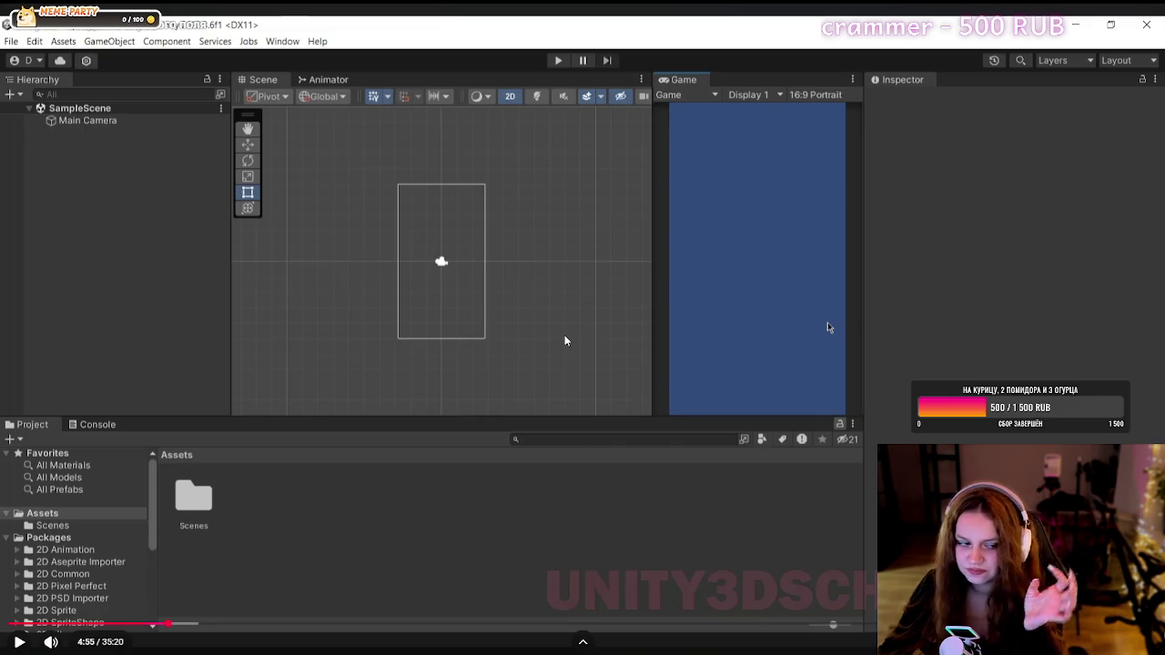
{"action": "left_click", "coordinate": [564, 338]}
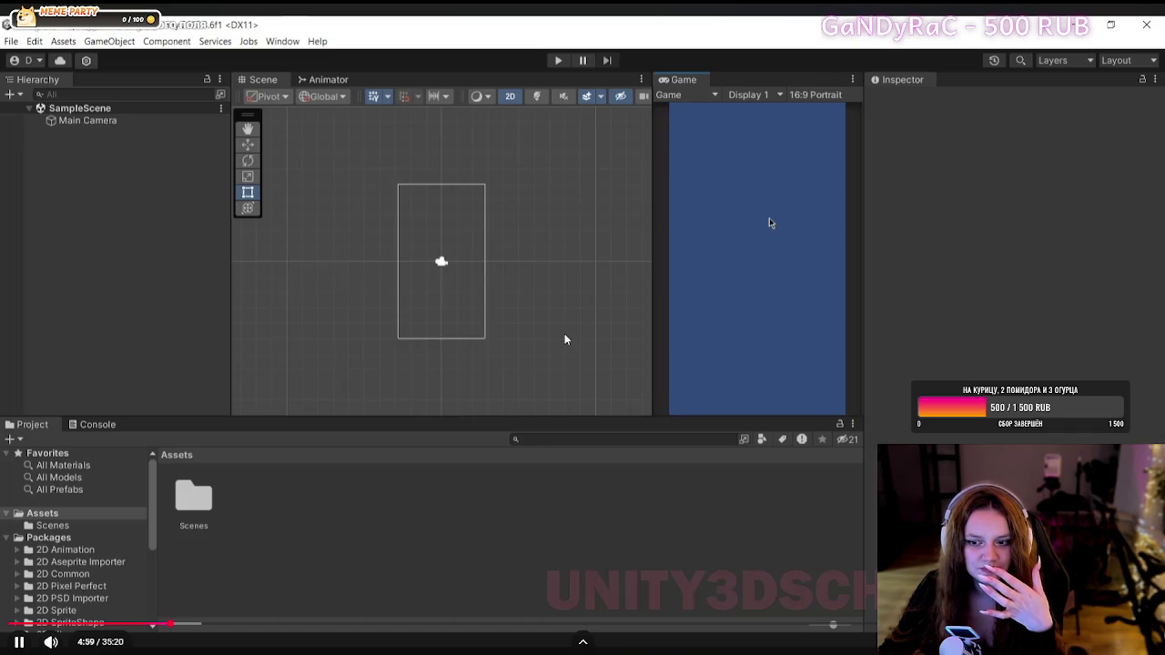
{"action": "left_click", "coordinate": [564, 340]}
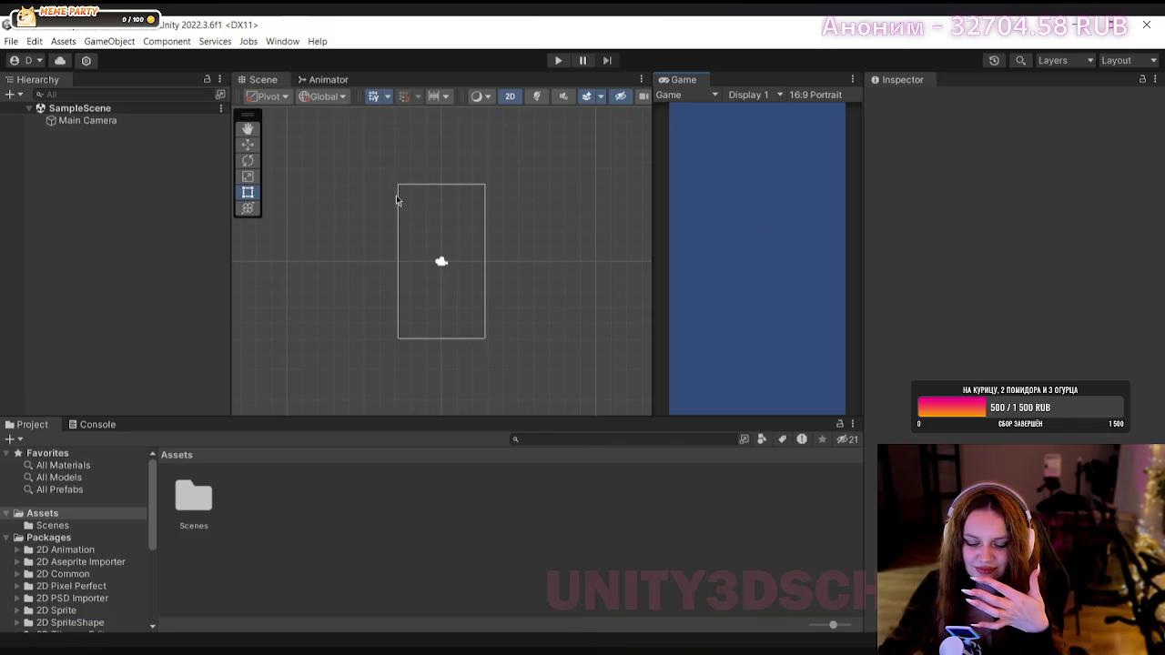
{"action": "left_click", "coordinate": [563, 338]}
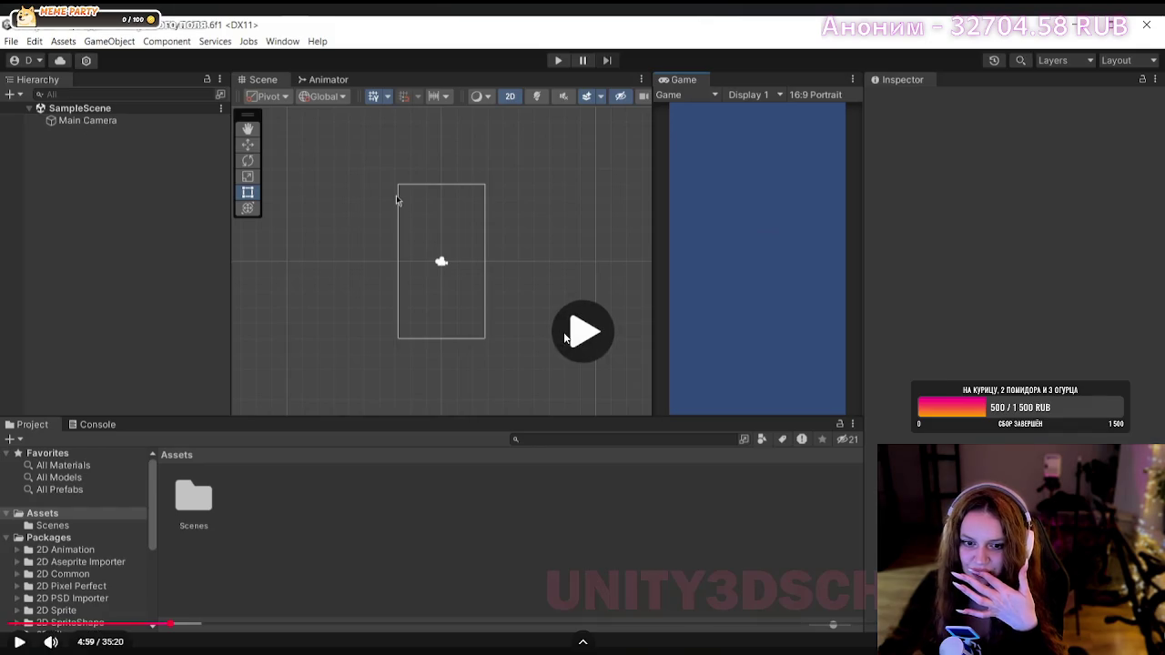
{"action": "left_click", "coordinate": [563, 338]}
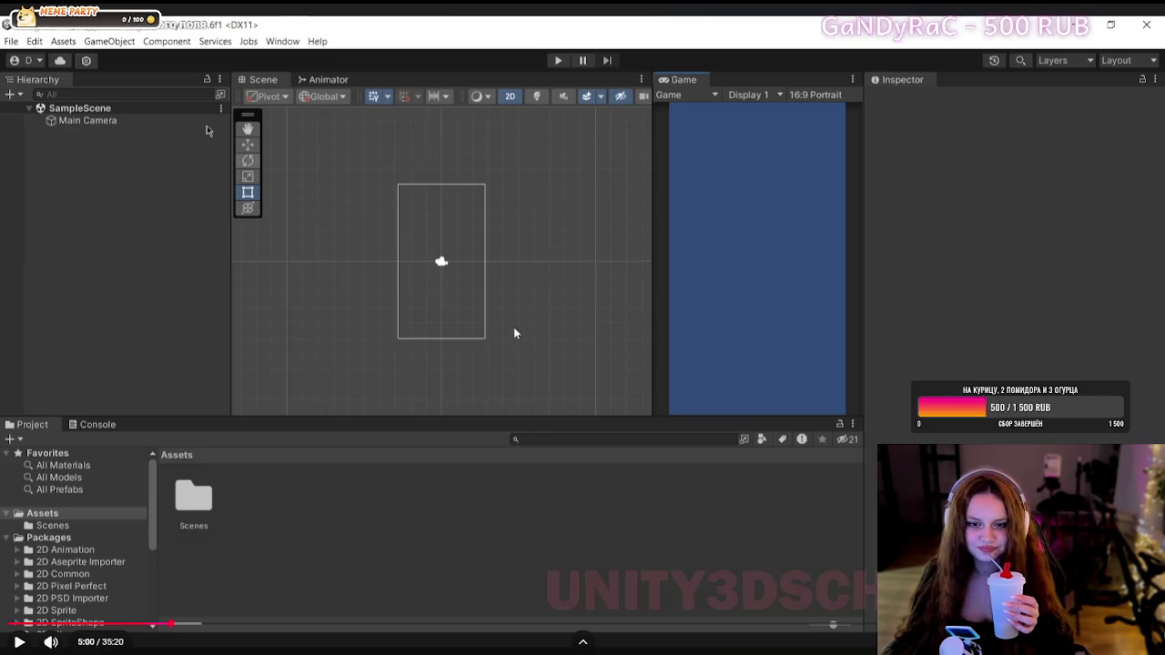
{"action": "left_click", "coordinate": [586, 384]}
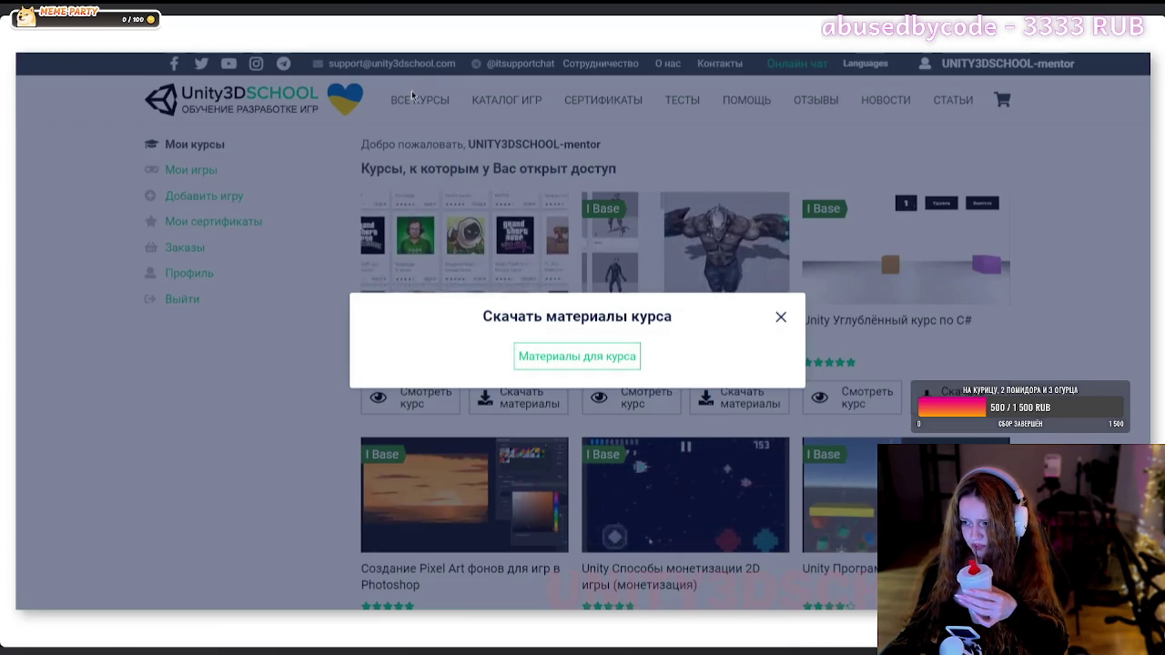
- Pause the tutorial at about 6:01 on the match3-start.unitypackage file and exit fullscreen
{"action": "mouse_move", "coordinate": [1003, 301]}
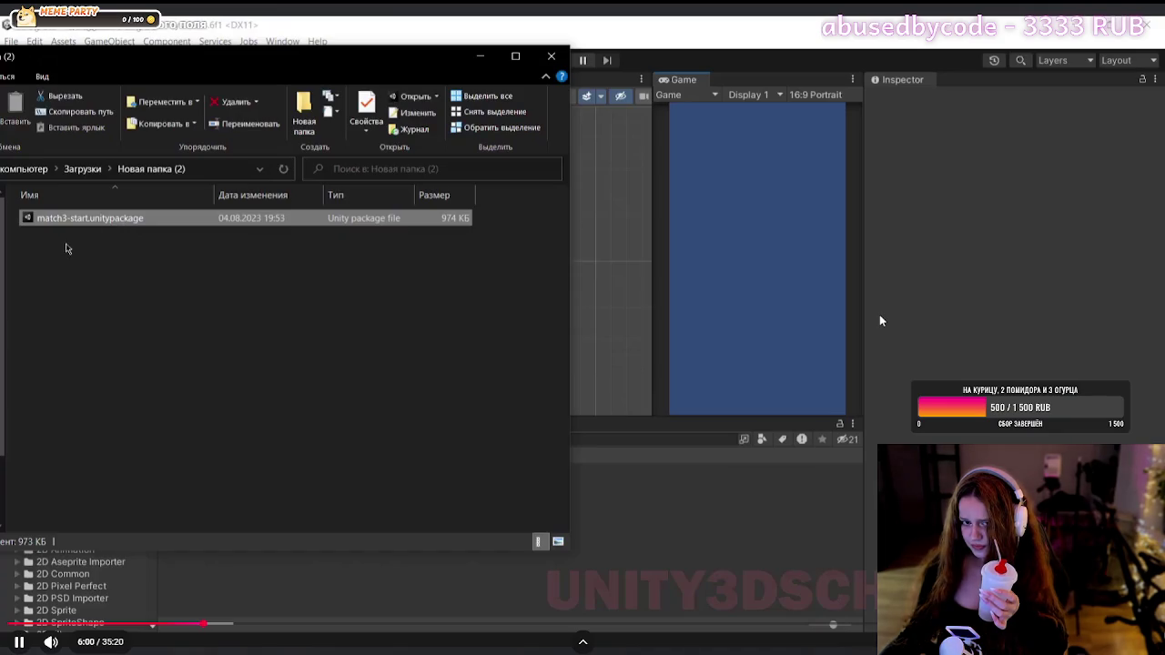
{"action": "left_click", "coordinate": [879, 321]}
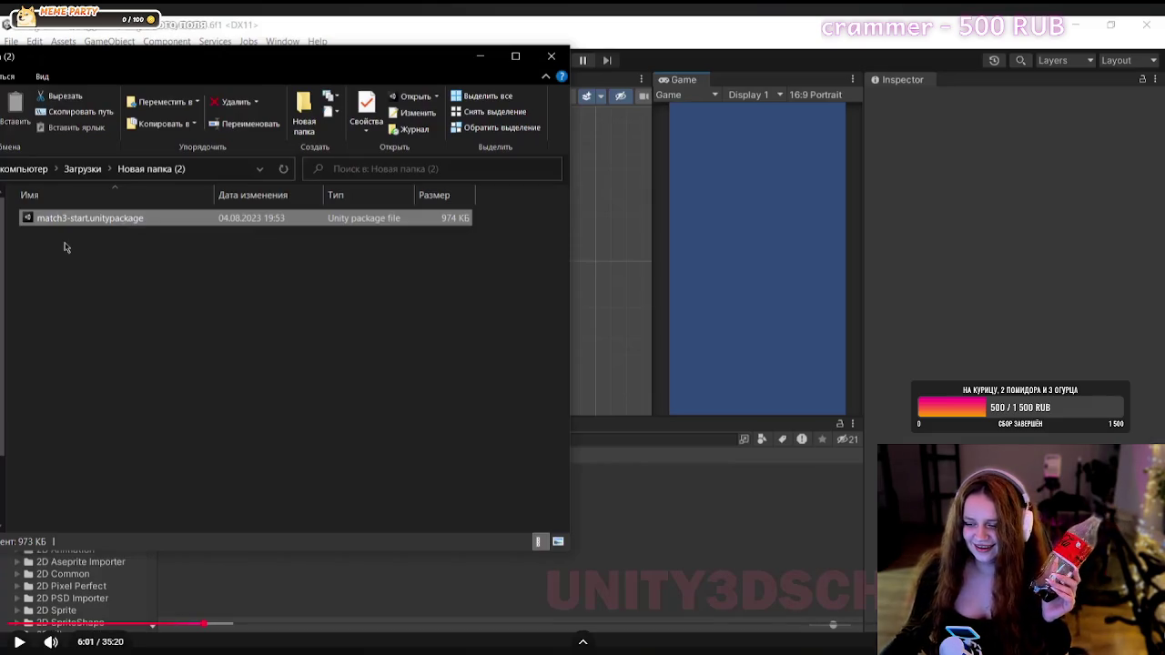
{"action": "key", "text": "Escape"}
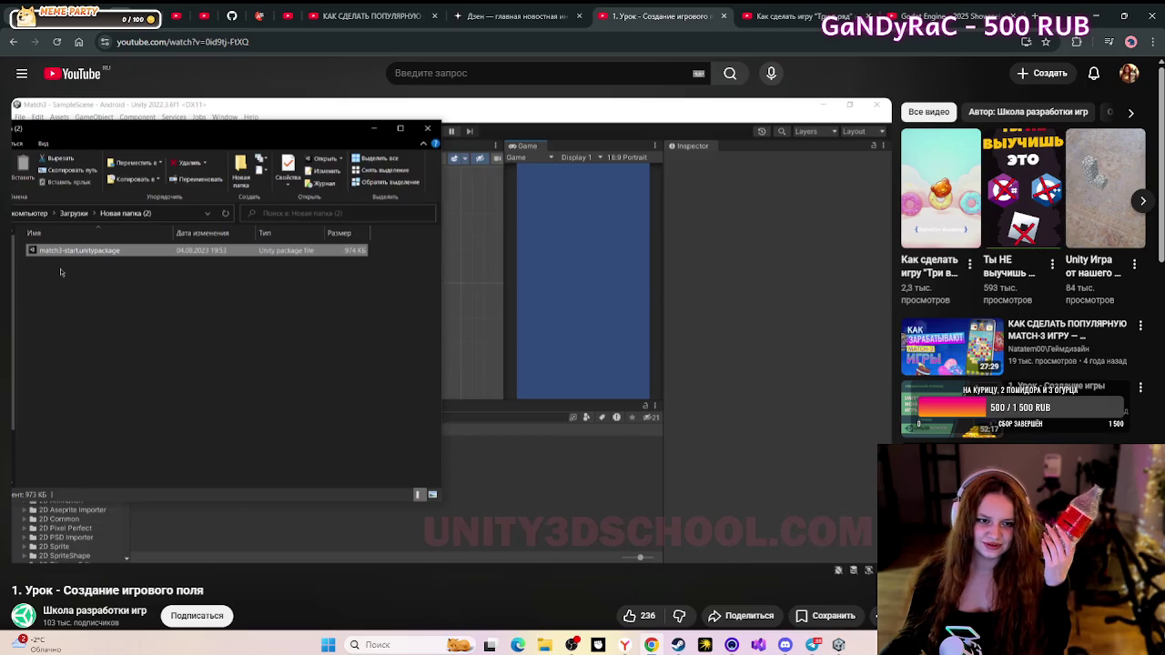
- Cycle through the browser tabs, including the C# tutorial and MonoBehaviour documentation
{"action": "key", "text": "ctrl+9"}
{"action": "key", "text": "ctrl+Tab"}
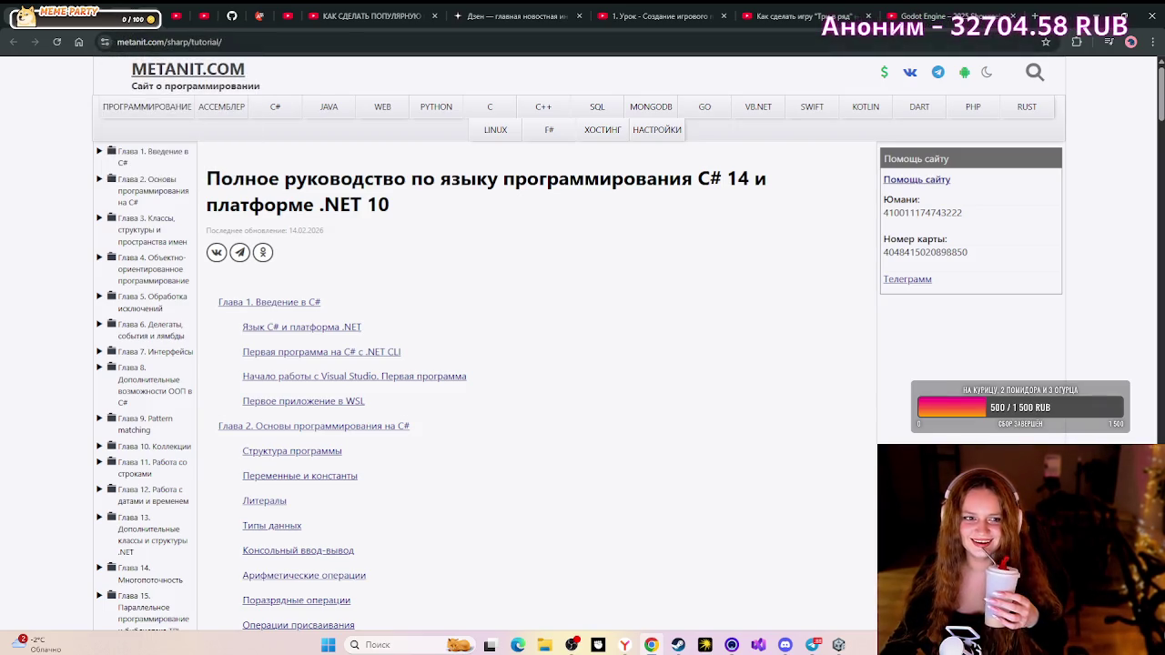
{"action": "key", "text": "ctrl+Tab"}
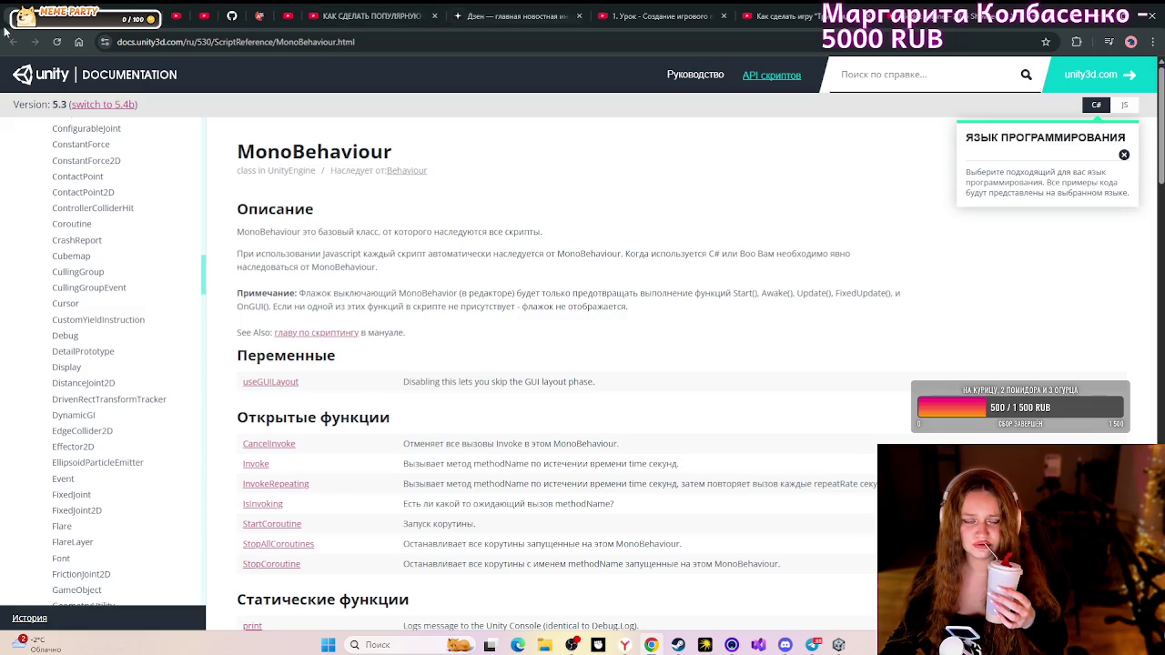
{"action": "key", "text": "ctrl+Tab"}
{"action": "key", "text": "ctrl+Tab"}
{"action": "key", "text": "ctrl+Tab"}
{"action": "key", "text": "ctrl+Tab"}
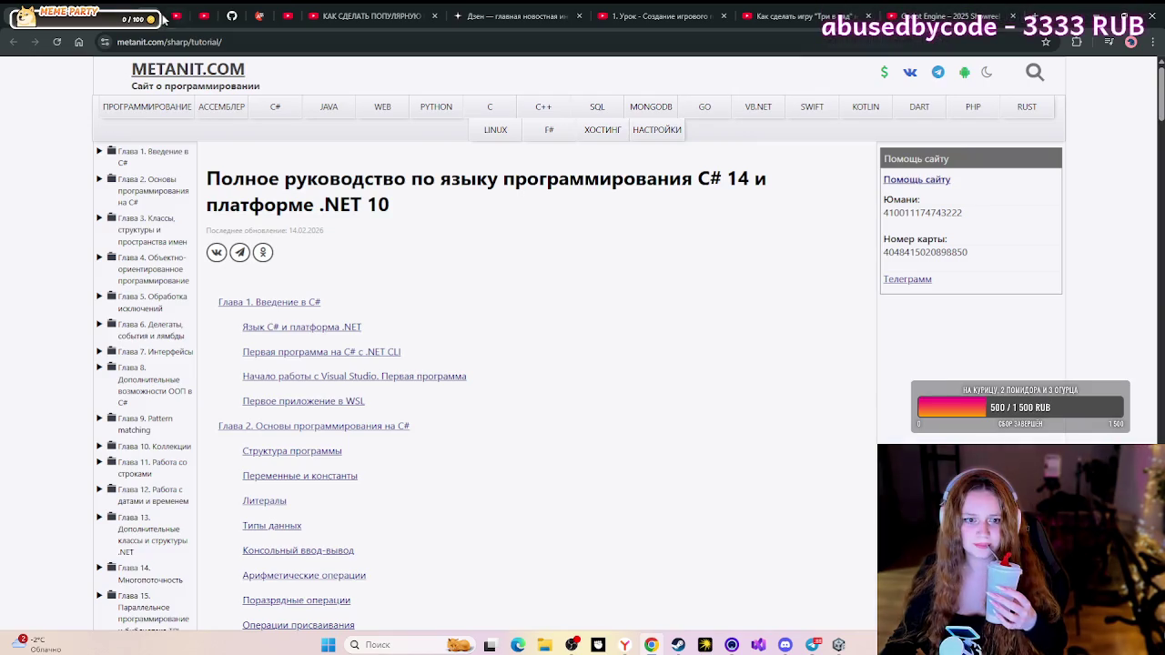
- Check the YouTube, GitHub Match-3 and 'годот' search tabs, open a new tab, and bring up Discord
{"action": "left_click", "coordinate": [176, 17]}
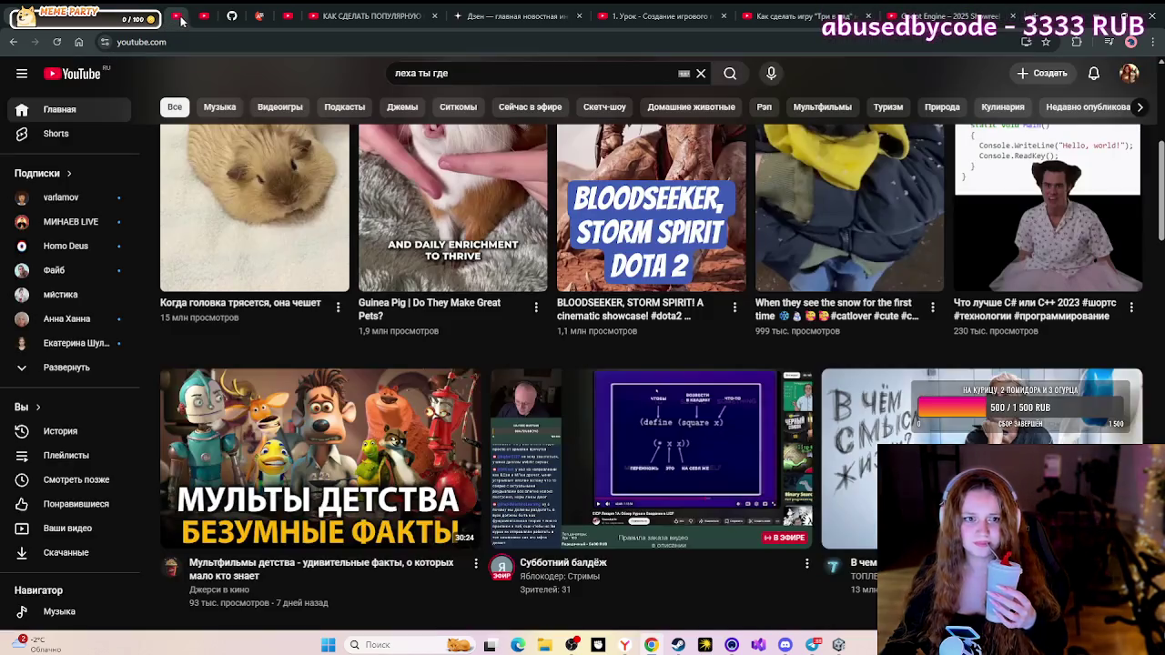
{"action": "left_click", "coordinate": [204, 16]}
{"action": "left_click", "coordinate": [232, 15]}
{"action": "left_click", "coordinate": [283, 15]}
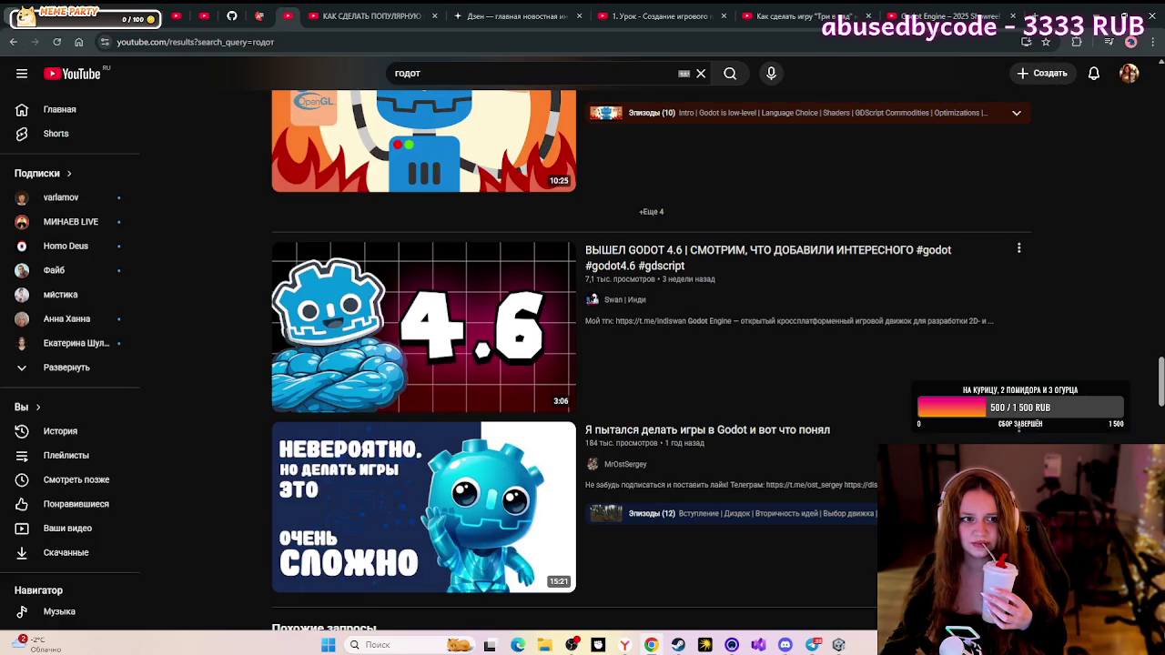
{"action": "key", "text": "ctrl+shift+a"}
{"action": "key", "text": "Escape"}
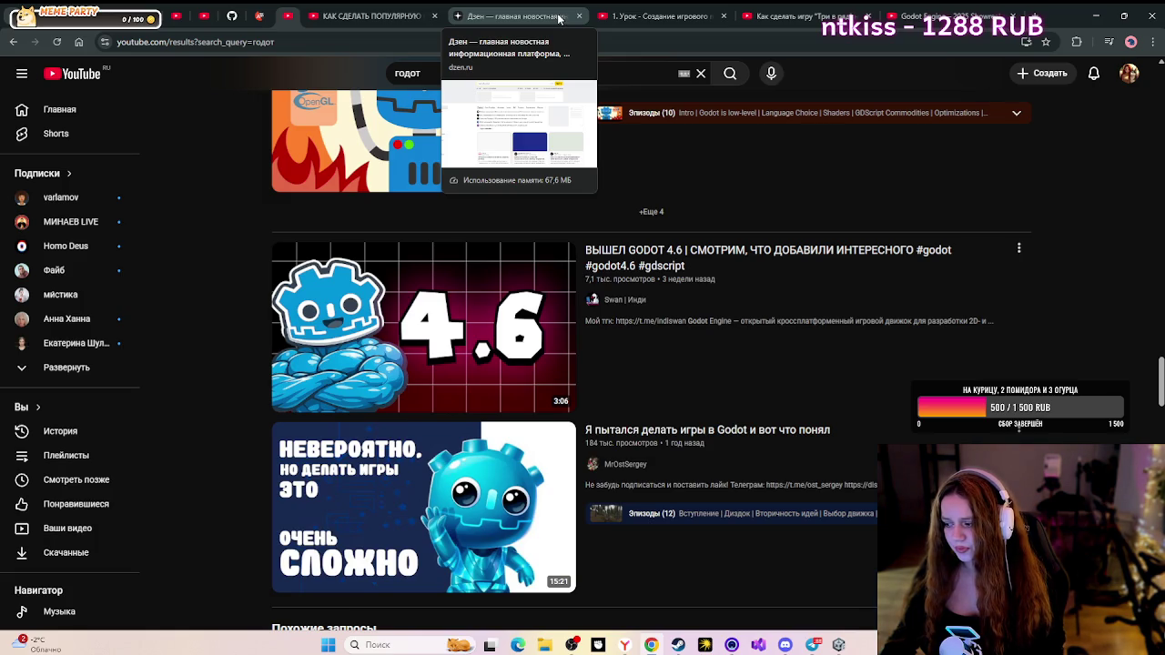
{"action": "left_click", "coordinate": [1031, 16]}
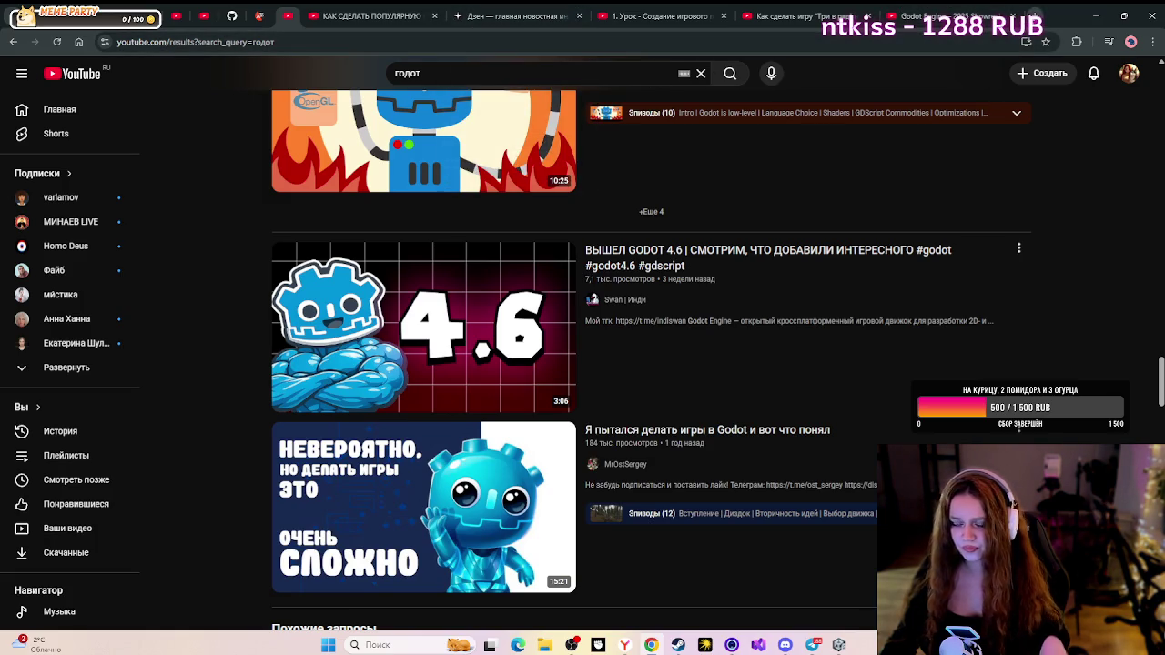
{"action": "left_click", "coordinate": [784, 635]}
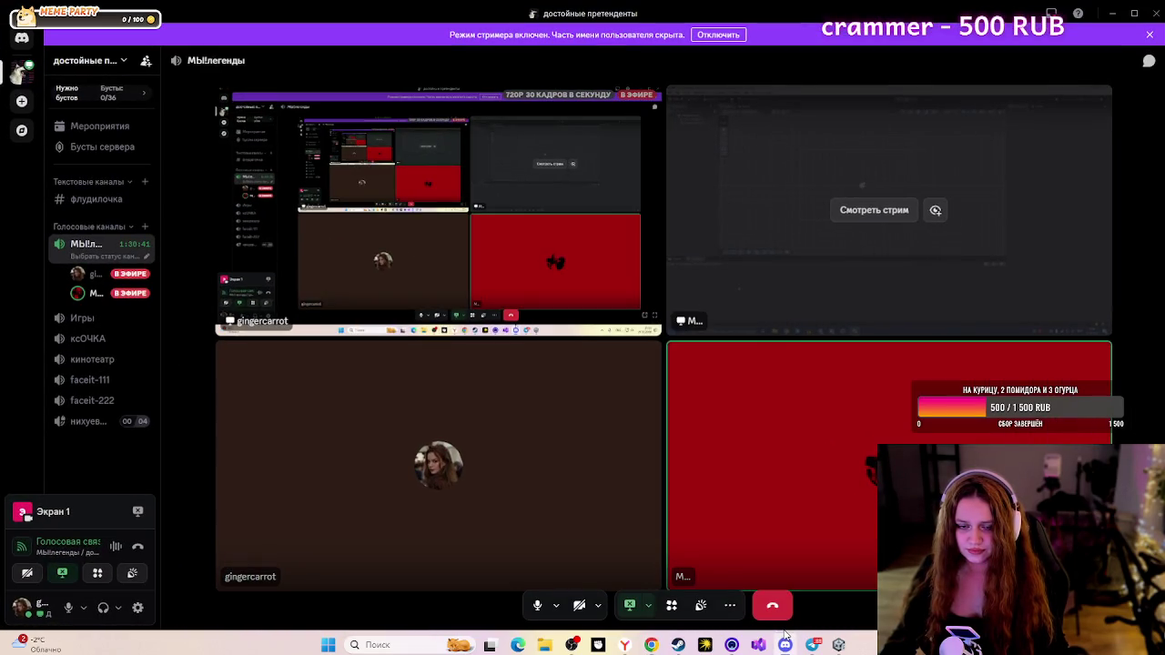
- Glance at Discord's #флудилочка channel, then return to the browser on the Yandex start page
{"action": "left_click", "coordinate": [94, 199]}
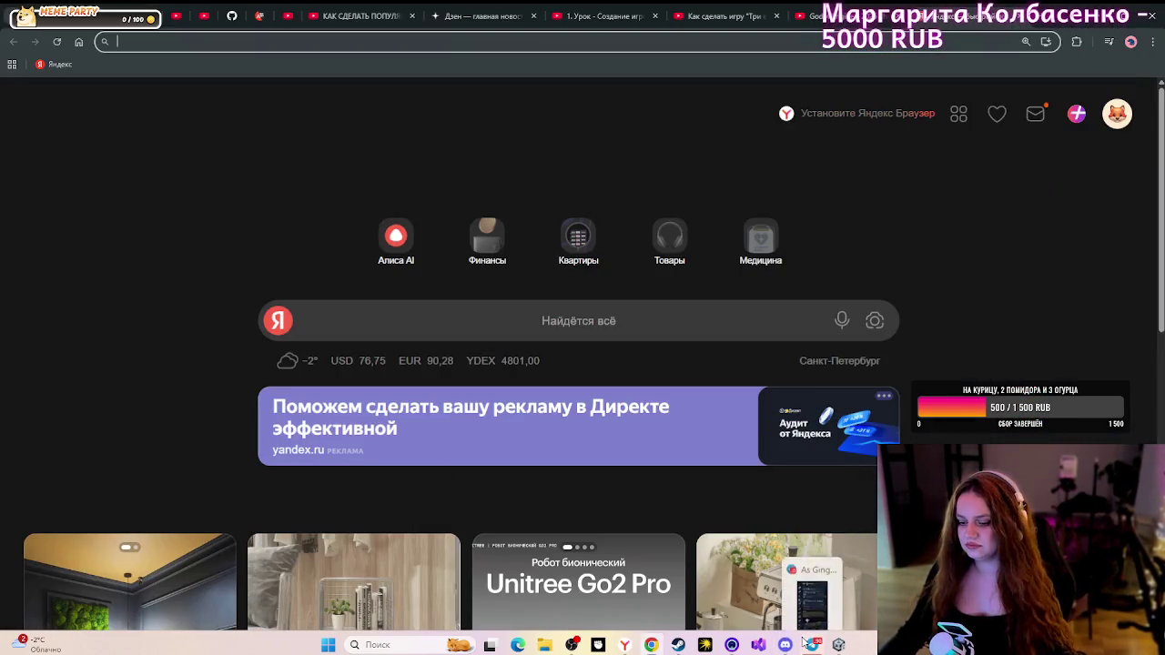
{"action": "left_click", "coordinate": [808, 644]}
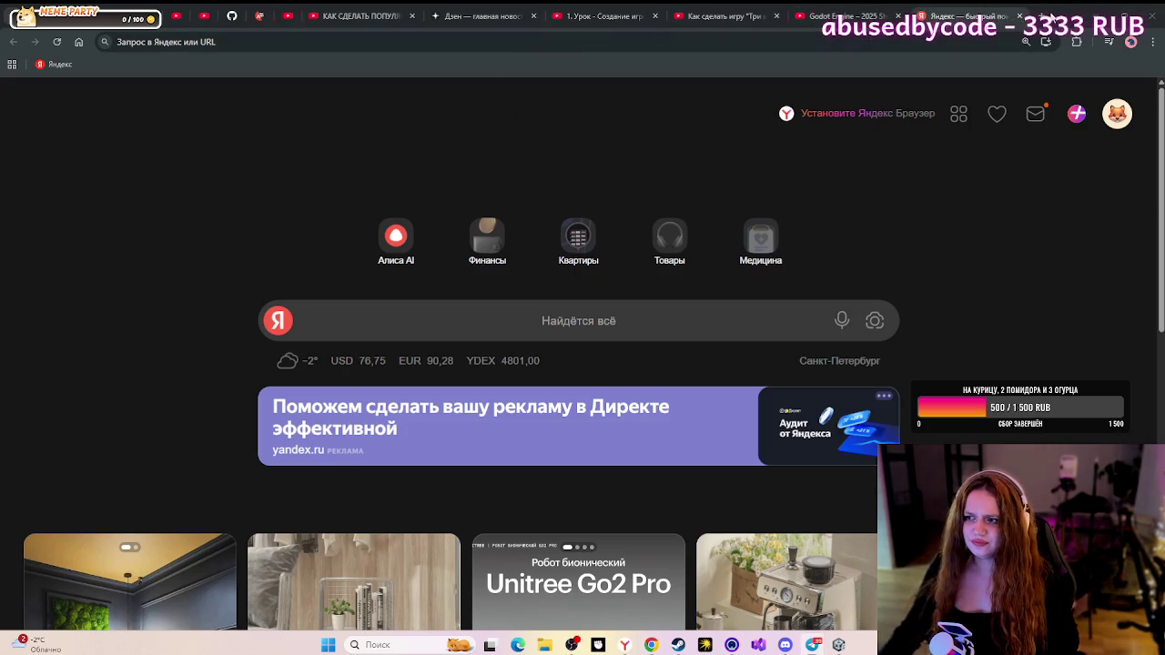
- Open the Unity Asset Store in a new tab from the pasted address
{"action": "left_click", "coordinate": [1042, 15]}
{"action": "key", "text": "ctrl+v"}
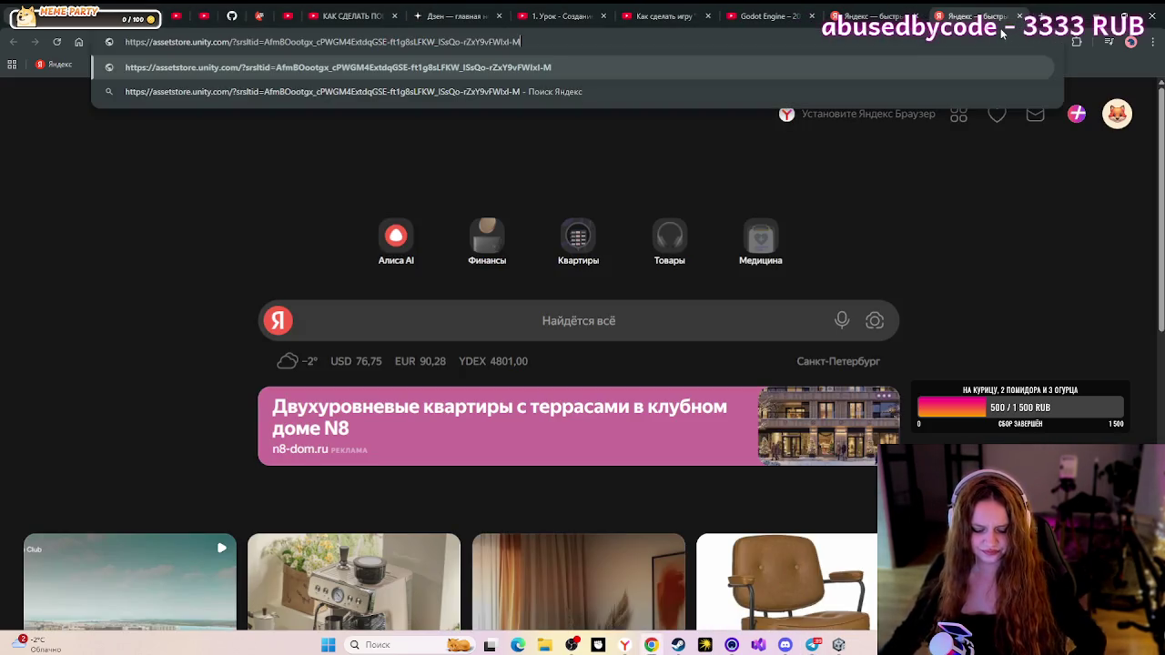
{"action": "key", "text": "Return"}
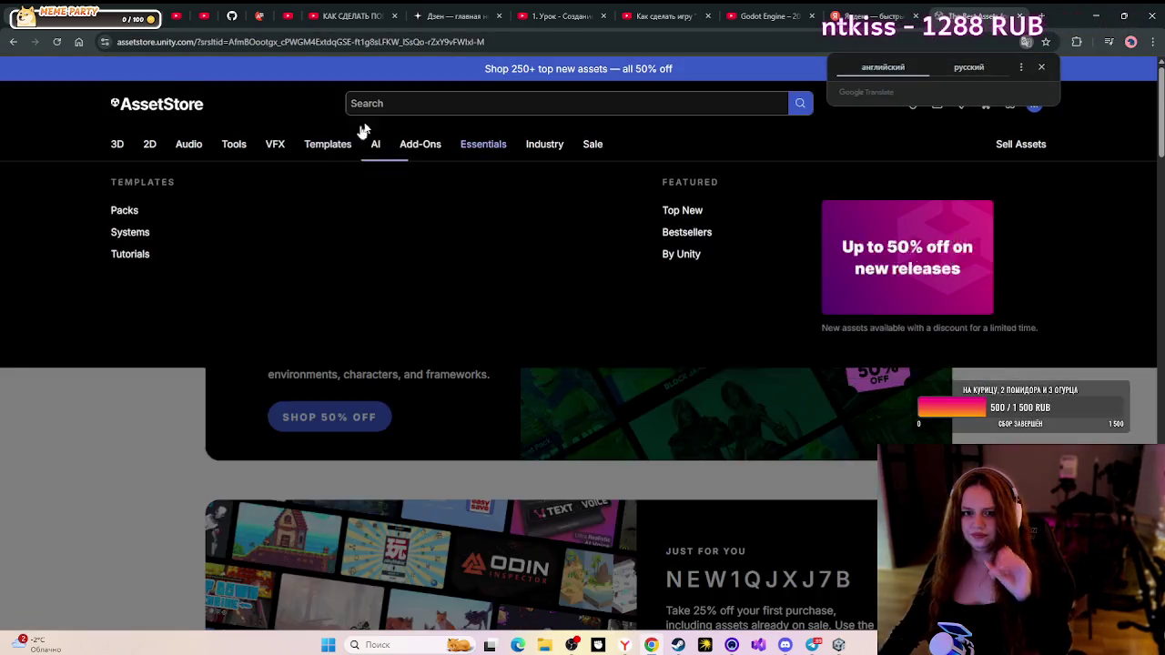
- Search the Asset Store for 'match 3' using the search suggestion
{"action": "left_click", "coordinate": [400, 107]}
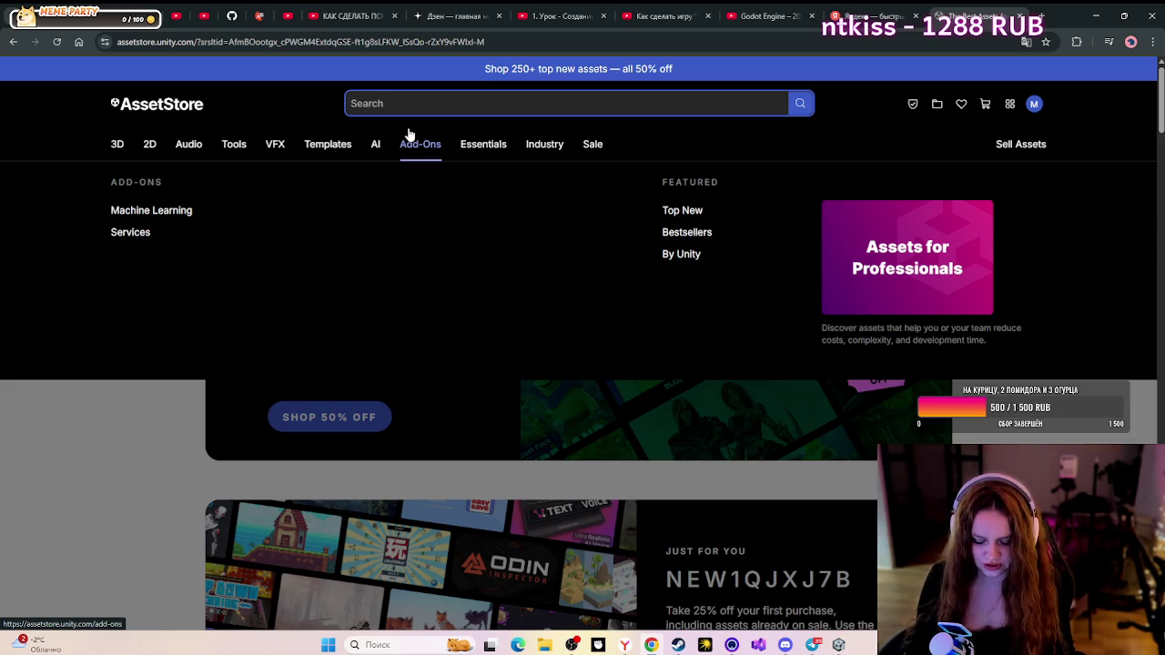
{"action": "type", "text": "ma"}
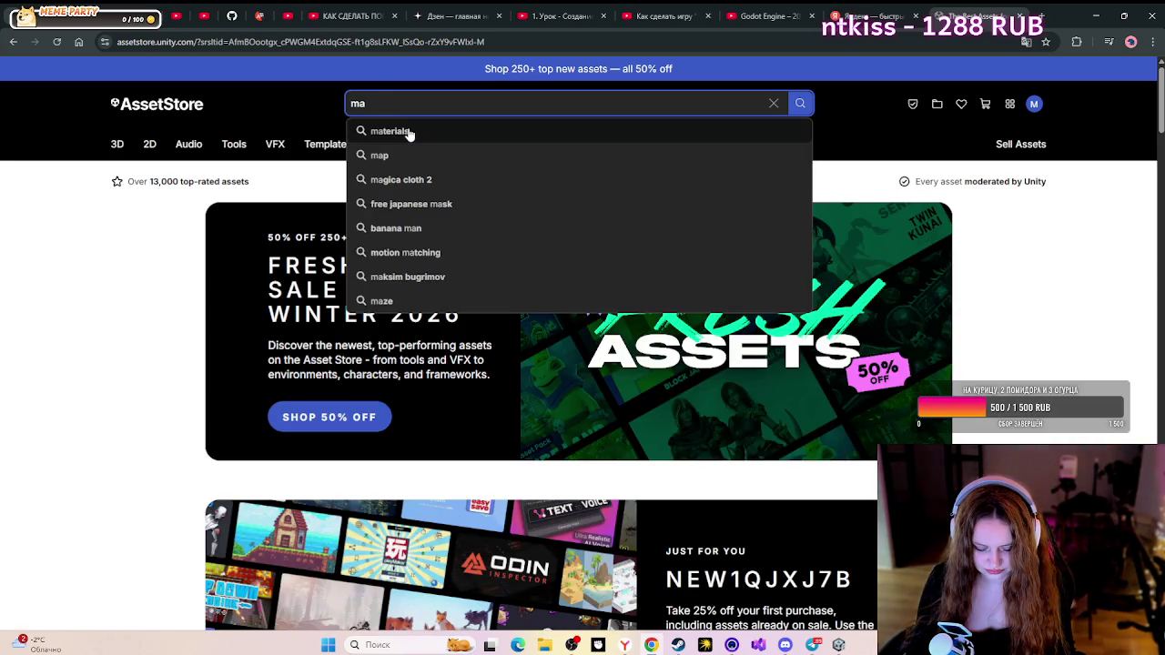
{"action": "type", "text": "tch"}
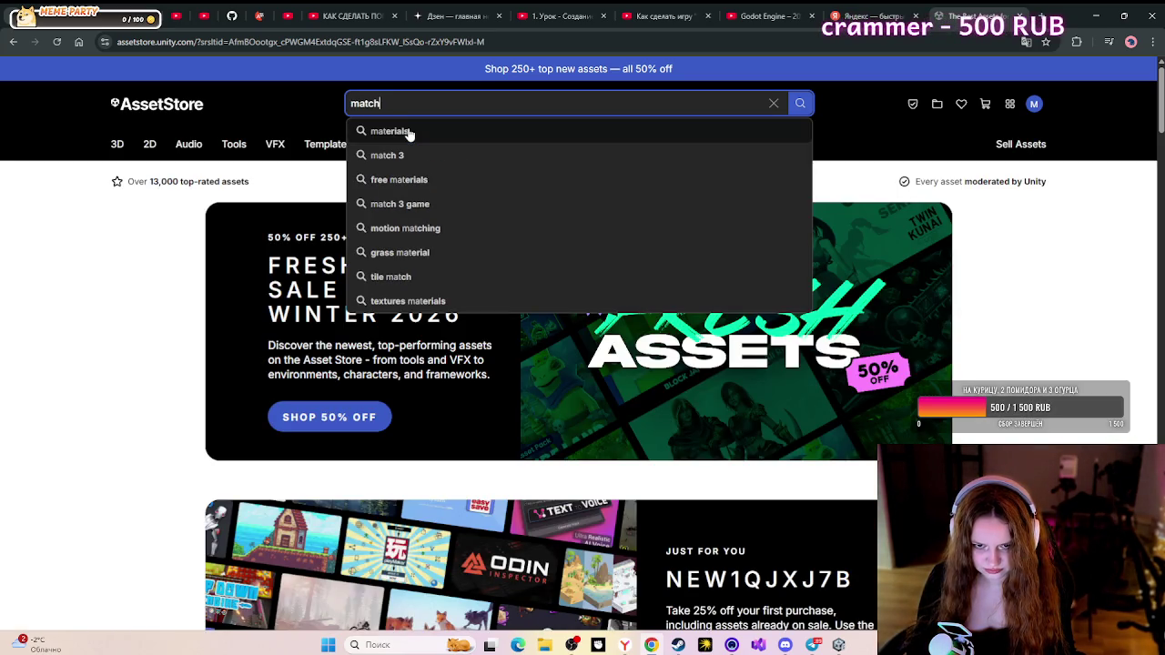
{"action": "left_click", "coordinate": [483, 153]}
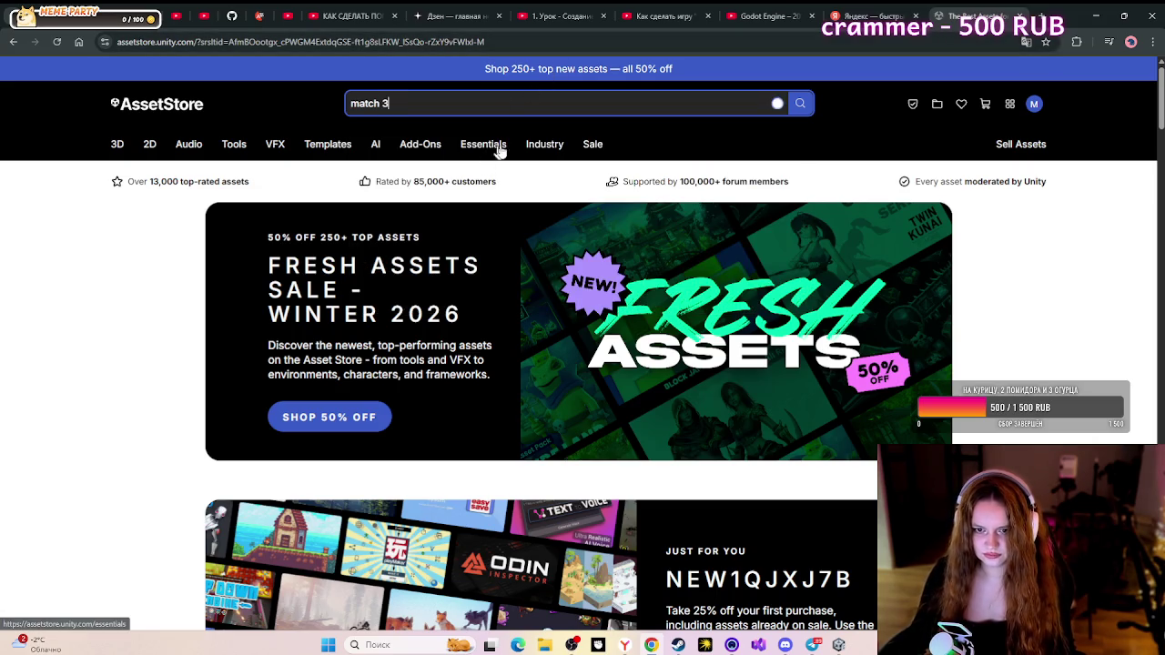
{"action": "key", "text": "Return"}
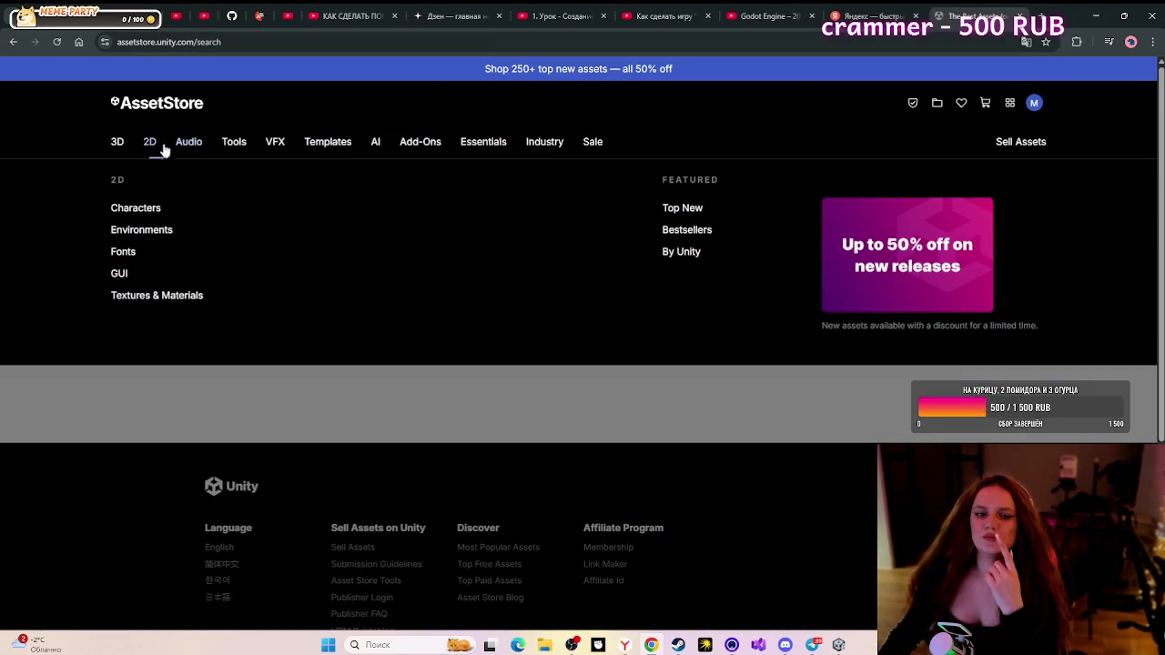
{"action": "mouse_move", "coordinate": [188, 144]}
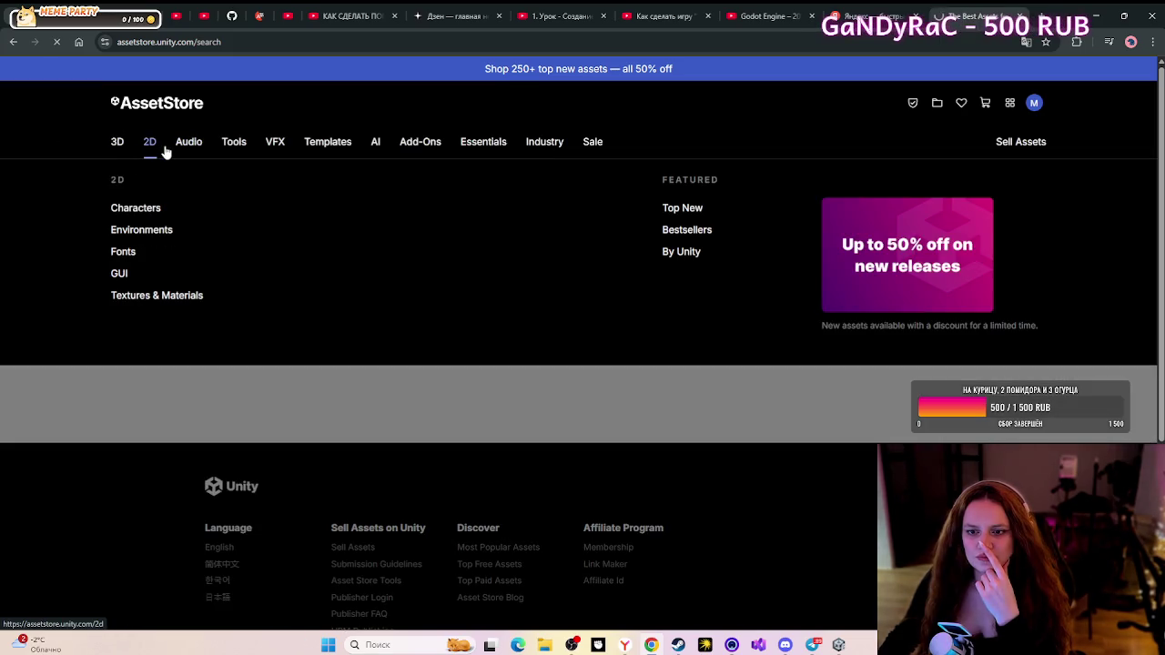
{"action": "left_click", "coordinate": [164, 148]}
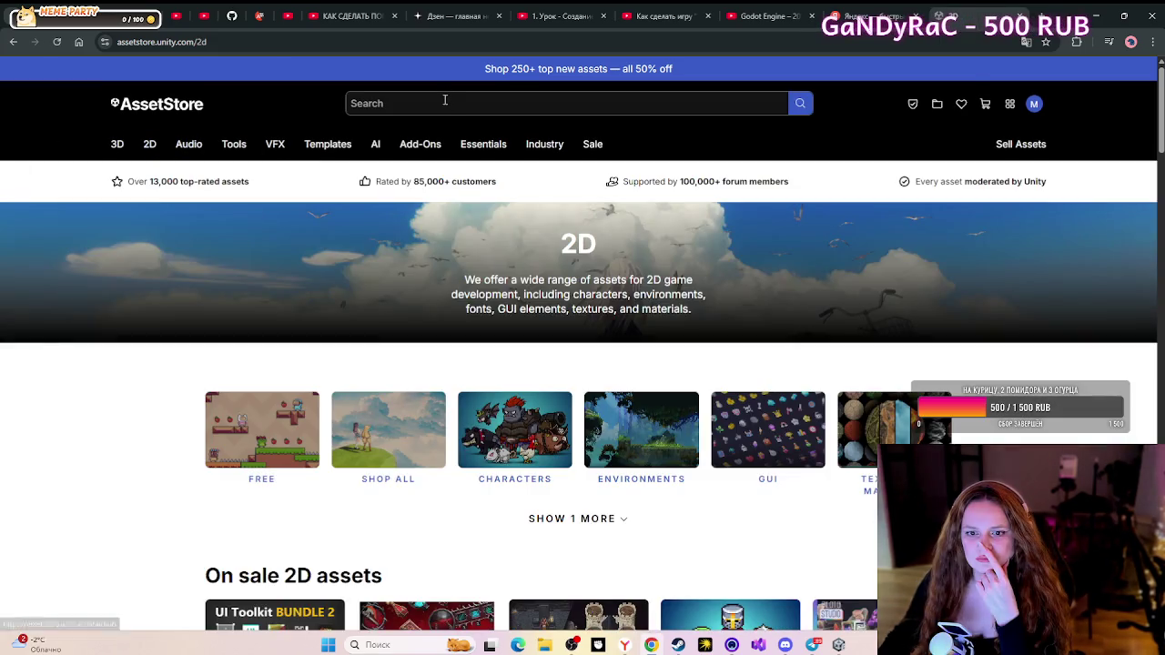
{"action": "left_click", "coordinate": [446, 100]}
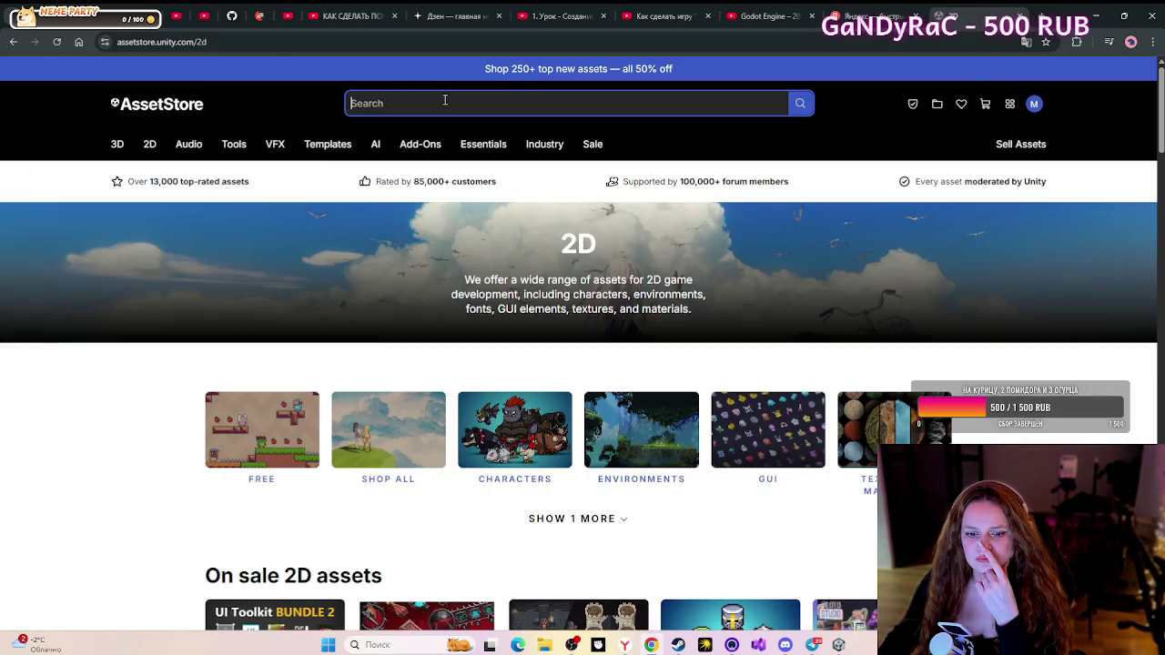
{"action": "type", "text": "match"}
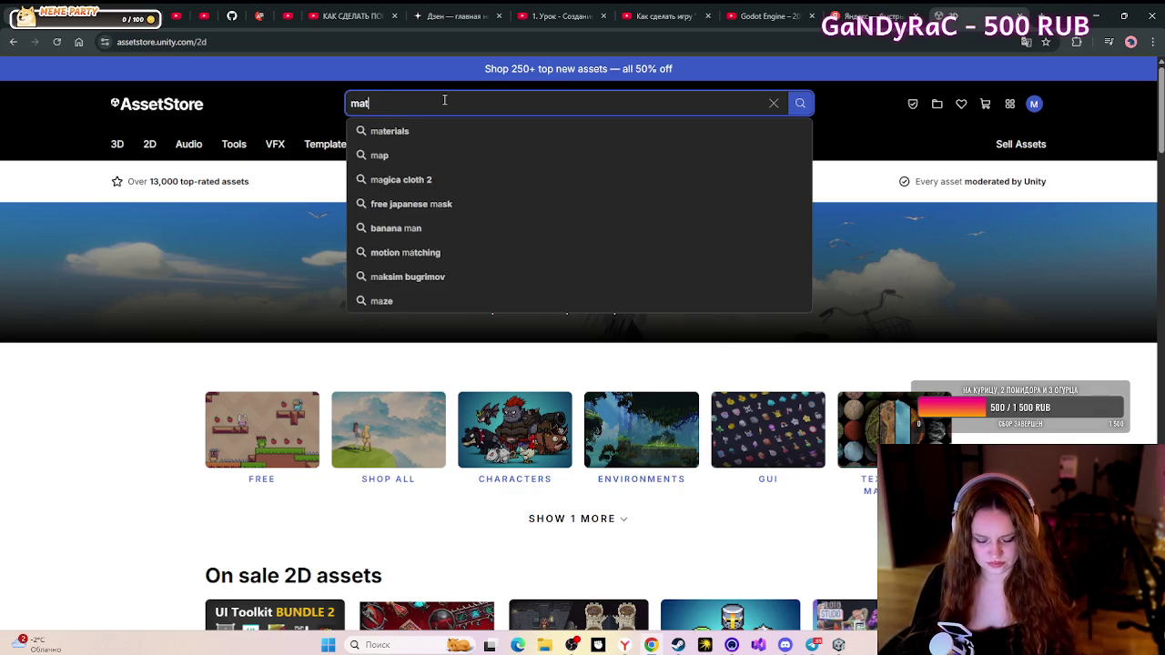
{"action": "left_click", "coordinate": [409, 156]}
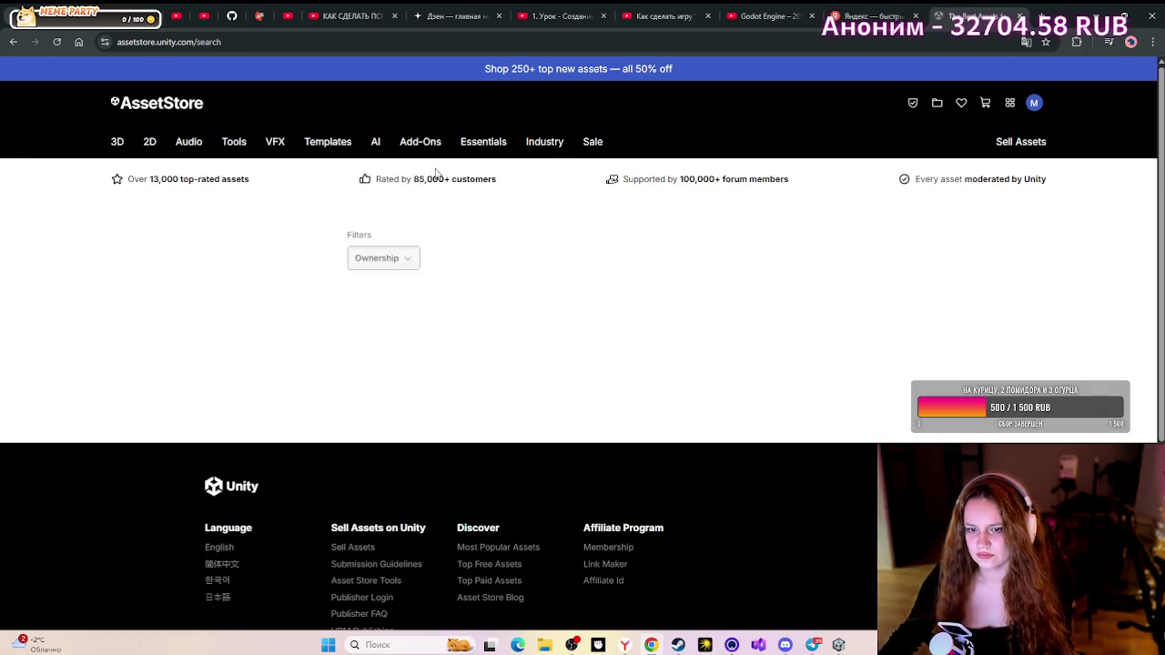
{"action": "scroll", "coordinate": [525, 384], "scroll_direction": "down", "scroll_amount": 1}
- Filter the match 3 results by price to show only Free assets
{"action": "scroll", "coordinate": [525, 384], "scroll_direction": "down", "scroll_amount": 2}
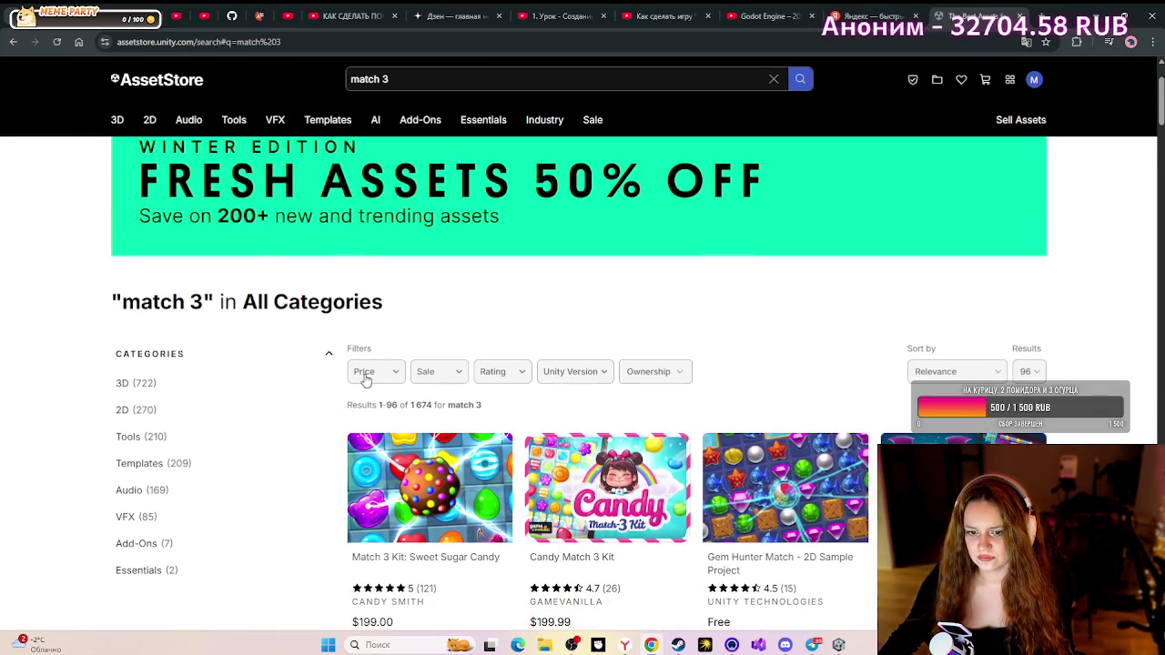
{"action": "left_click", "coordinate": [387, 375]}
{"action": "left_click", "coordinate": [375, 404]}
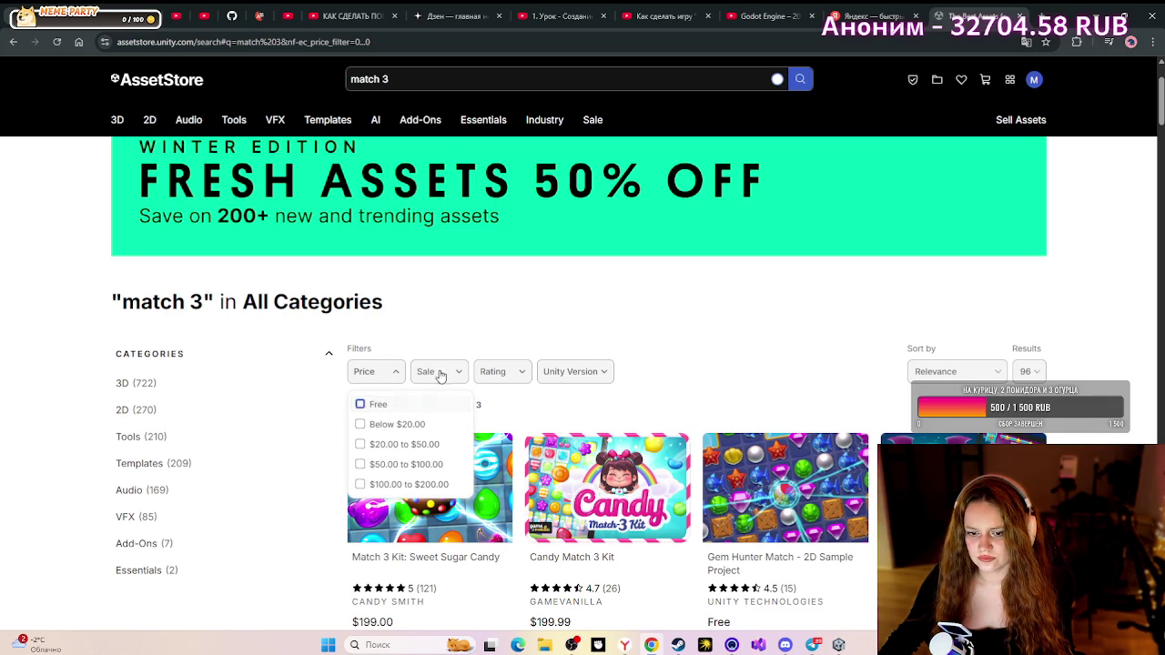
{"action": "left_click", "coordinate": [587, 325]}
{"action": "scroll", "coordinate": [590, 327], "scroll_direction": "down", "scroll_amount": 2}
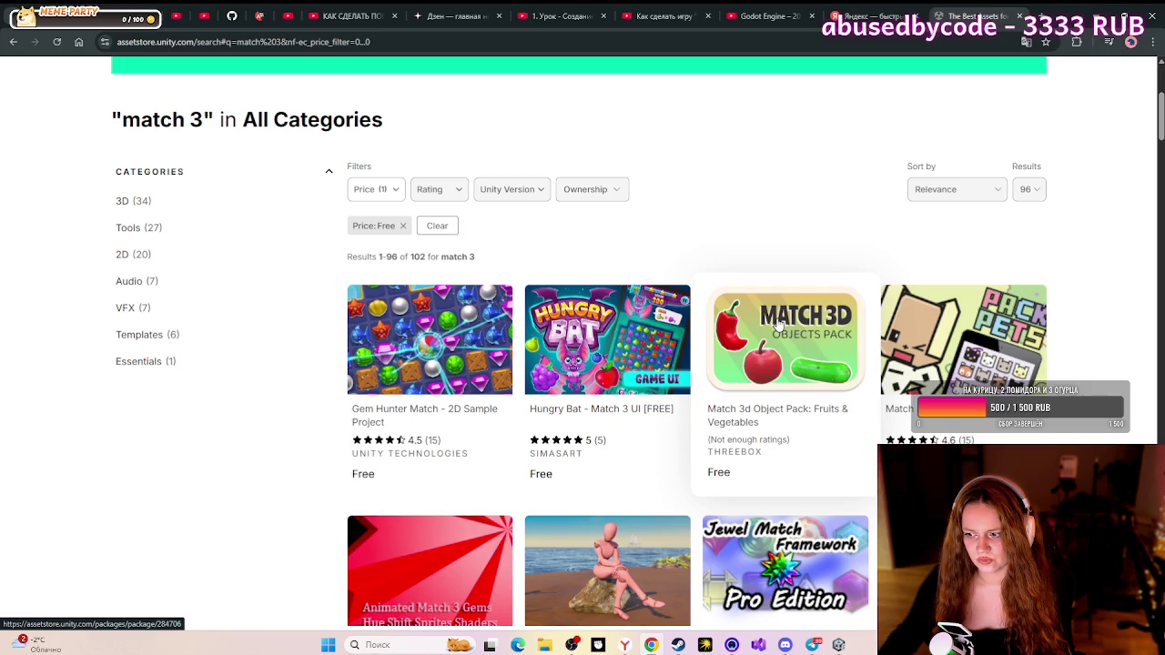
- Browse the Match 3 - Pets Sprite Mega Pack previews, then go back to the results
{"action": "left_click", "coordinate": [946, 417]}
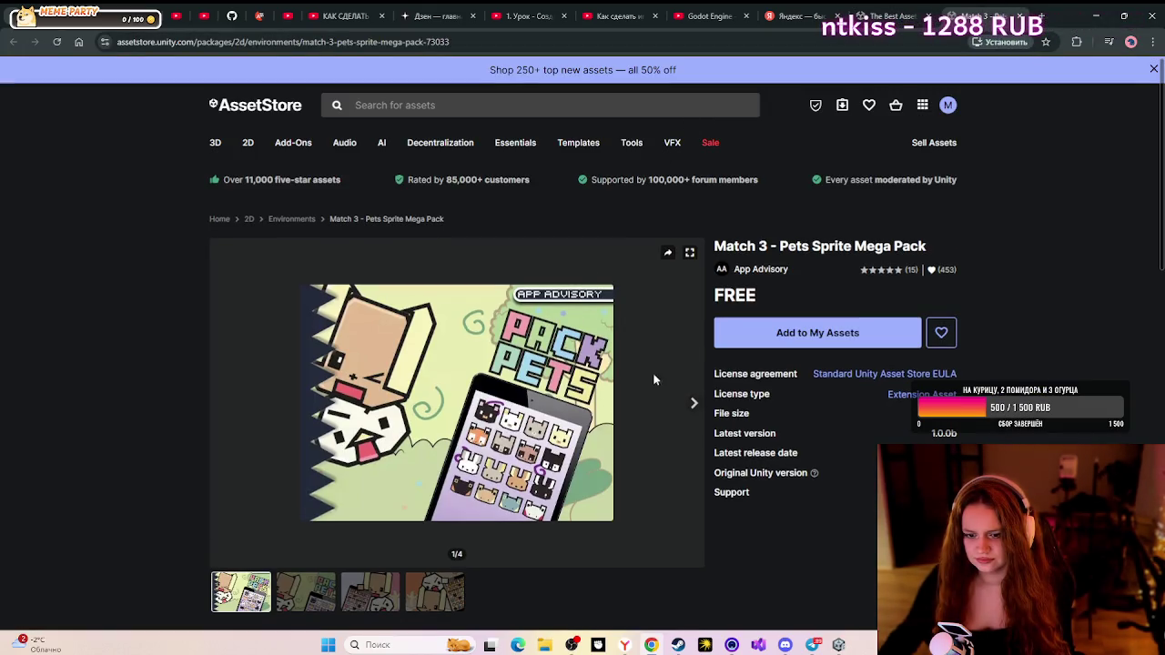
{"action": "left_click", "coordinate": [691, 404]}
{"action": "left_click", "coordinate": [691, 404]}
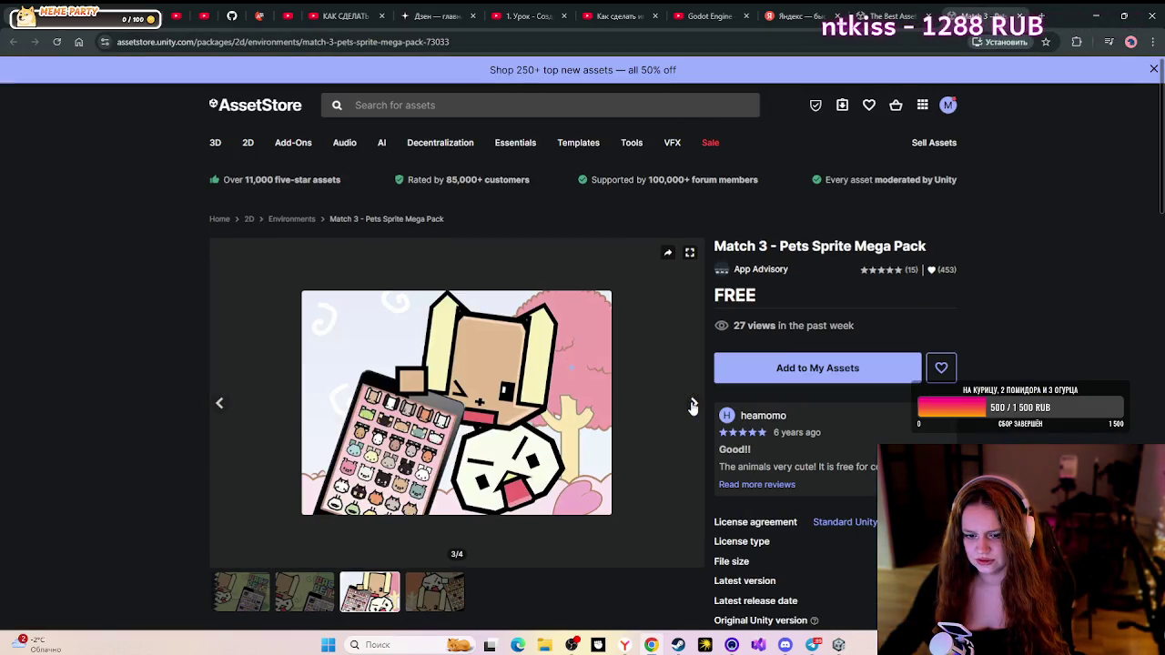
{"action": "left_click", "coordinate": [692, 405]}
{"action": "key", "text": "alt+Left"}
{"action": "key", "text": "alt+Left"}
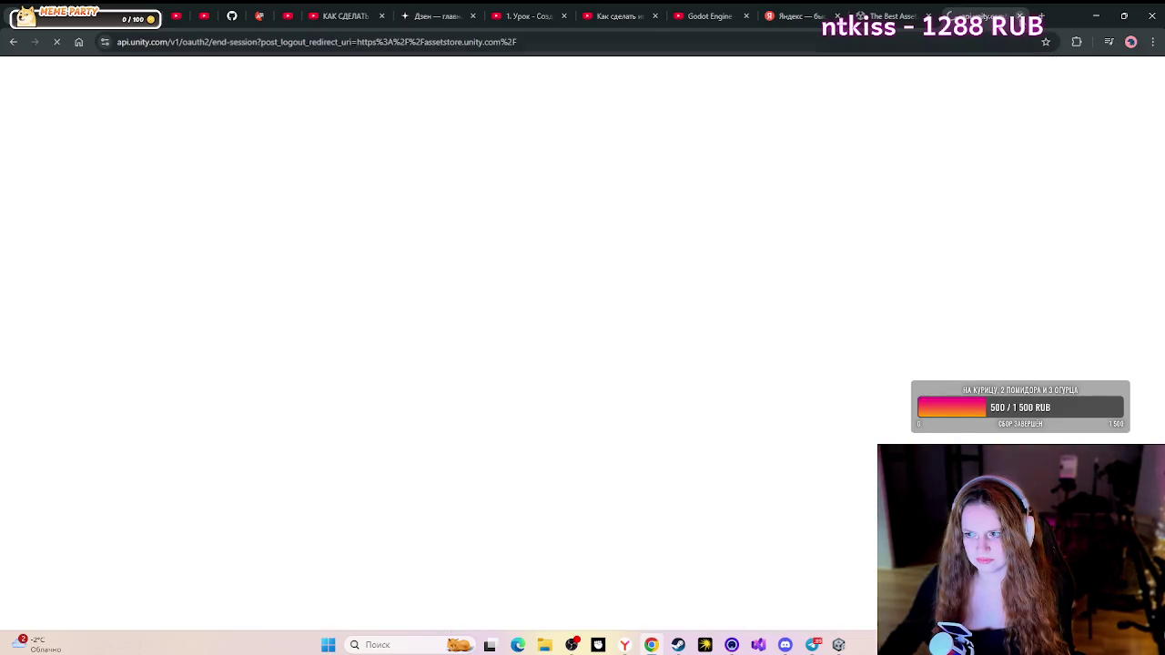
{"action": "scroll", "coordinate": [772, 403], "scroll_direction": "down", "scroll_amount": 2}
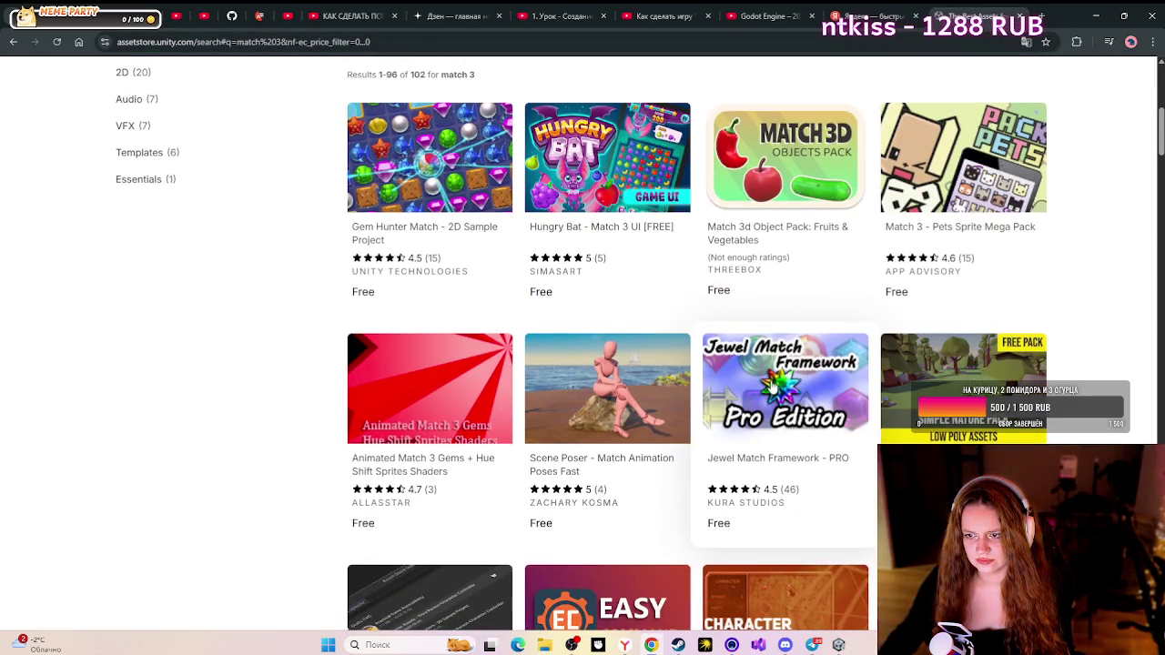
- Open the Match 3D Object Pack in a new tab, view it, then return to the results
{"action": "right_click", "coordinate": [739, 228]}
{"action": "left_click", "coordinate": [788, 243]}
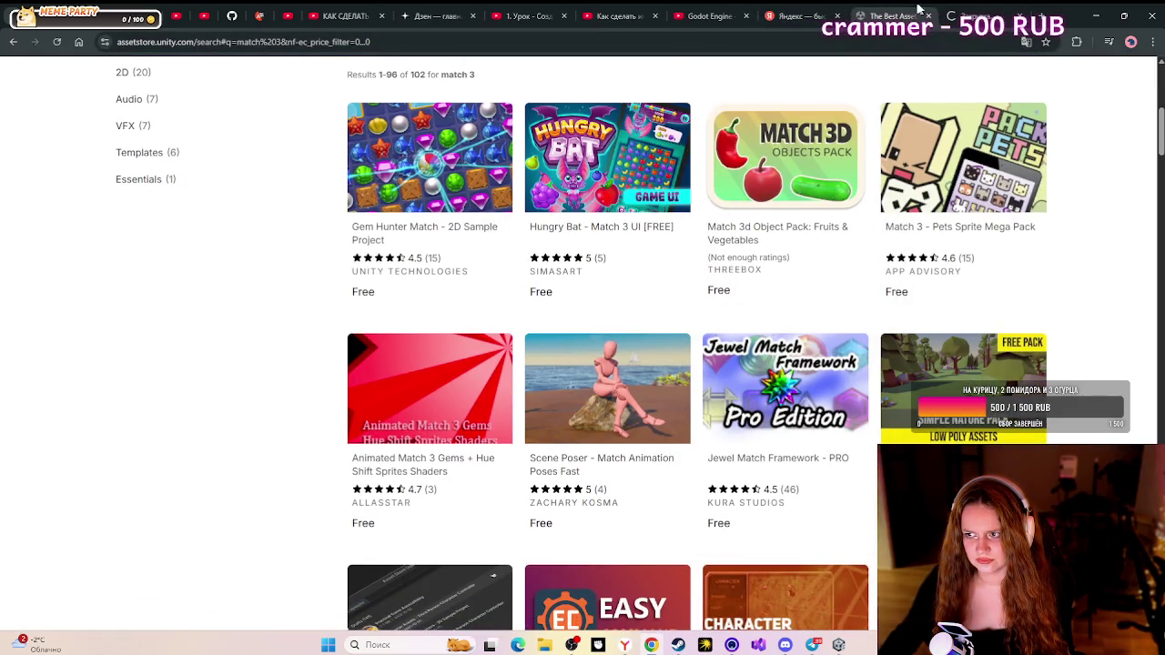
{"action": "left_click", "coordinate": [987, 15]}
{"action": "scroll", "coordinate": [239, 495], "scroll_direction": "down", "scroll_amount": 2}
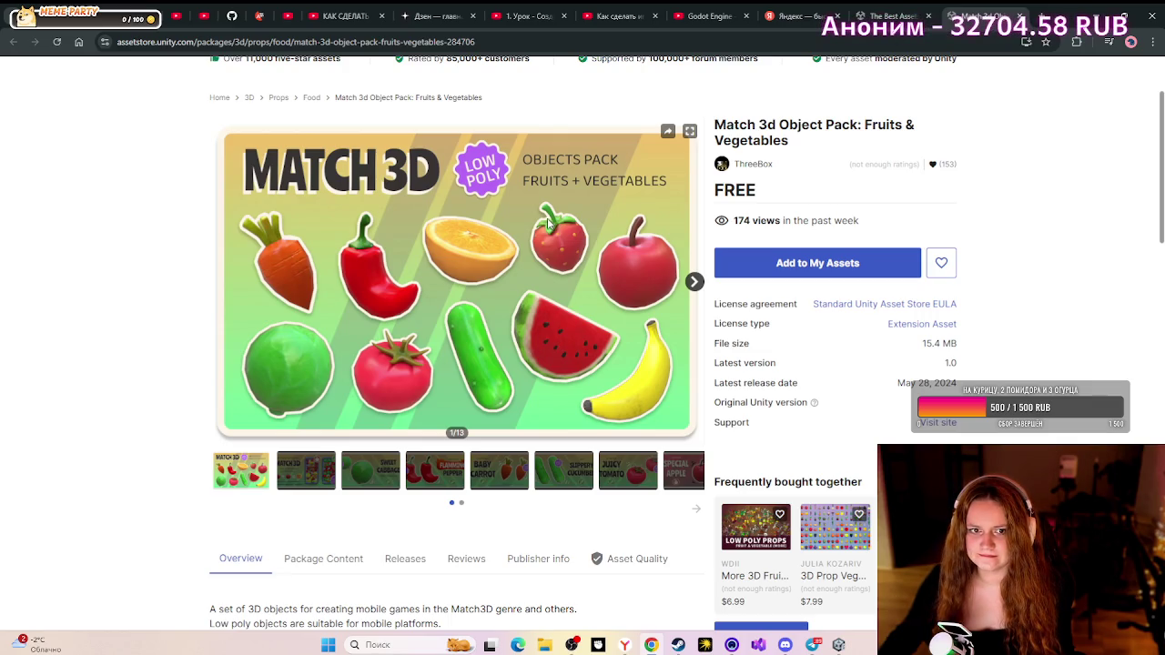
{"action": "left_click", "coordinate": [862, 11]}
{"action": "scroll", "coordinate": [625, 376], "scroll_direction": "down", "scroll_amount": 1}
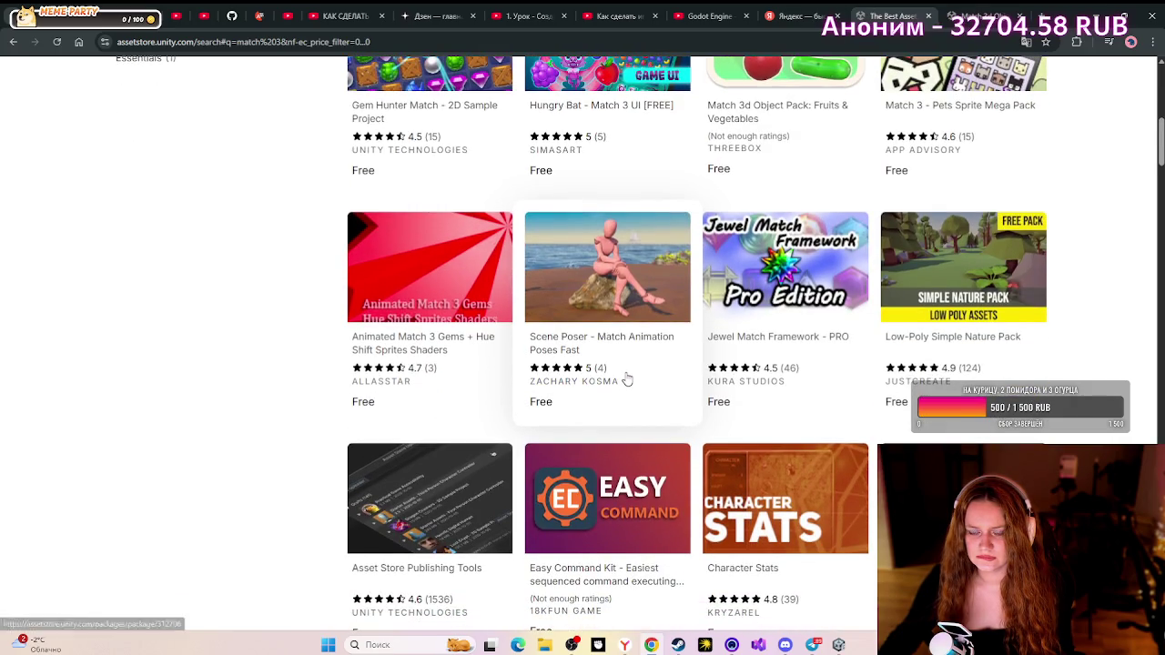
{"action": "scroll", "coordinate": [626, 376], "scroll_direction": "down", "scroll_amount": 2}
{"action": "scroll", "coordinate": [626, 376], "scroll_direction": "down", "scroll_amount": 2}
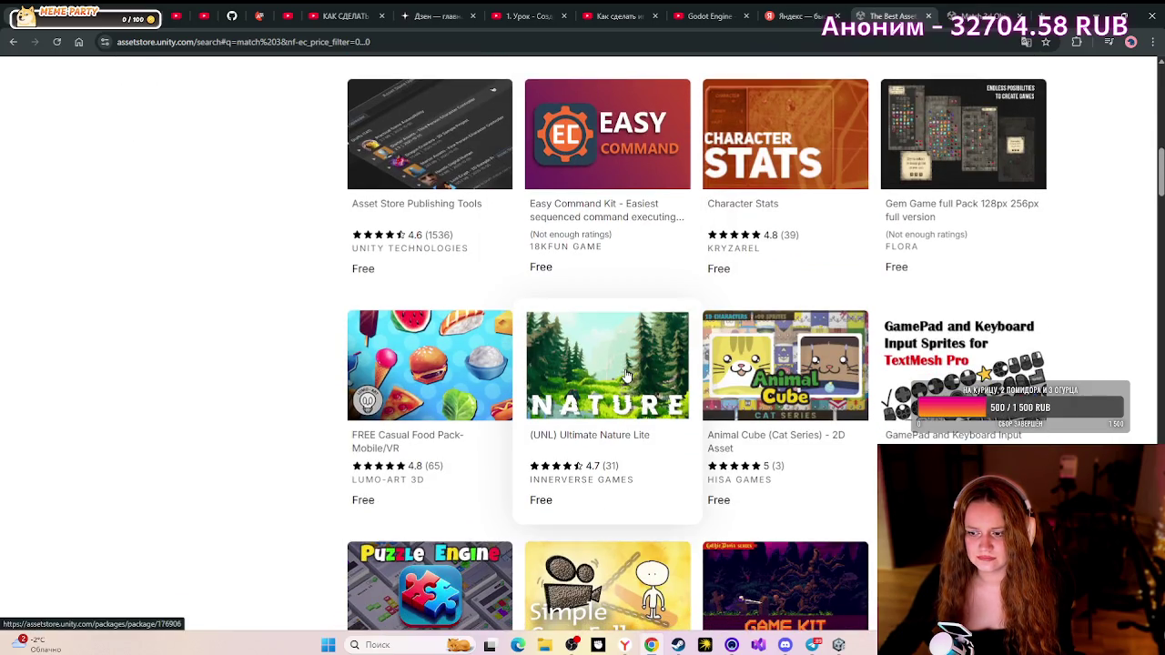
{"action": "scroll", "coordinate": [626, 376], "scroll_direction": "down", "scroll_amount": 1}
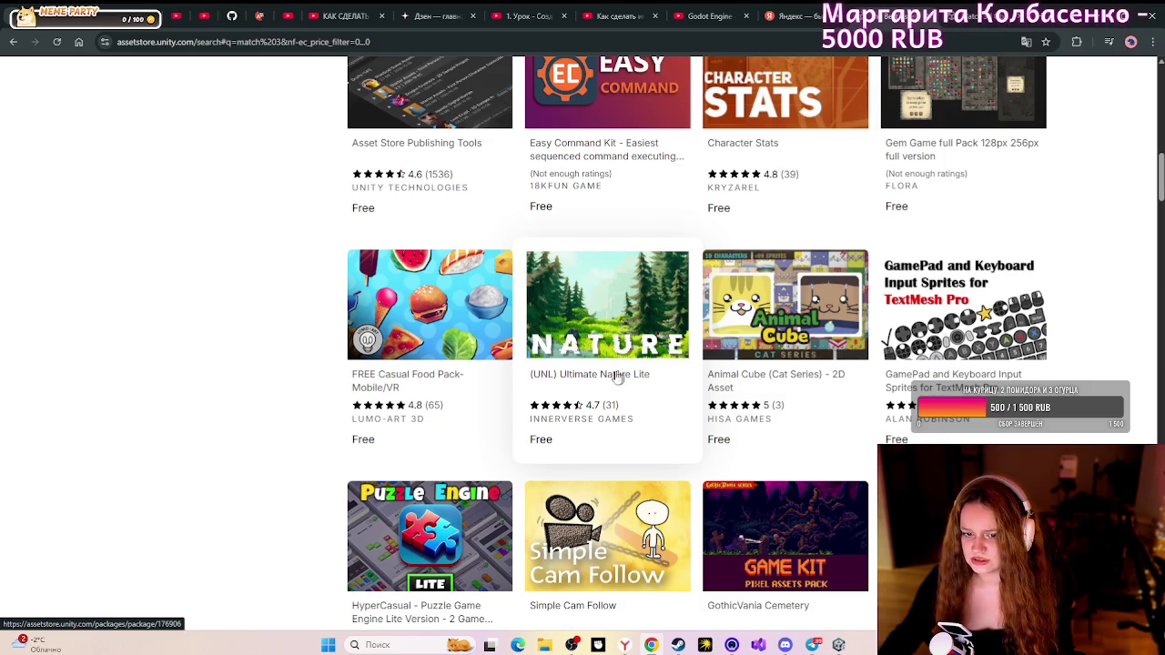
- Open the FREE Casual Food Pack in a new tab
{"action": "right_click", "coordinate": [371, 380]}
{"action": "left_click", "coordinate": [387, 391]}
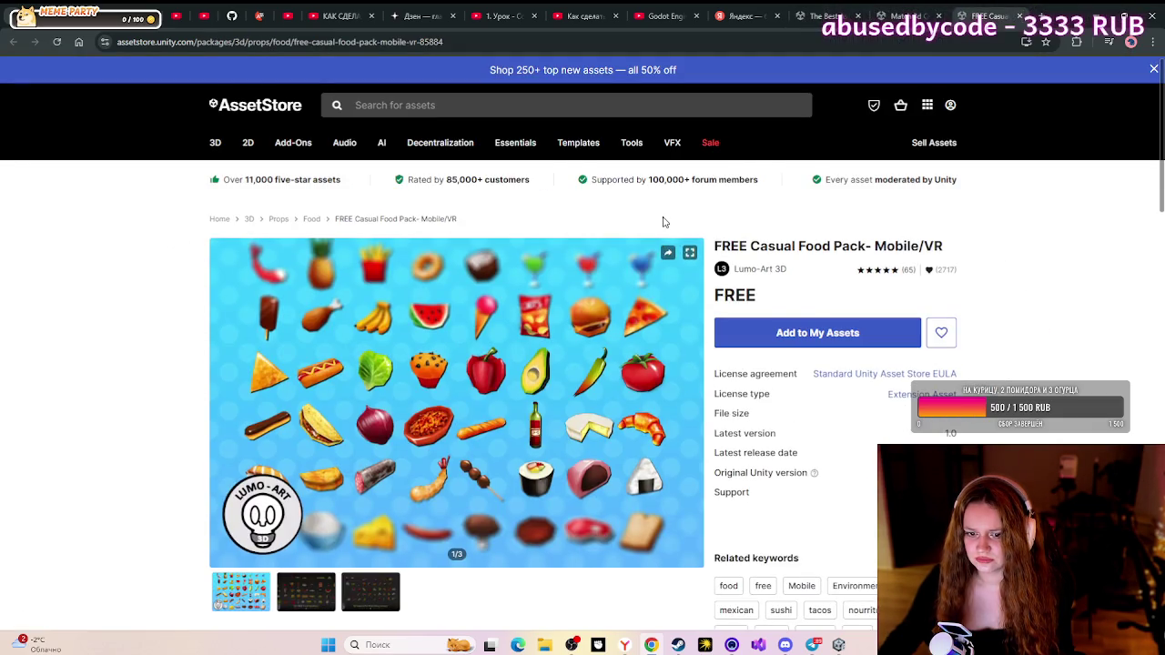
{"action": "scroll", "coordinate": [619, 273], "scroll_direction": "down", "scroll_amount": 1}
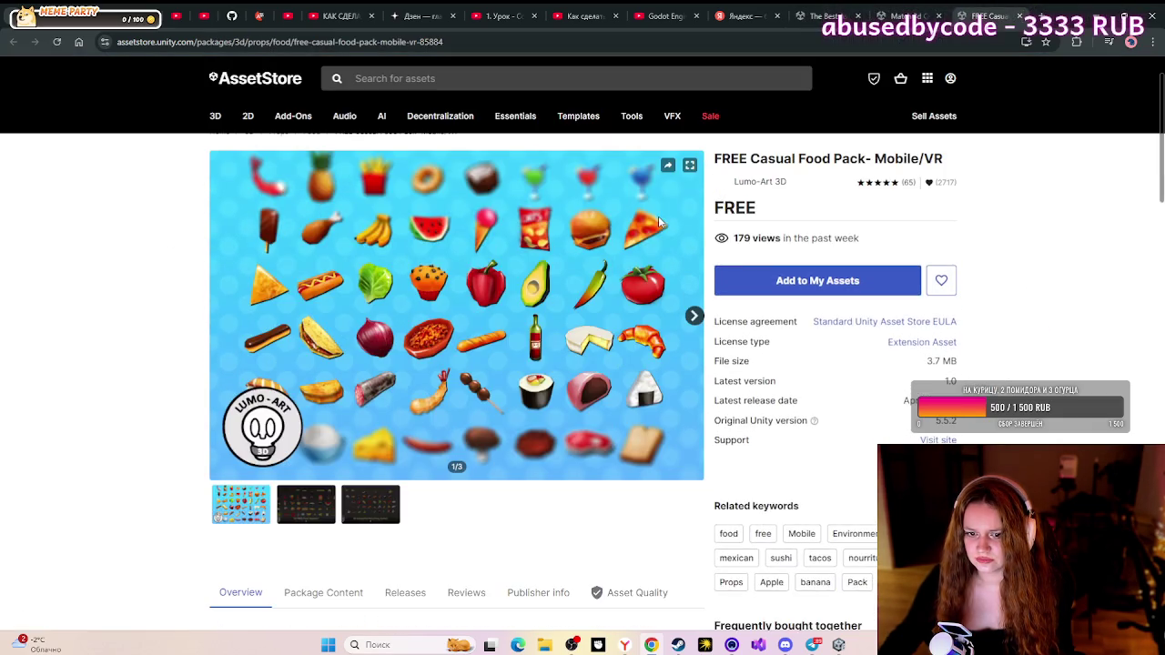
- Page through the food pack's previews, ending on the '50 FREE Food Assets!' image
{"action": "left_click", "coordinate": [695, 315]}
{"action": "left_click", "coordinate": [694, 316]}
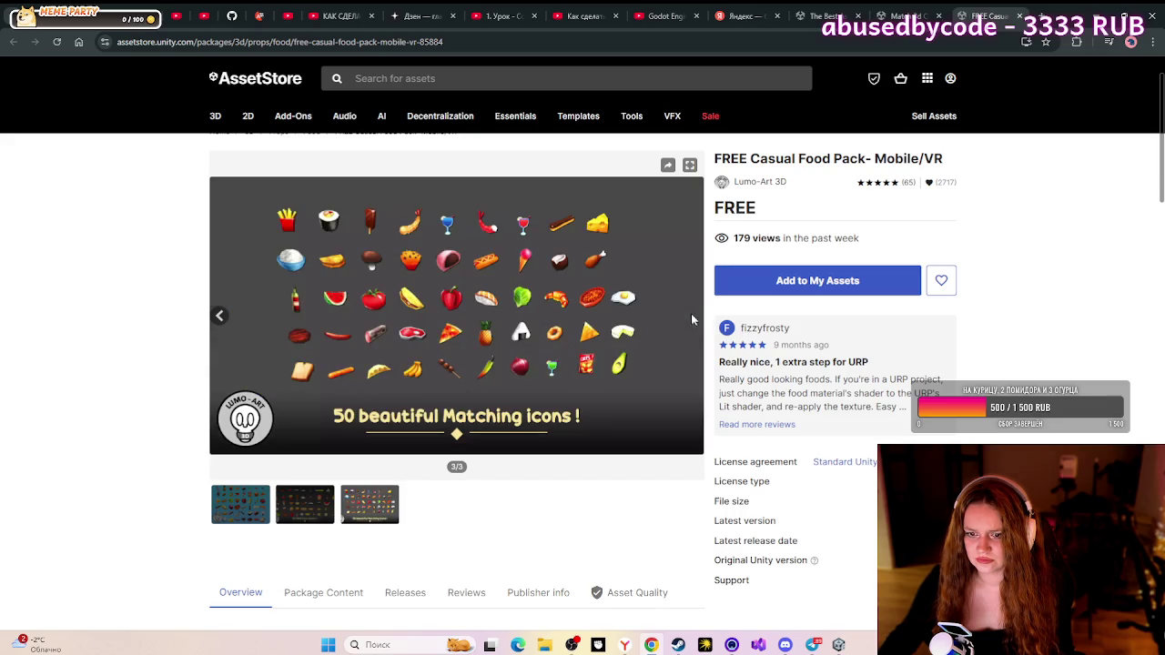
{"action": "left_click", "coordinate": [221, 315]}
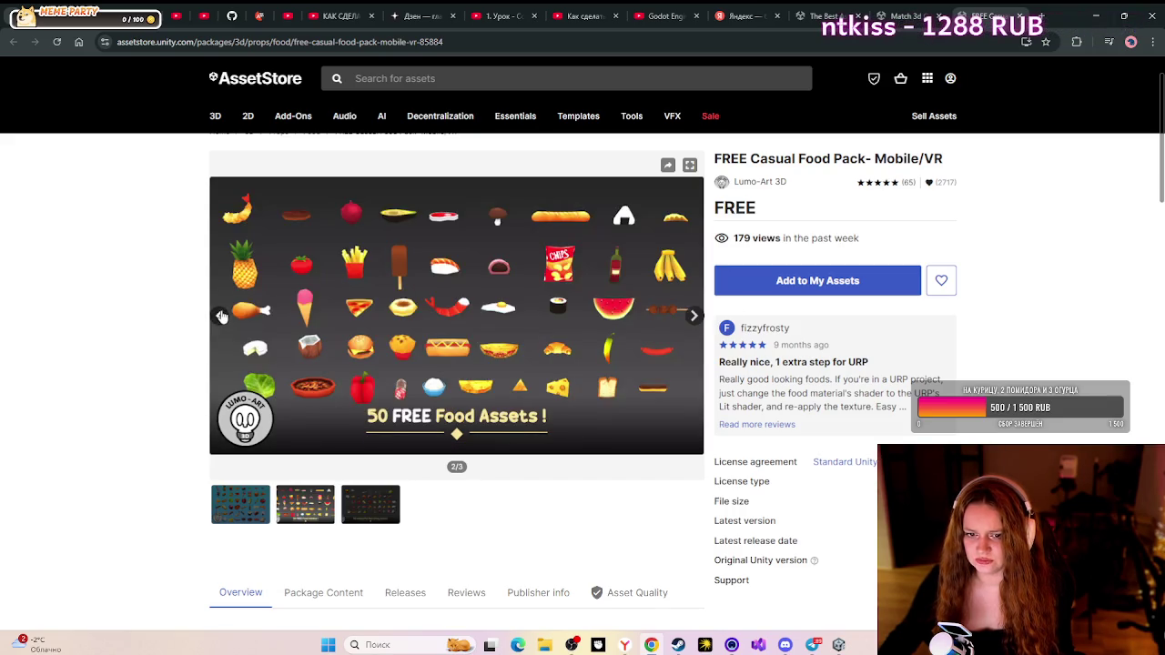
{"action": "left_click", "coordinate": [221, 316]}
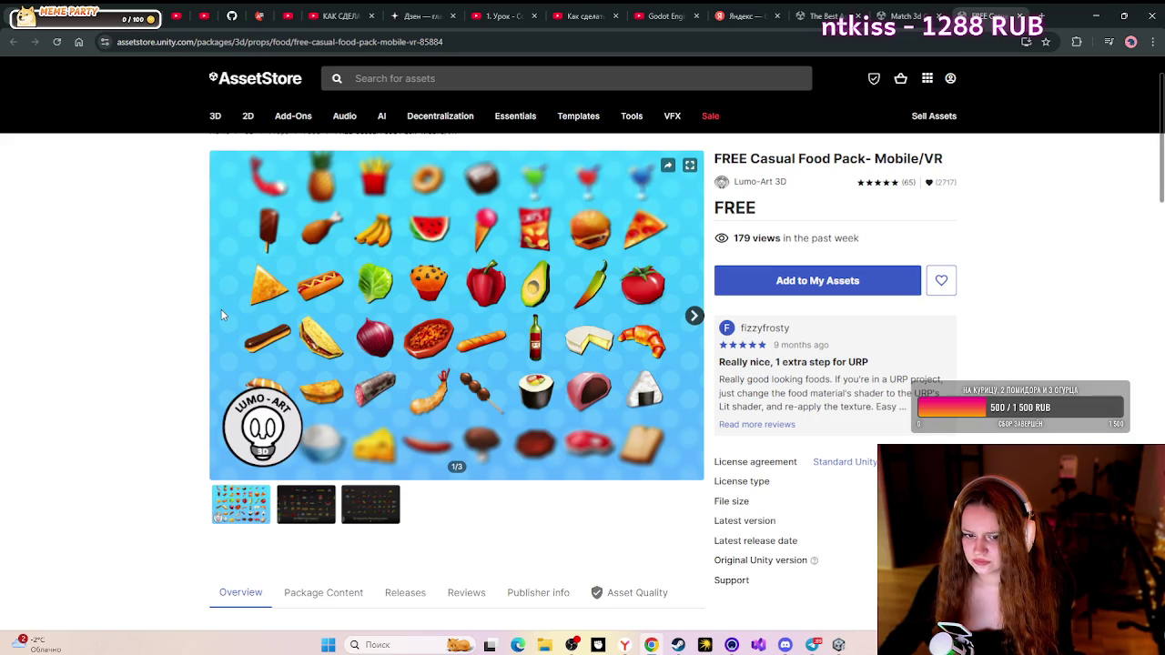
{"action": "left_click", "coordinate": [285, 505]}
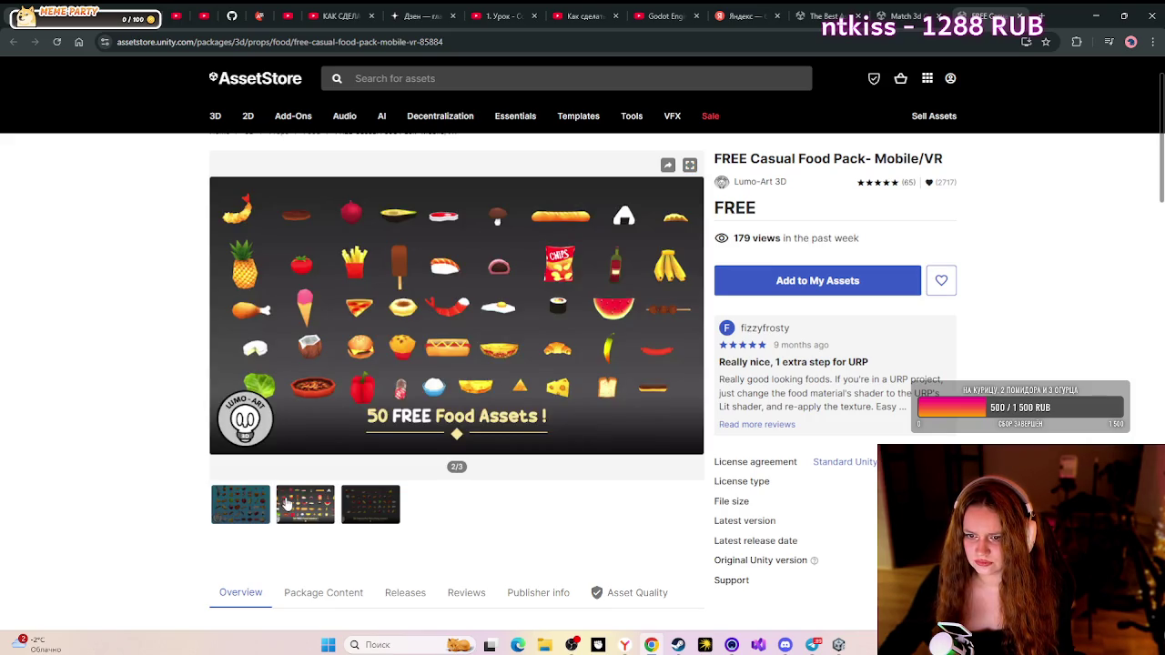
- Scroll the match 3 results and open 2D Halloween Decoration in a new tab
{"action": "left_click", "coordinate": [827, 16]}
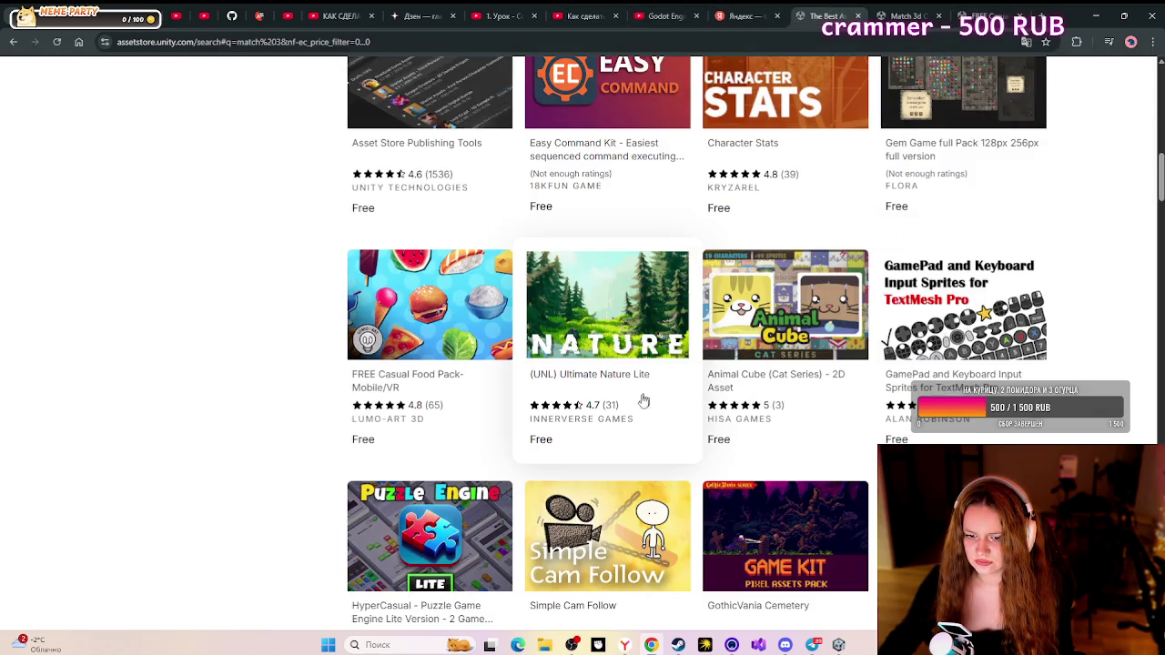
{"action": "scroll", "coordinate": [641, 399], "scroll_direction": "down", "scroll_amount": 2}
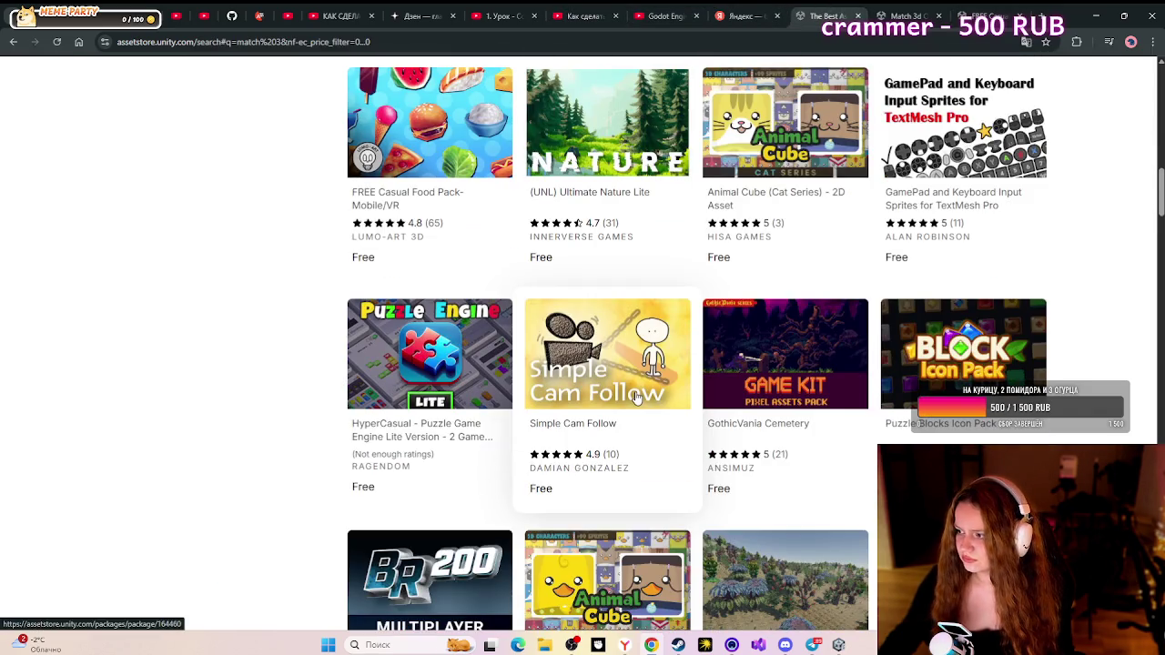
{"action": "scroll", "coordinate": [637, 397], "scroll_direction": "down", "scroll_amount": 1}
{"action": "scroll", "coordinate": [637, 399], "scroll_direction": "down", "scroll_amount": 3}
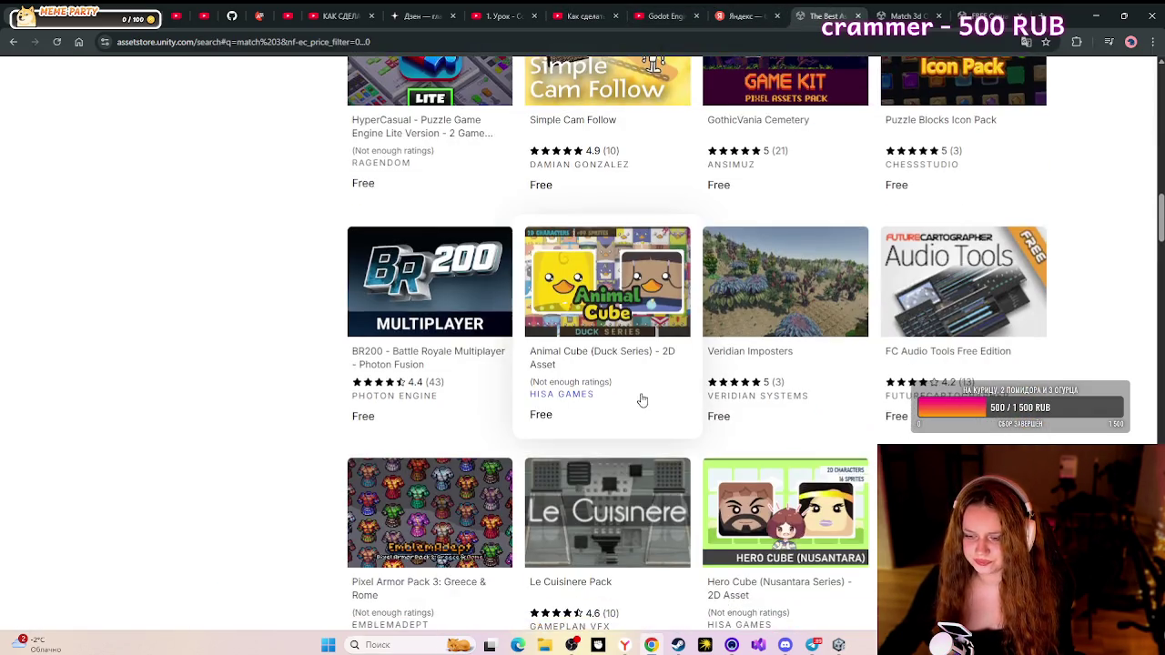
{"action": "scroll", "coordinate": [638, 398], "scroll_direction": "down", "scroll_amount": 2}
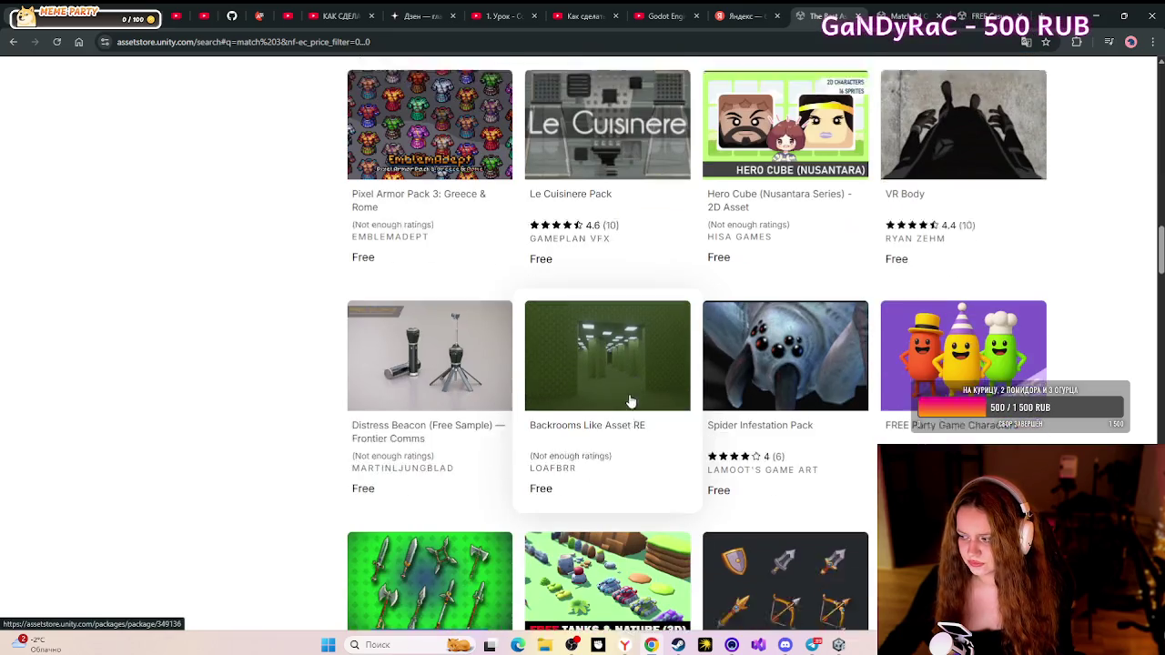
{"action": "scroll", "coordinate": [632, 401], "scroll_direction": "down", "scroll_amount": 1}
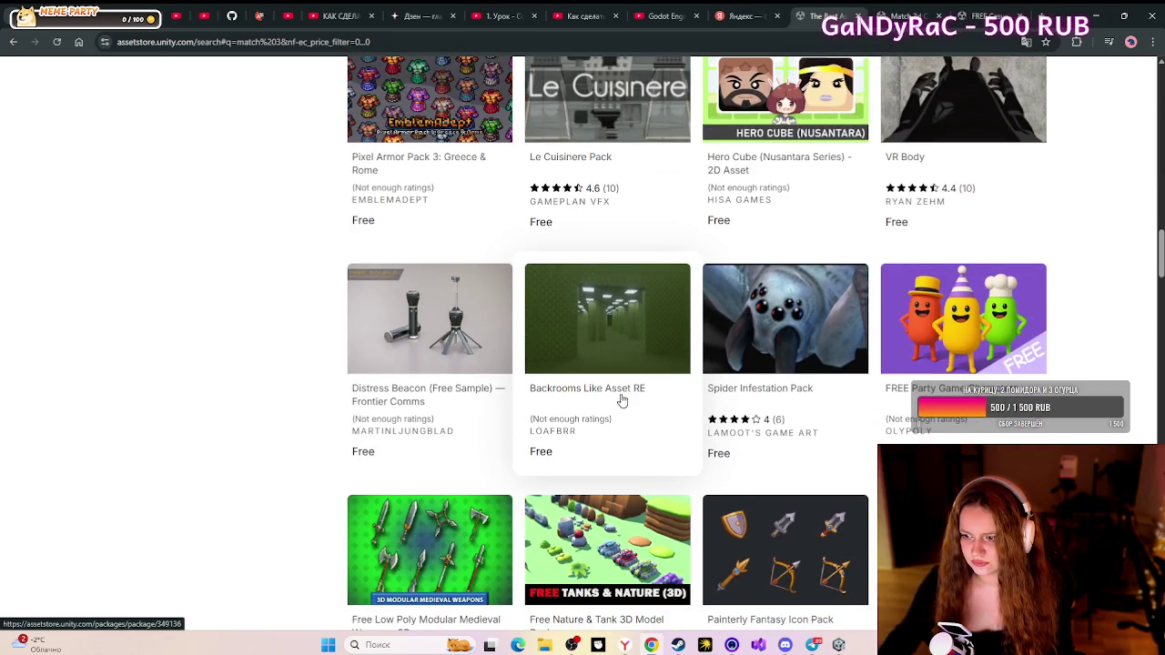
{"action": "scroll", "coordinate": [620, 400], "scroll_direction": "down", "scroll_amount": 1}
{"action": "scroll", "coordinate": [620, 401], "scroll_direction": "down", "scroll_amount": 1}
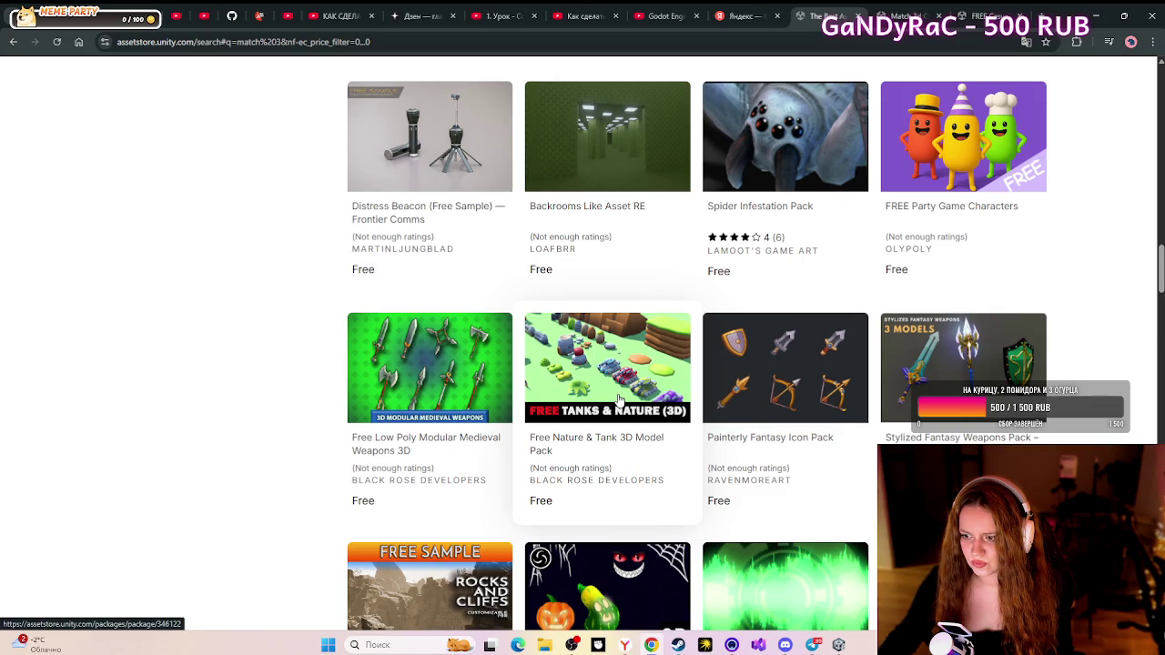
{"action": "scroll", "coordinate": [618, 400], "scroll_direction": "down", "scroll_amount": 3}
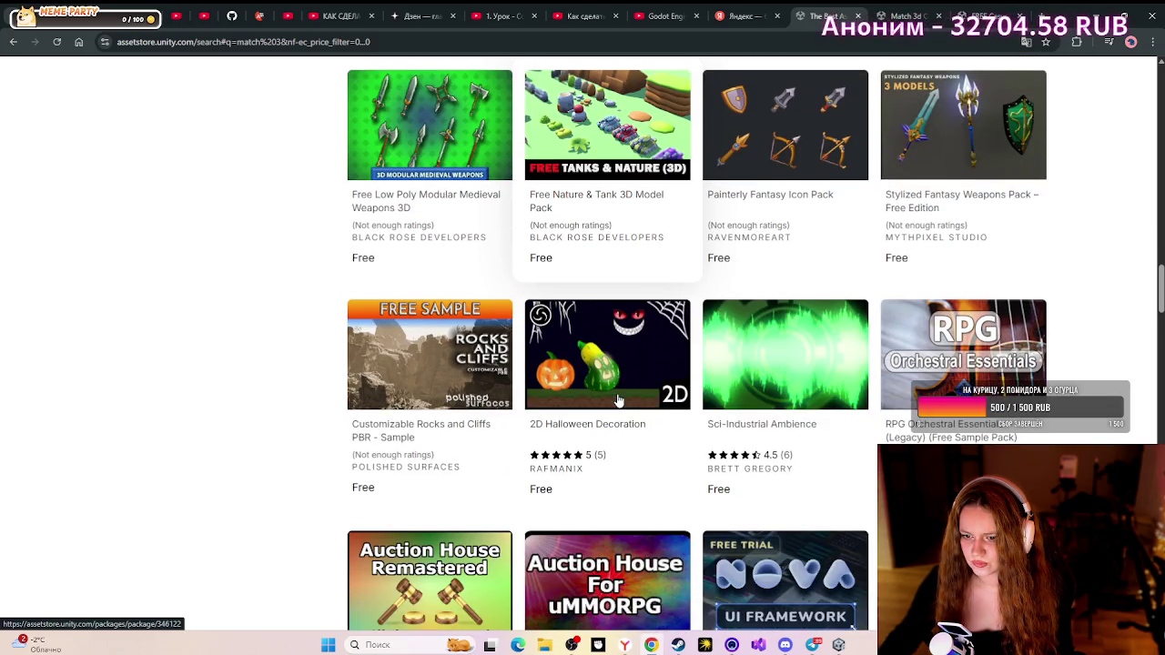
{"action": "right_click", "coordinate": [618, 400]}
{"action": "left_click", "coordinate": [645, 406]}
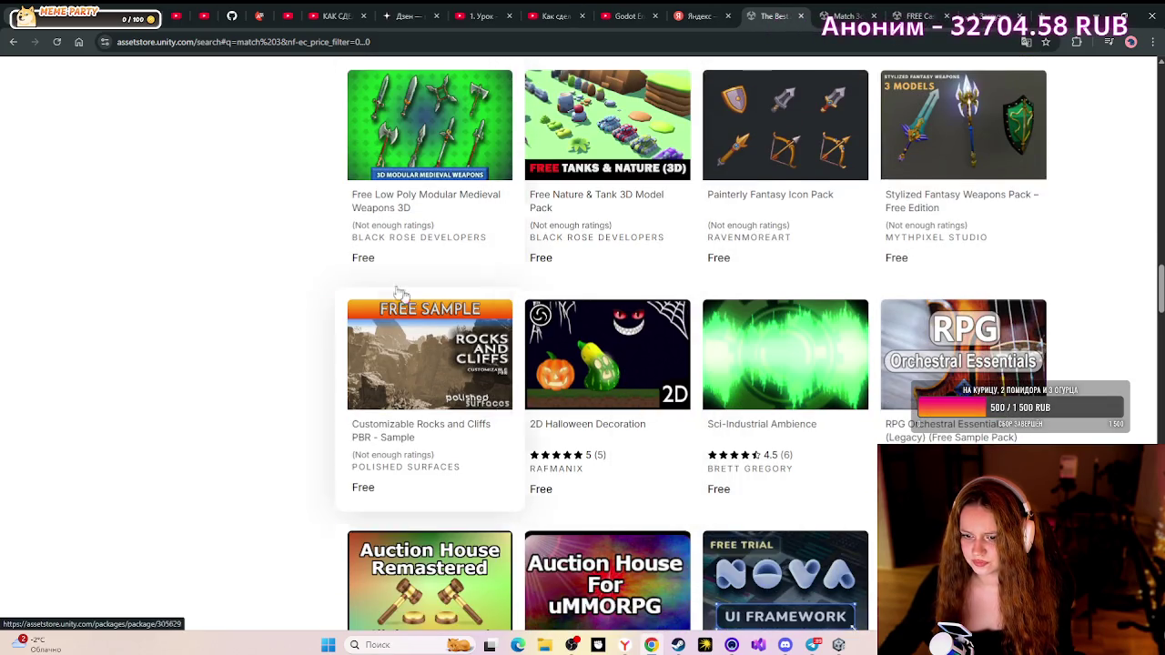
- Page through the Halloween pack's previews up to Halloween Background, then close its tab
{"action": "left_click", "coordinate": [562, 147]}
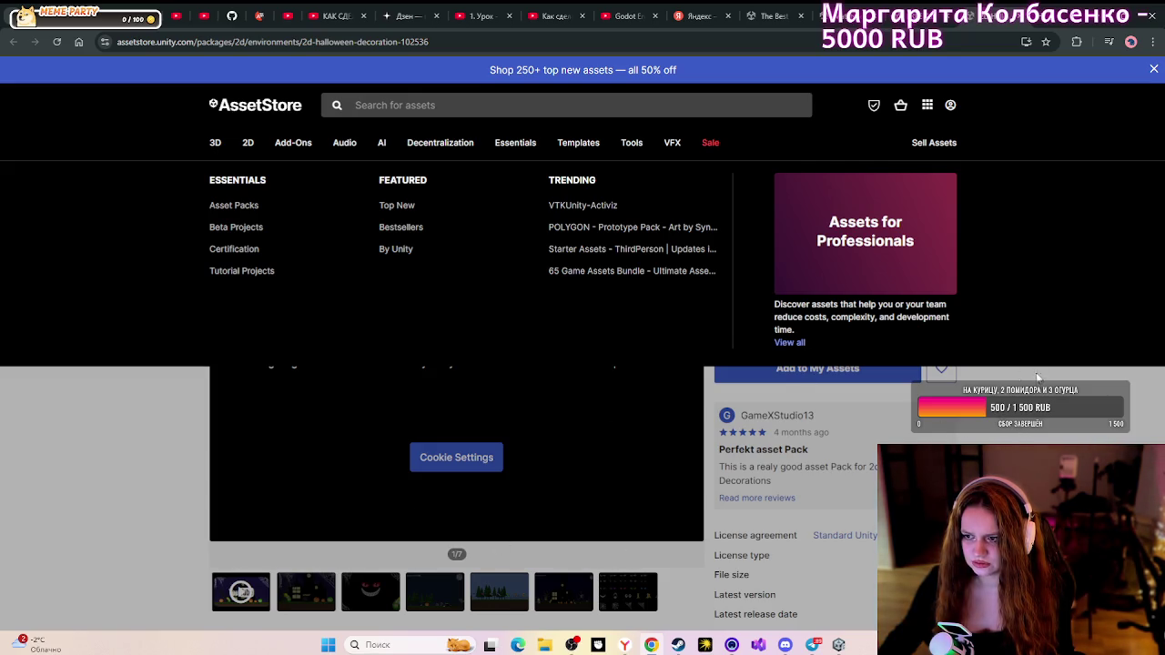
{"action": "scroll", "coordinate": [309, 392], "scroll_direction": "down", "scroll_amount": 2}
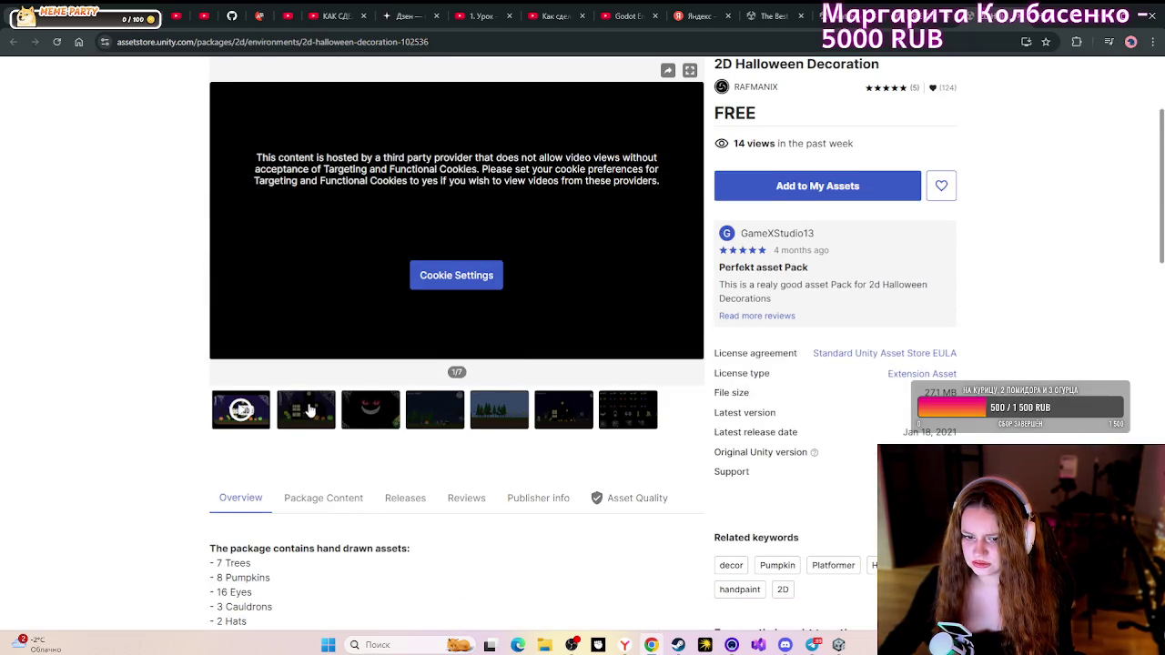
{"action": "left_click", "coordinate": [310, 409]}
{"action": "scroll", "coordinate": [385, 480], "scroll_direction": "up", "scroll_amount": 1}
{"action": "left_click", "coordinate": [389, 478]}
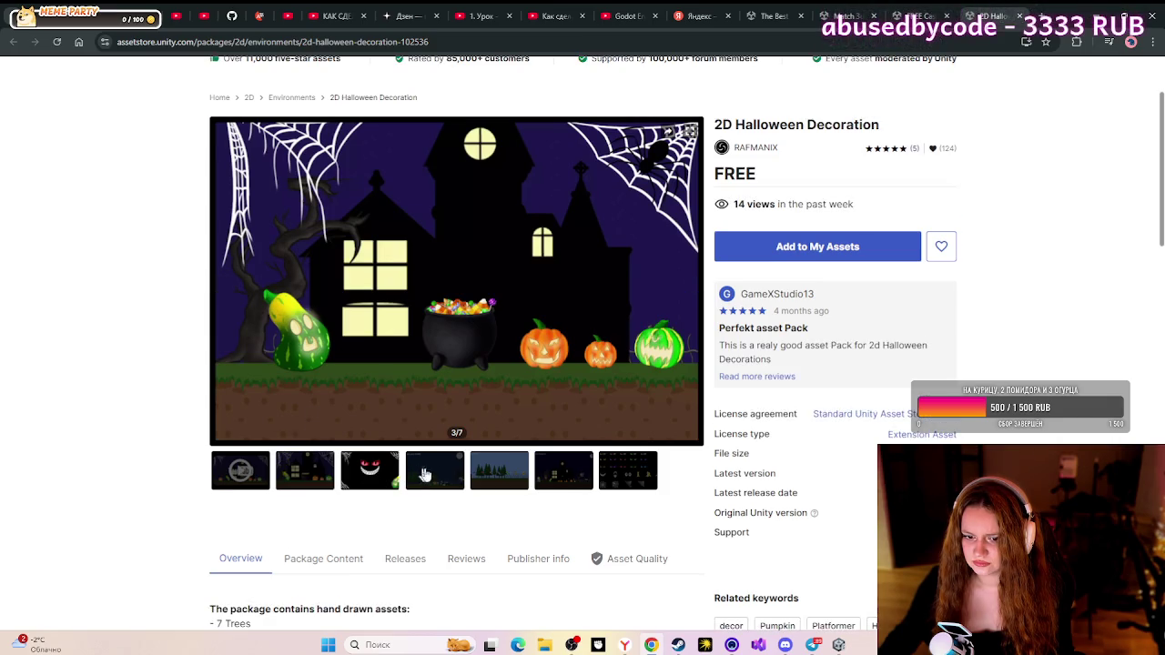
{"action": "left_click", "coordinate": [491, 476]}
{"action": "left_click", "coordinate": [553, 478]}
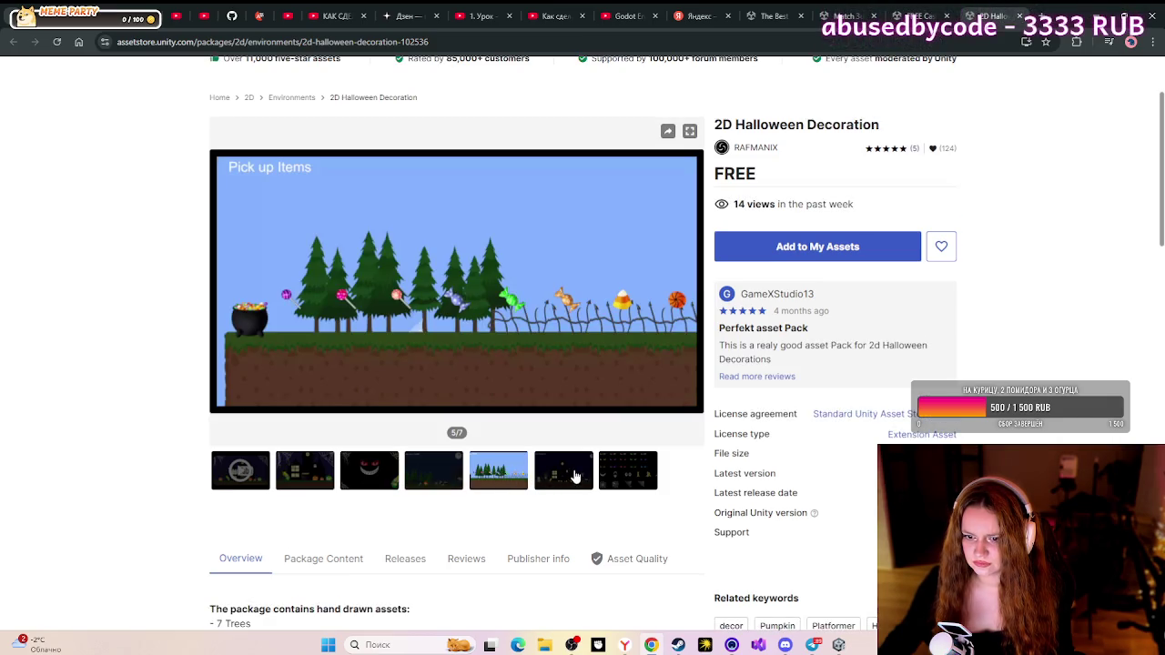
{"action": "left_click", "coordinate": [605, 477]}
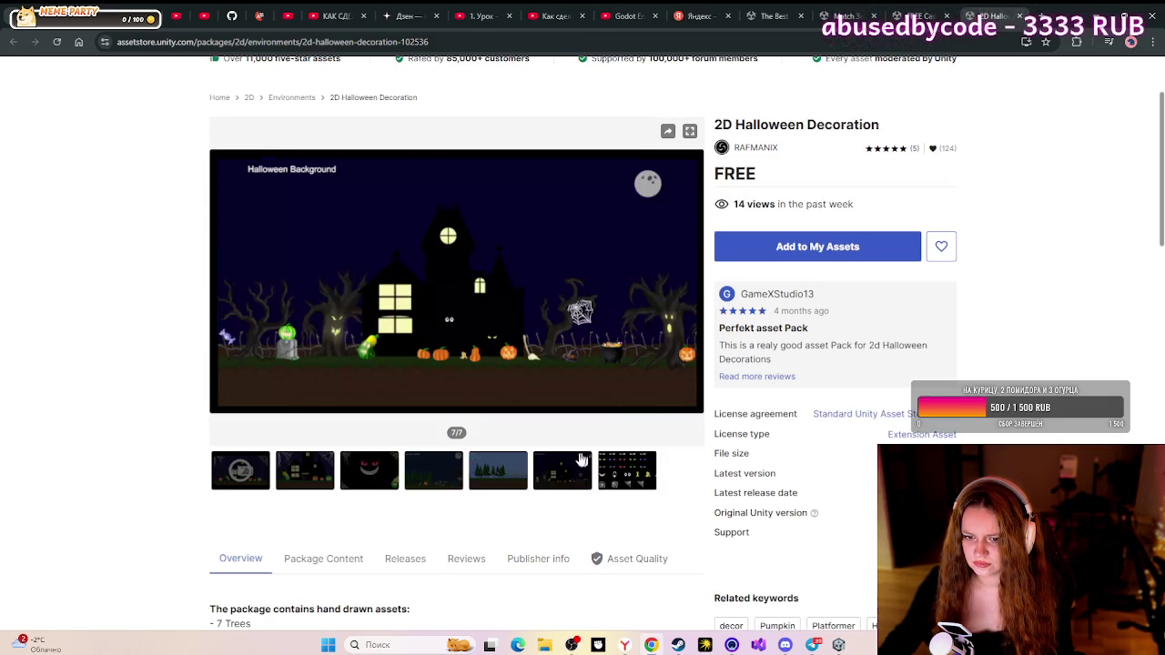
{"action": "left_click", "coordinate": [1020, 17]}
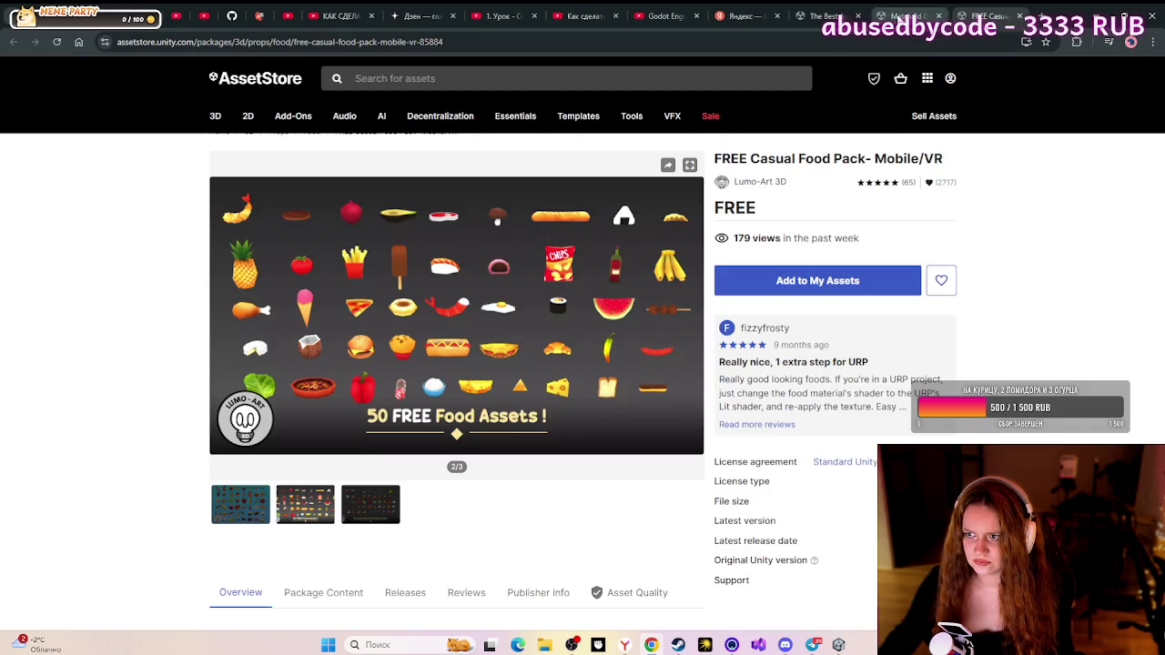
- Scroll down through the free match 3 asset listings
{"action": "left_click", "coordinate": [817, 18]}
{"action": "scroll", "coordinate": [533, 414], "scroll_direction": "down", "scroll_amount": 2}
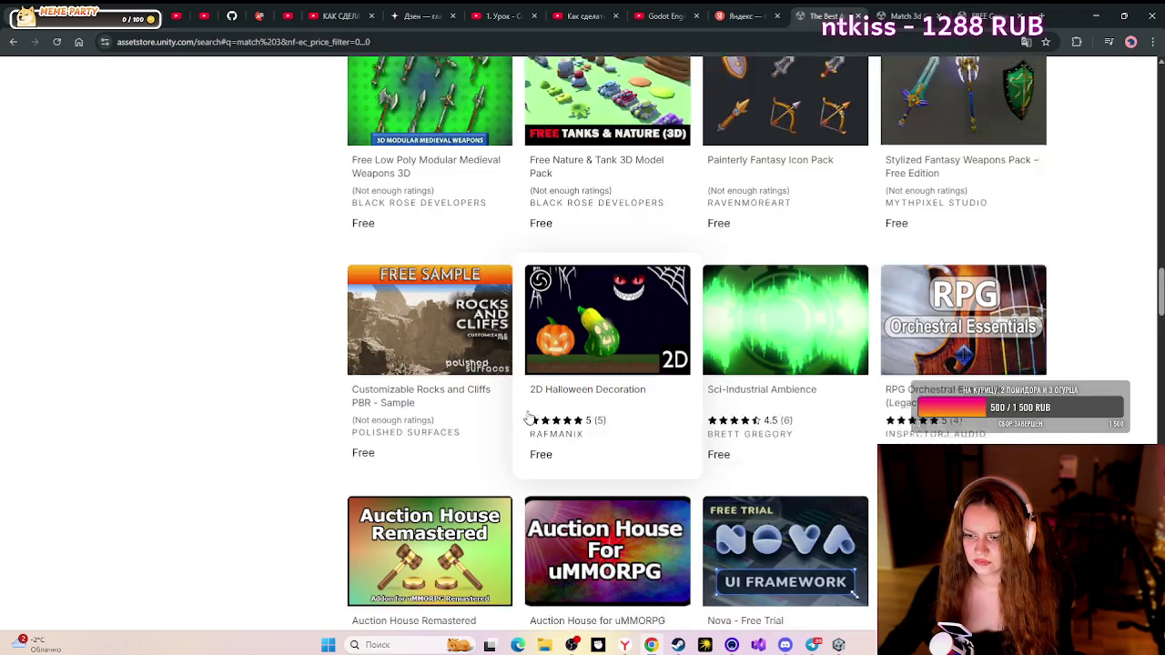
{"action": "scroll", "coordinate": [545, 405], "scroll_direction": "down", "scroll_amount": 3}
{"action": "scroll", "coordinate": [544, 405], "scroll_direction": "down", "scroll_amount": 2}
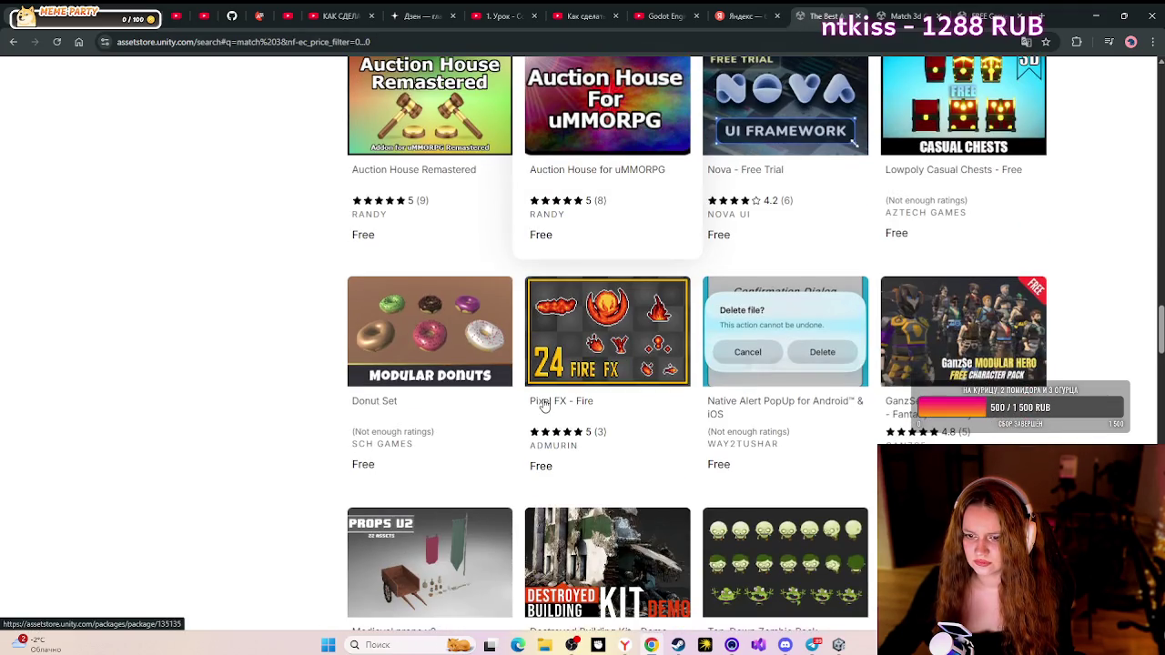
{"action": "scroll", "coordinate": [544, 405], "scroll_direction": "down", "scroll_amount": 2}
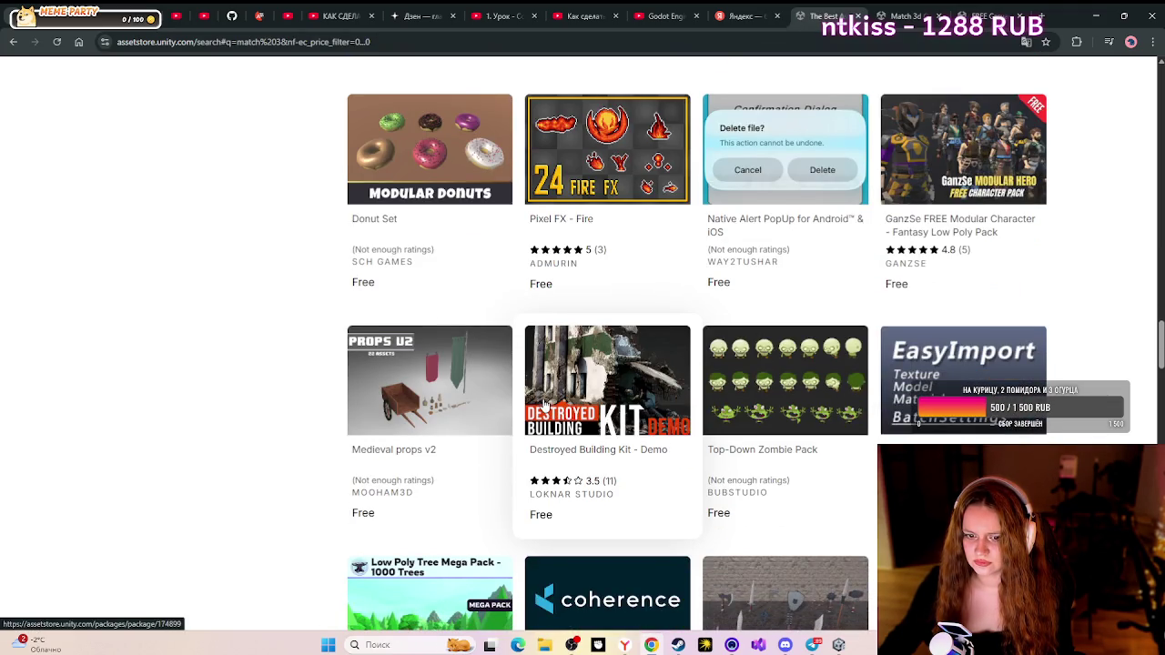
{"action": "scroll", "coordinate": [545, 405], "scroll_direction": "down", "scroll_amount": 6}
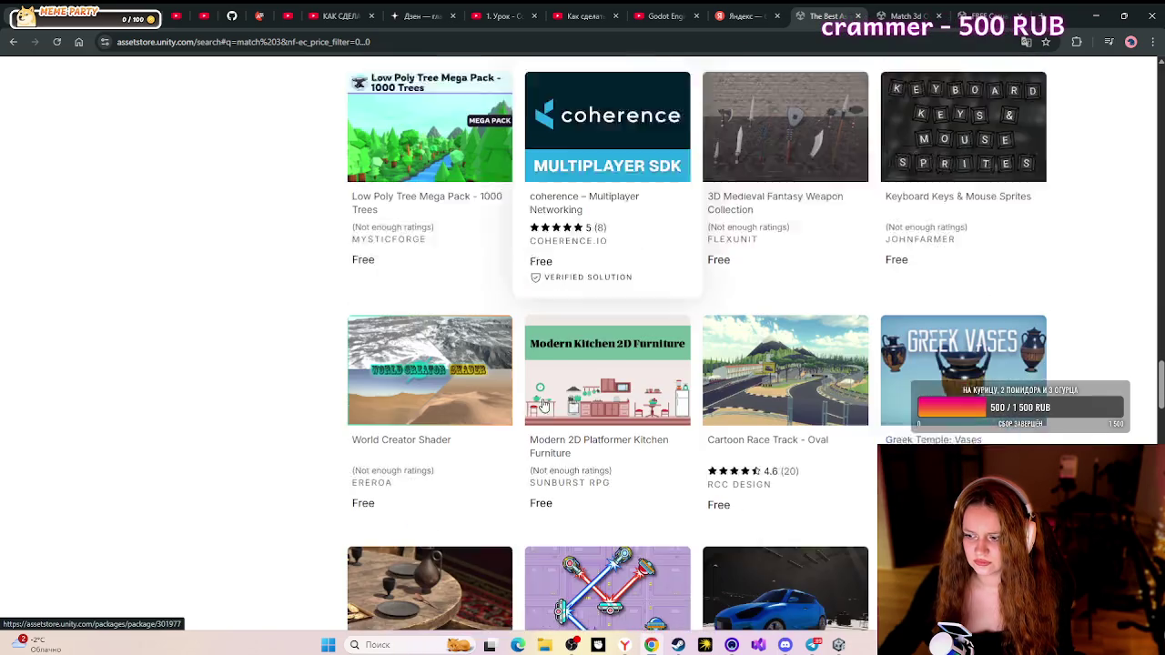
{"action": "scroll", "coordinate": [543, 405], "scroll_direction": "down", "scroll_amount": 7}
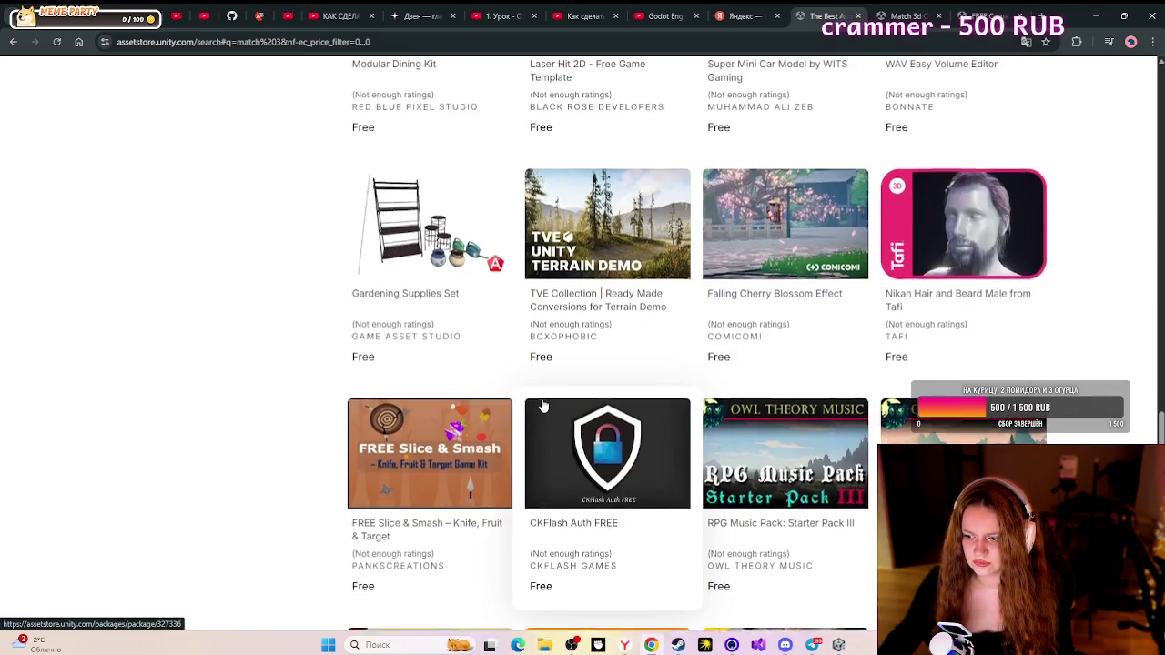
{"action": "scroll", "coordinate": [543, 405], "scroll_direction": "down", "scroll_amount": 6}
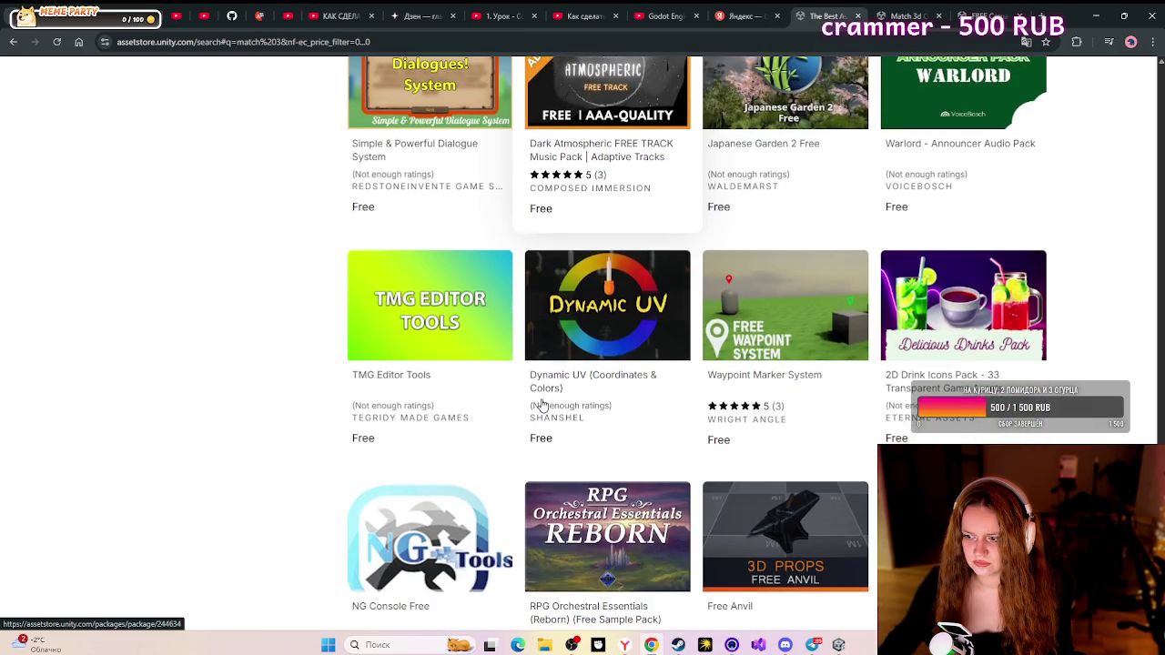
{"action": "scroll", "coordinate": [543, 405], "scroll_direction": "down", "scroll_amount": 2}
{"action": "scroll", "coordinate": [541, 405], "scroll_direction": "down", "scroll_amount": 3}
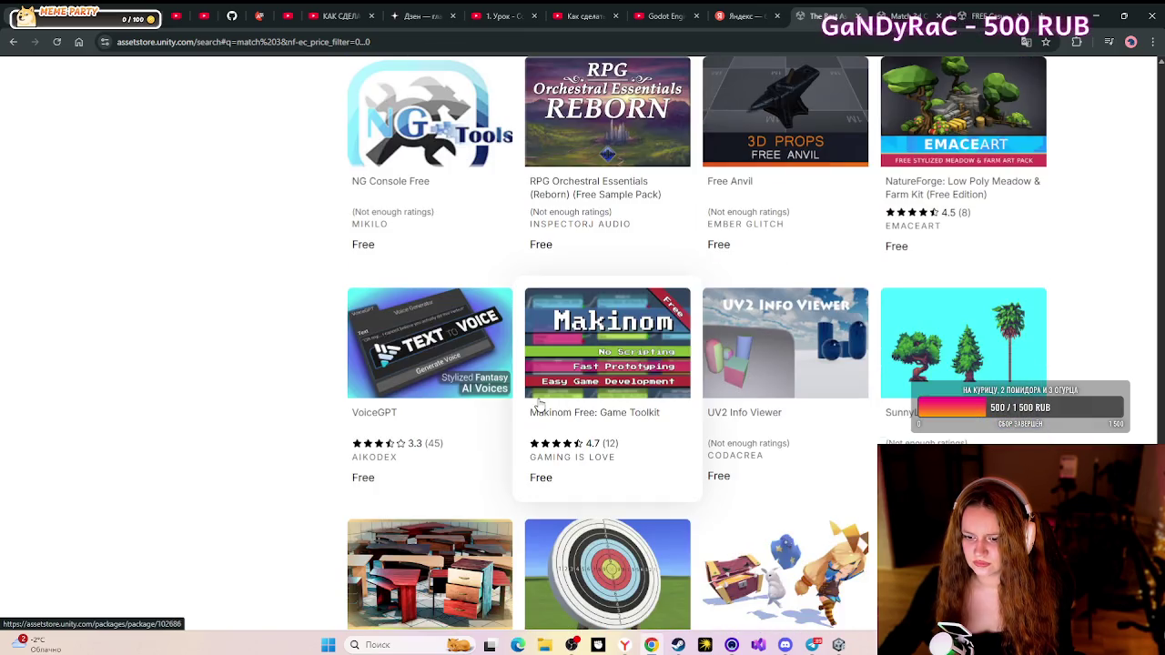
{"action": "scroll", "coordinate": [537, 405], "scroll_direction": "down", "scroll_amount": 3}
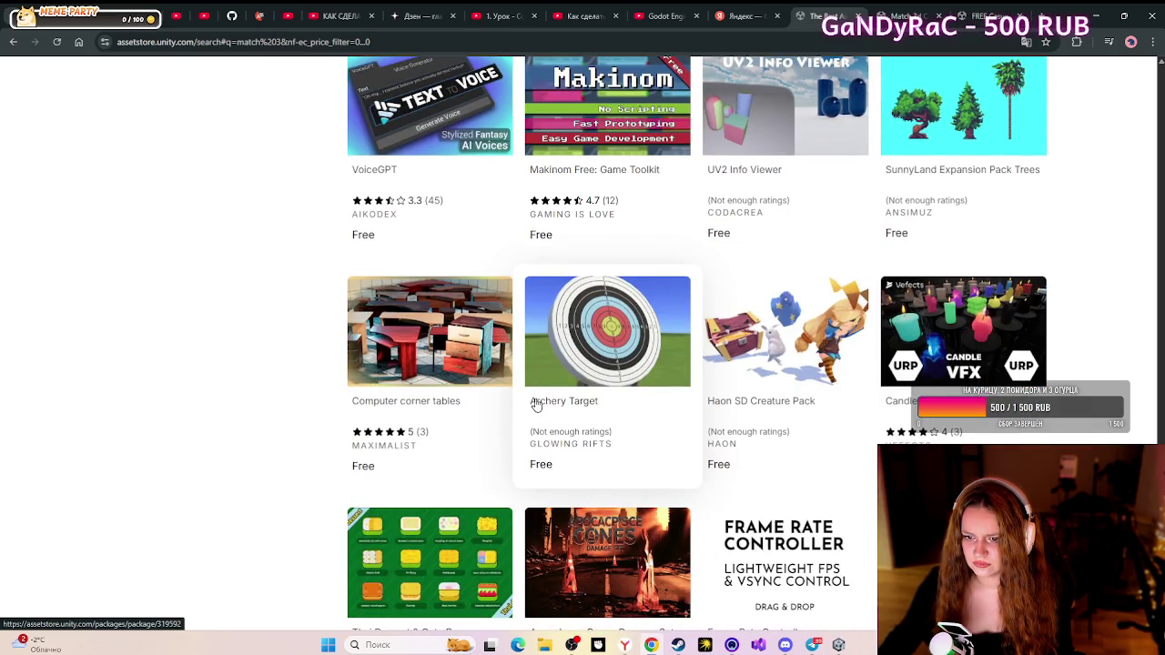
{"action": "scroll", "coordinate": [536, 405], "scroll_direction": "down", "scroll_amount": 2}
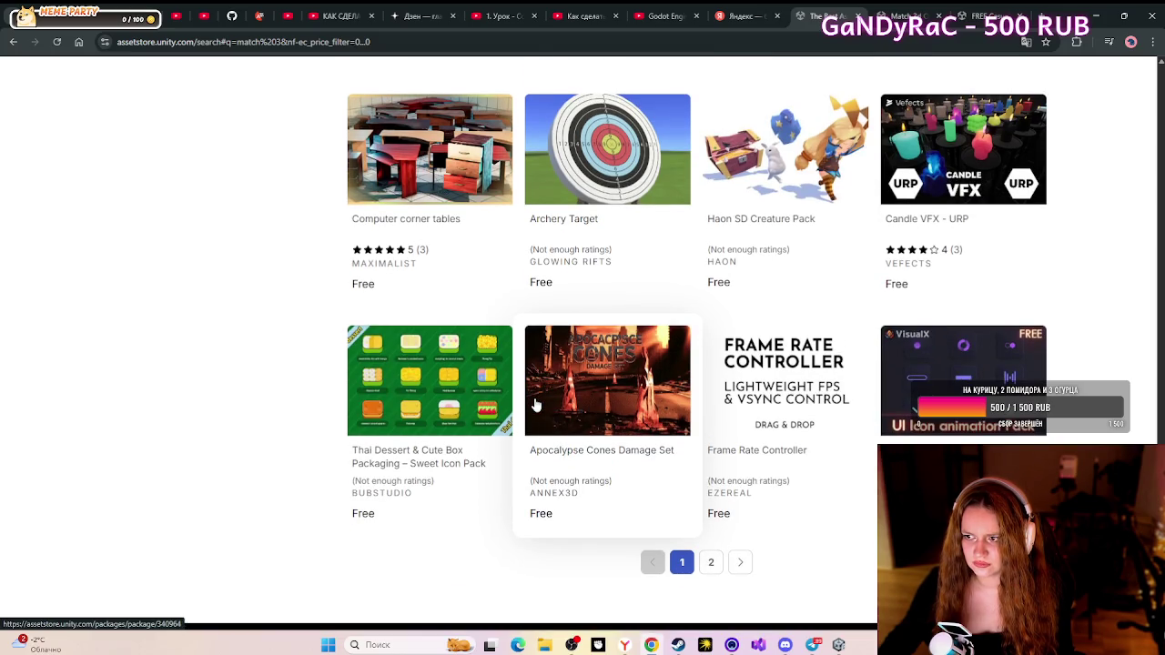
{"action": "scroll", "coordinate": [535, 405], "scroll_direction": "down", "scroll_amount": 2}
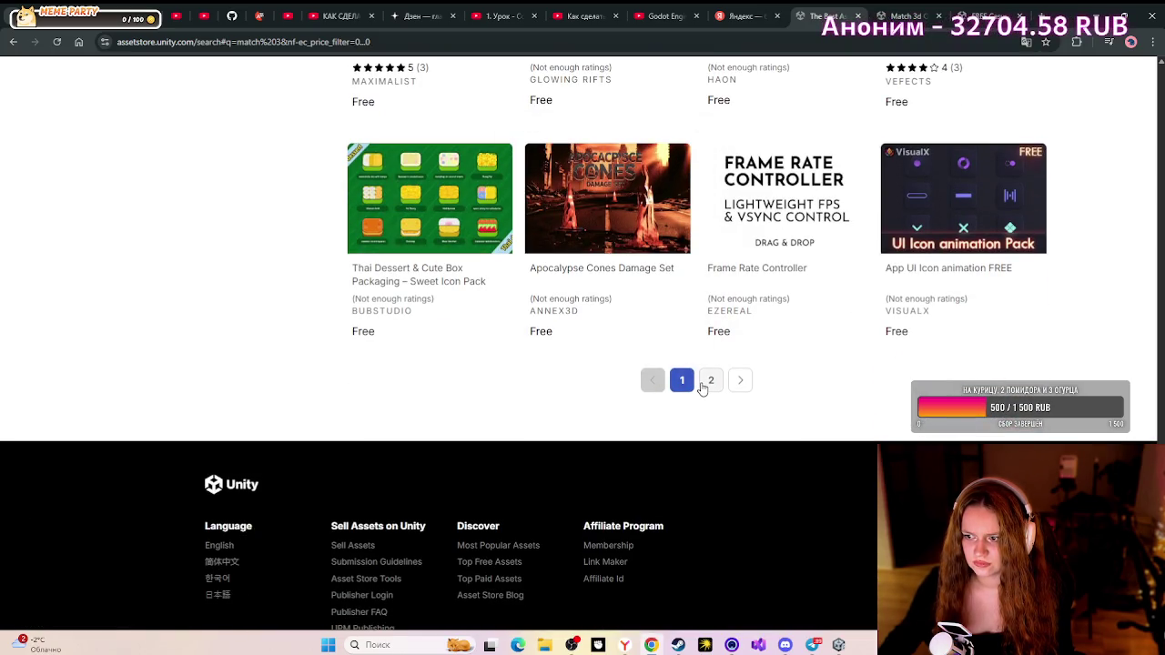
- Check the second results page, then return to page 1 and browse it again
{"action": "left_click", "coordinate": [702, 384]}
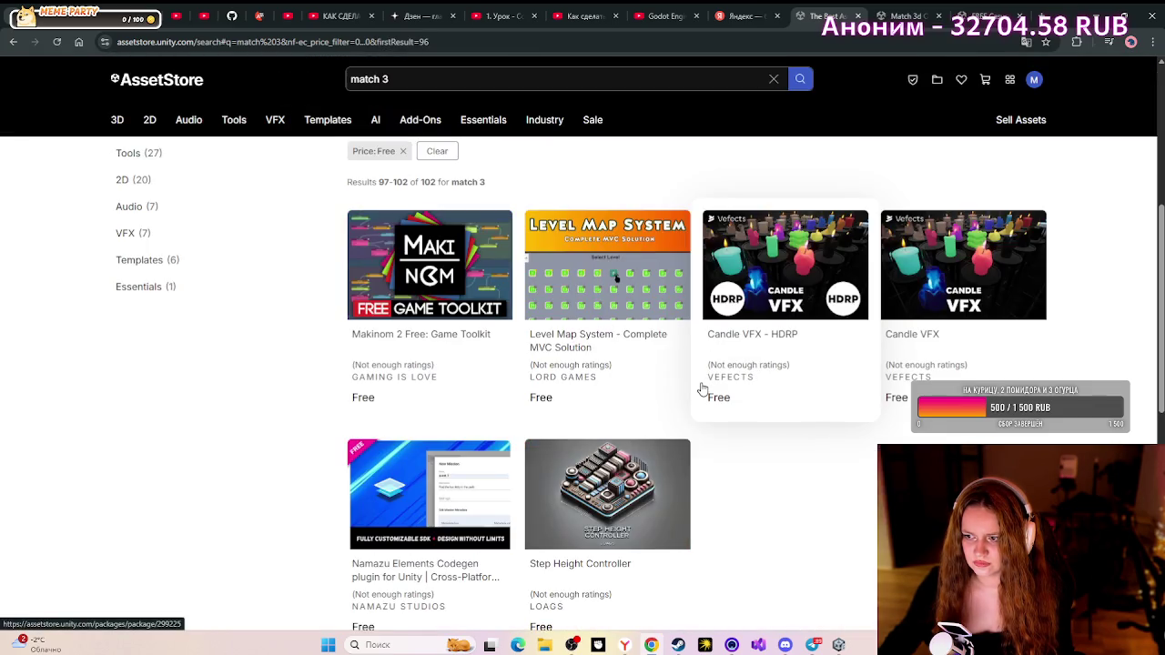
{"action": "scroll", "coordinate": [696, 390], "scroll_direction": "down", "scroll_amount": 2}
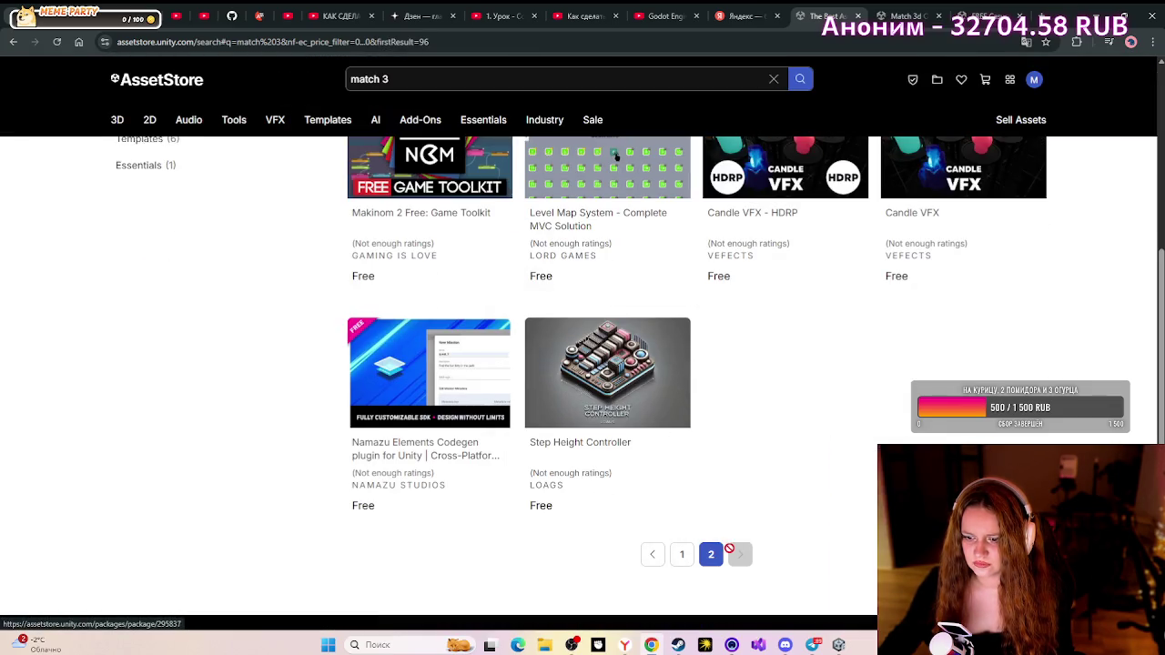
{"action": "left_click", "coordinate": [694, 552]}
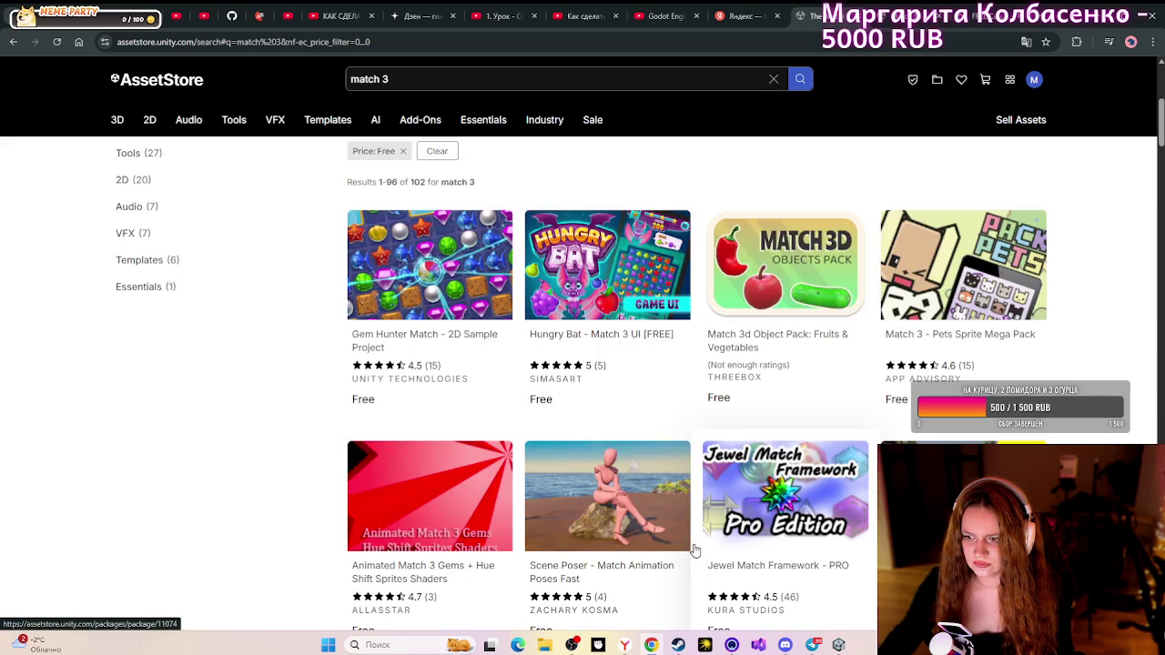
{"action": "scroll", "coordinate": [694, 544], "scroll_direction": "down", "scroll_amount": 2}
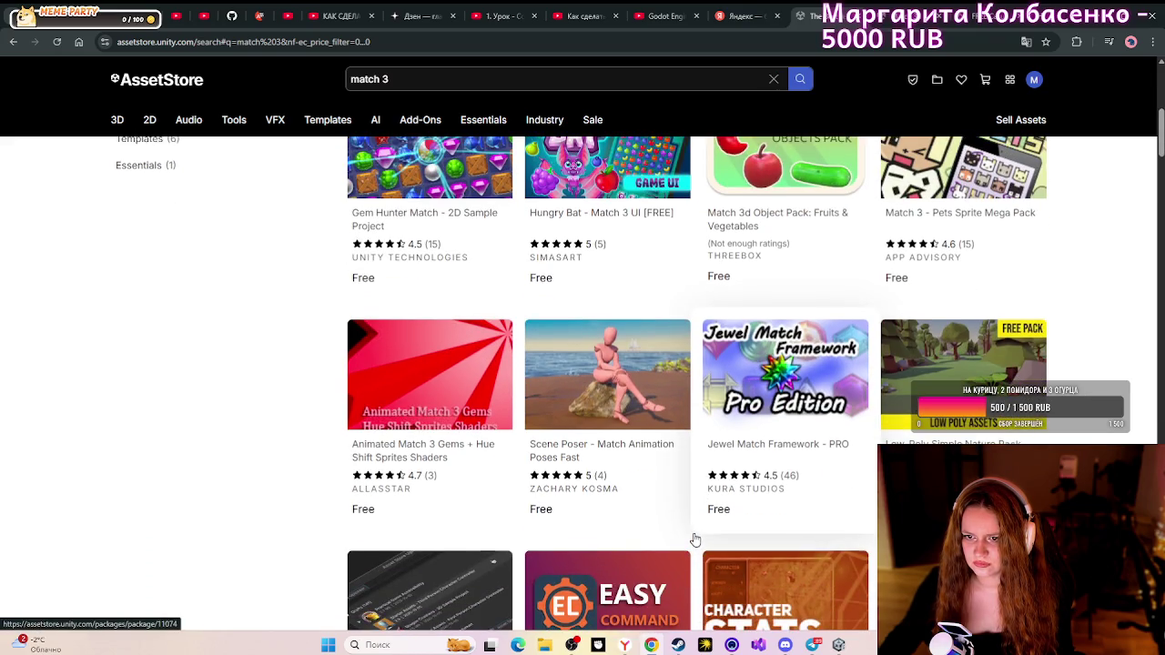
{"action": "scroll", "coordinate": [695, 540], "scroll_direction": "up", "scroll_amount": 2}
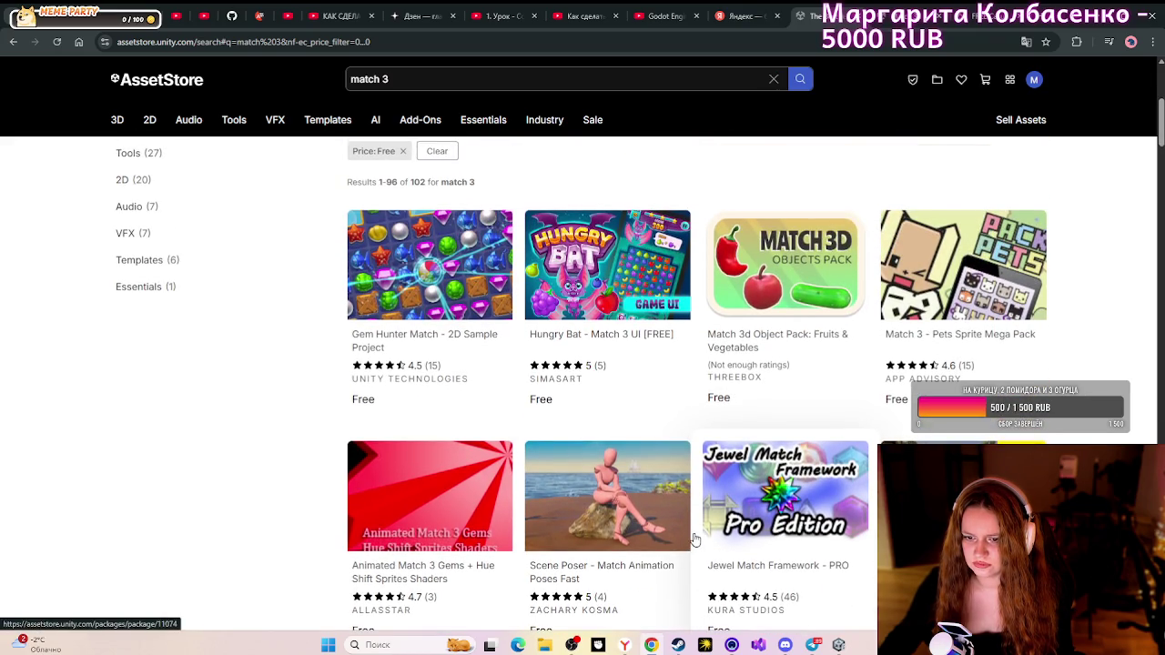
{"action": "scroll", "coordinate": [694, 540], "scroll_direction": "down", "scroll_amount": 7}
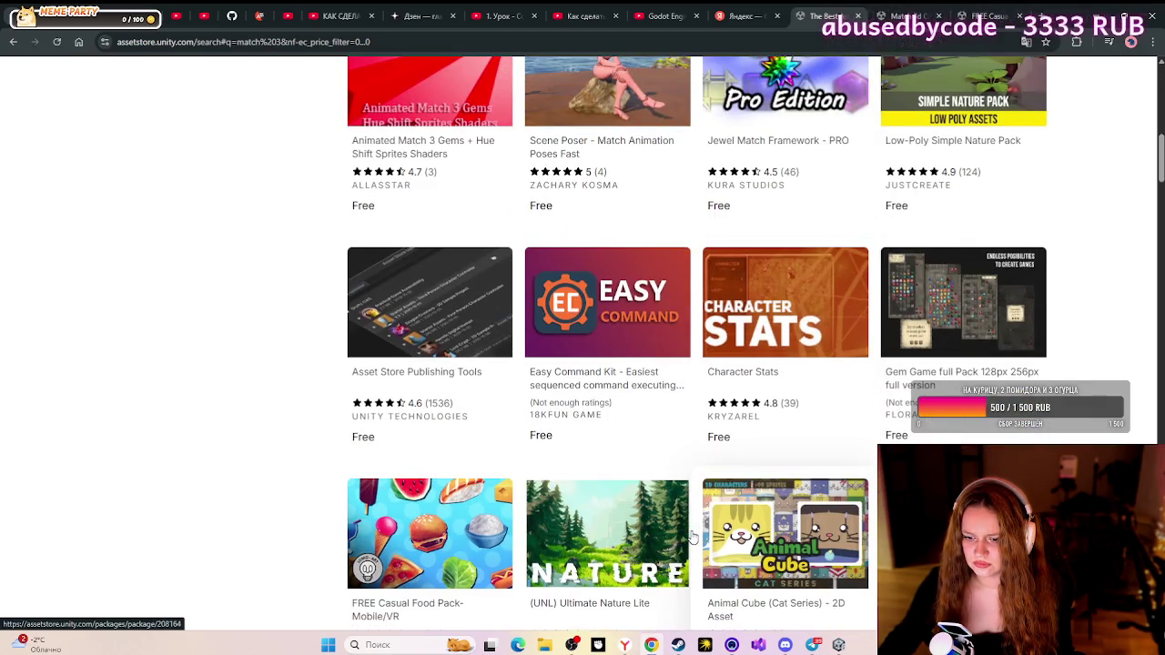
{"action": "scroll", "coordinate": [693, 538], "scroll_direction": "down", "scroll_amount": 2}
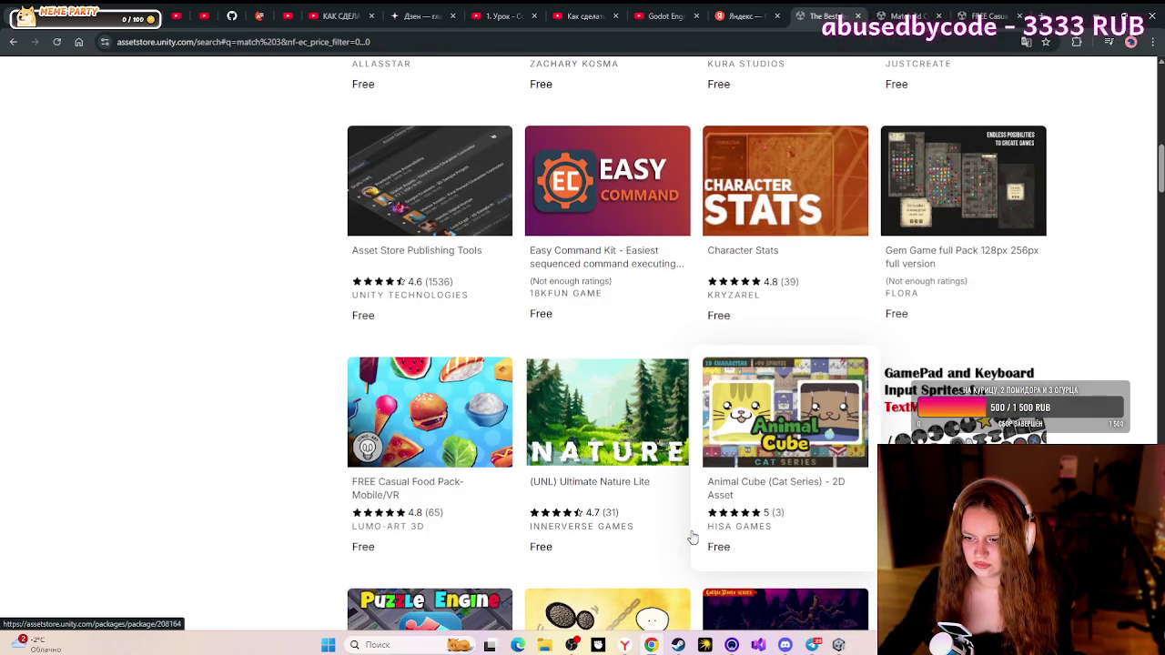
{"action": "key", "text": "alt+Tab"}
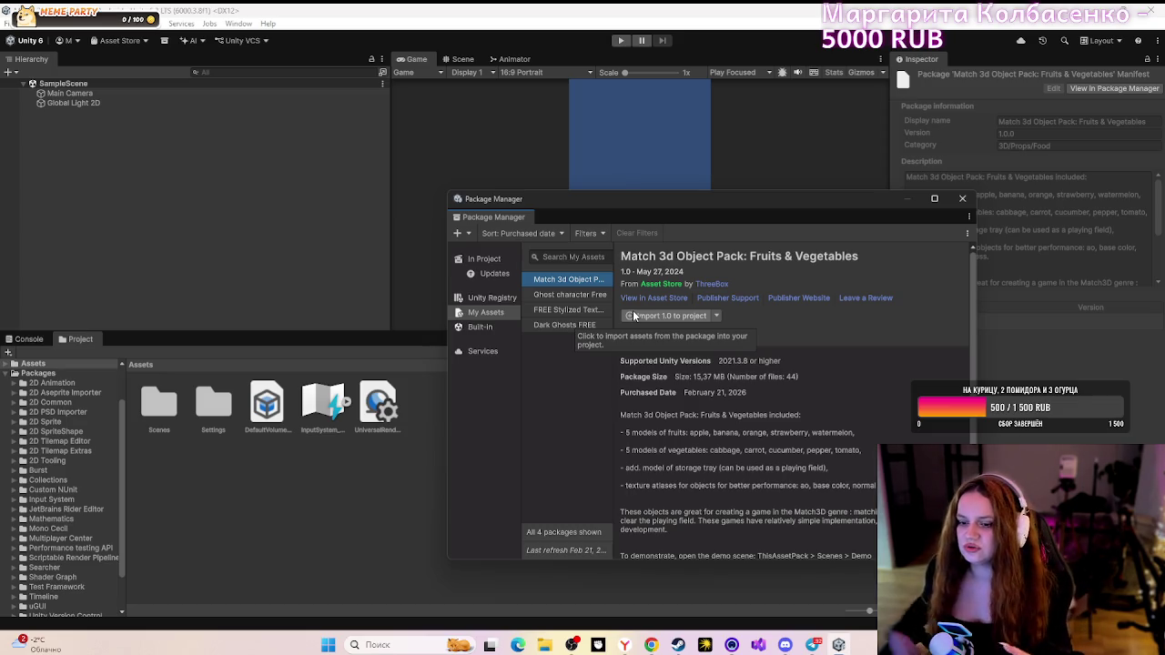
- Import all files of Match 3d Object Pack: Fruits & Vegetables 1.0 into the project
{"action": "left_click", "coordinate": [640, 316]}
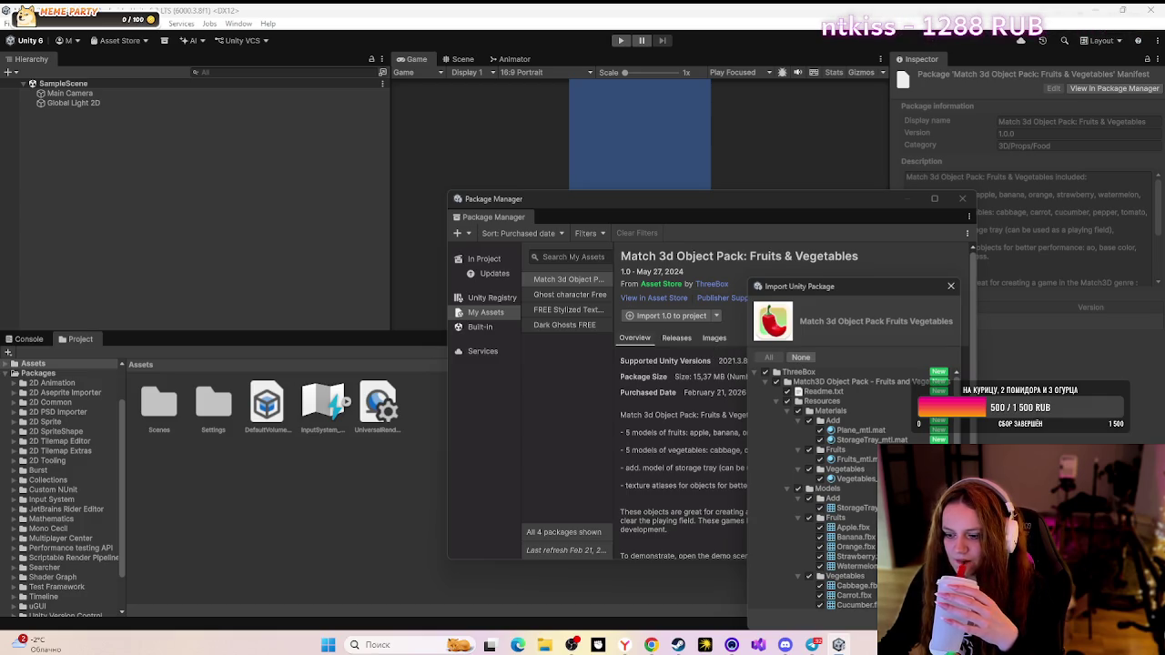
{"action": "key", "text": "Return"}
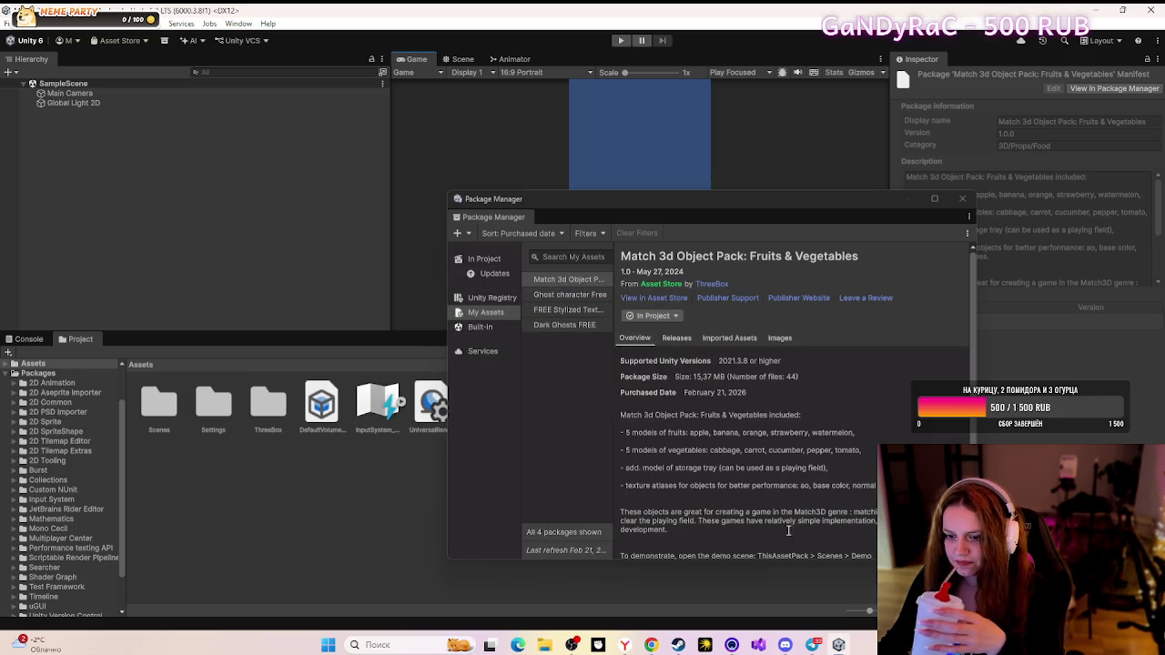
- Add Gem Game full Pack to My Assets, accepting the terms, and open it in Unity
{"action": "left_click", "coordinate": [648, 646]}
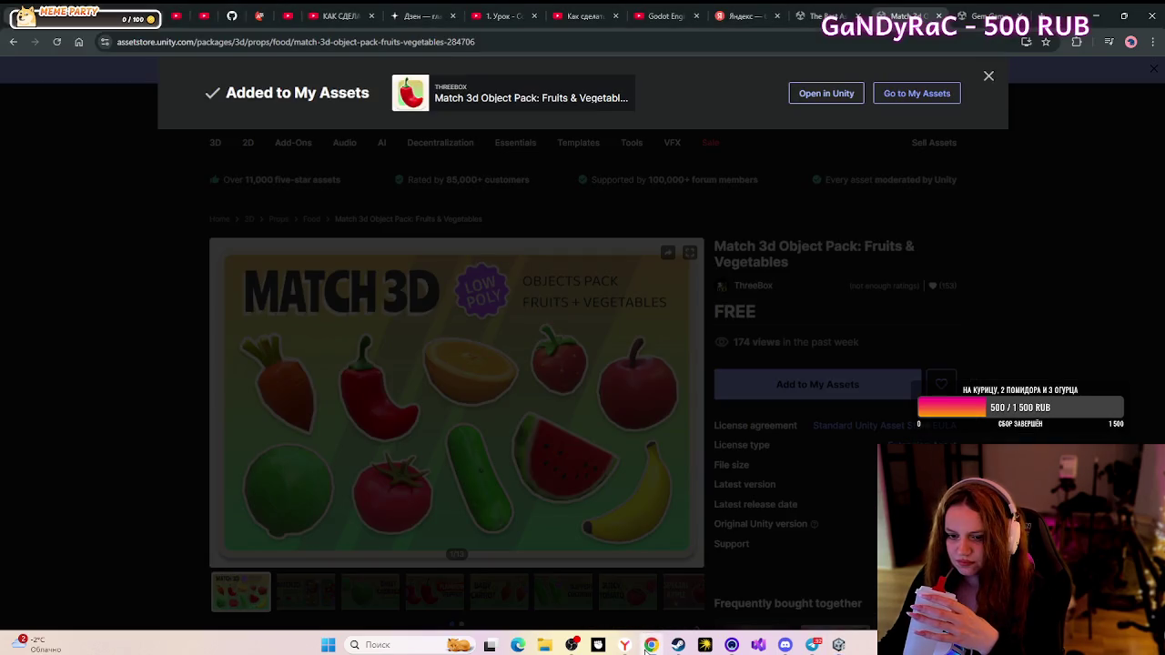
{"action": "left_click", "coordinate": [987, 15]}
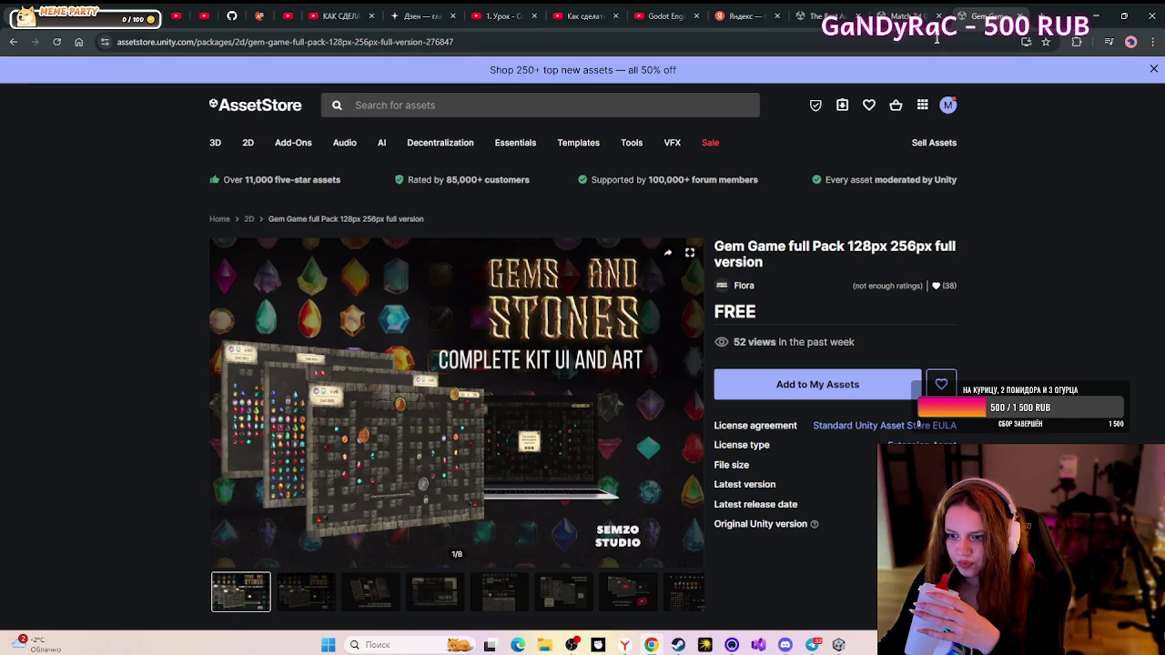
{"action": "left_click", "coordinate": [794, 383]}
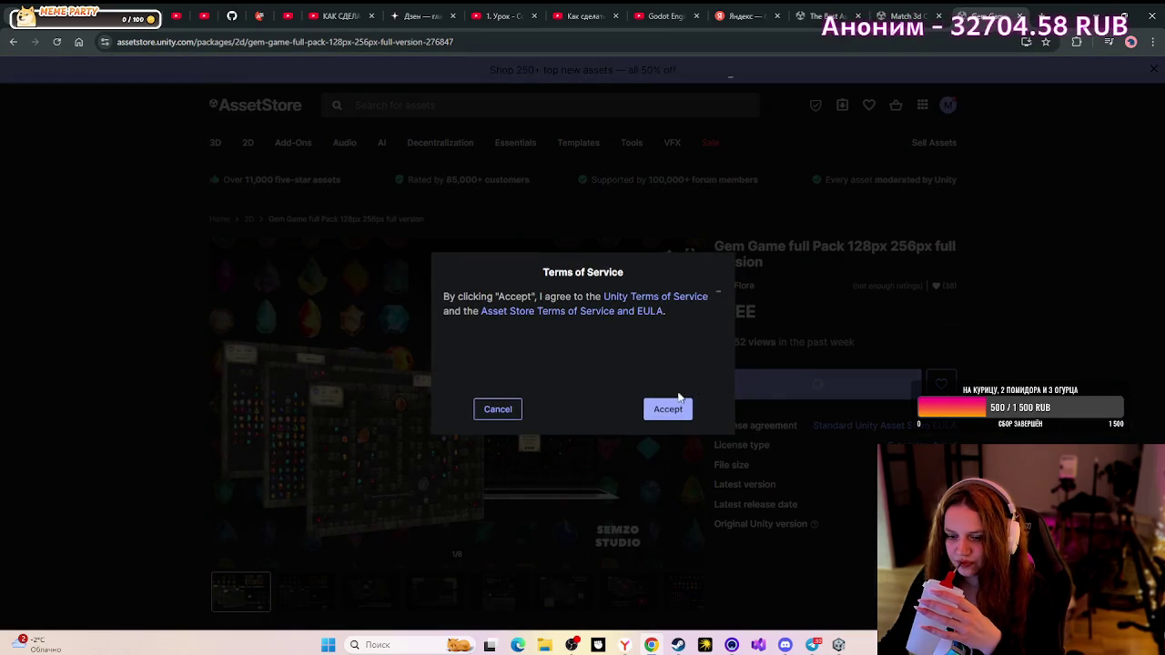
{"action": "left_click", "coordinate": [667, 407]}
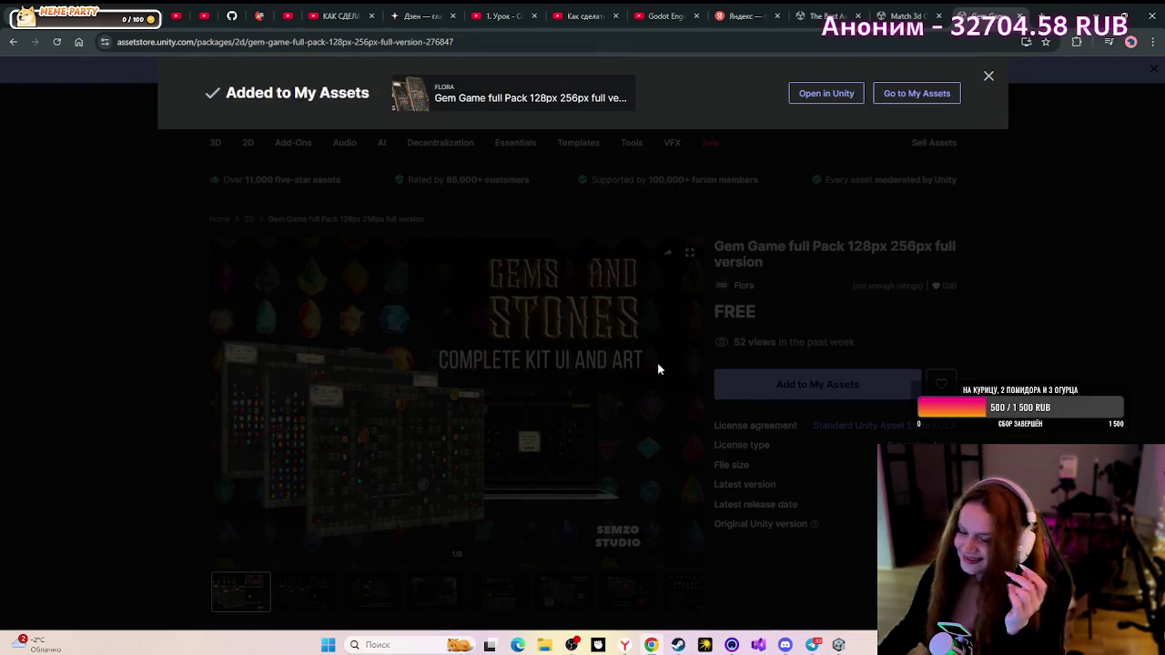
{"action": "left_click", "coordinate": [823, 93]}
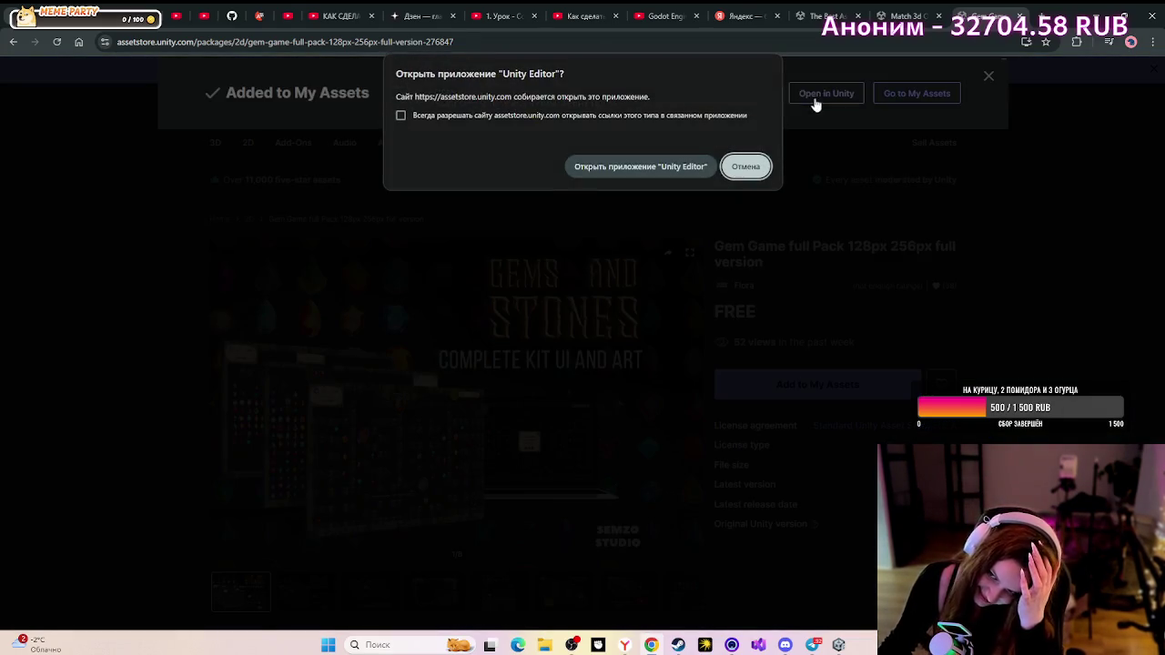
{"action": "left_click", "coordinate": [575, 166]}
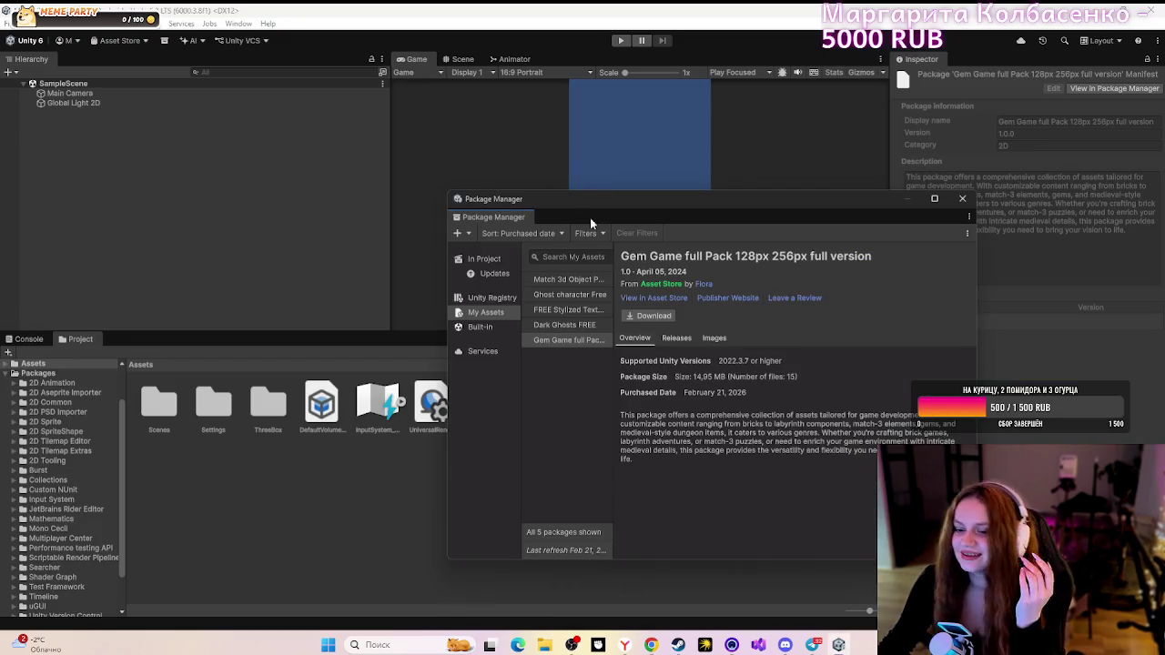
- Download the Gem Game full Pack and import all of version 1.0 into the project
{"action": "left_click", "coordinate": [649, 315]}
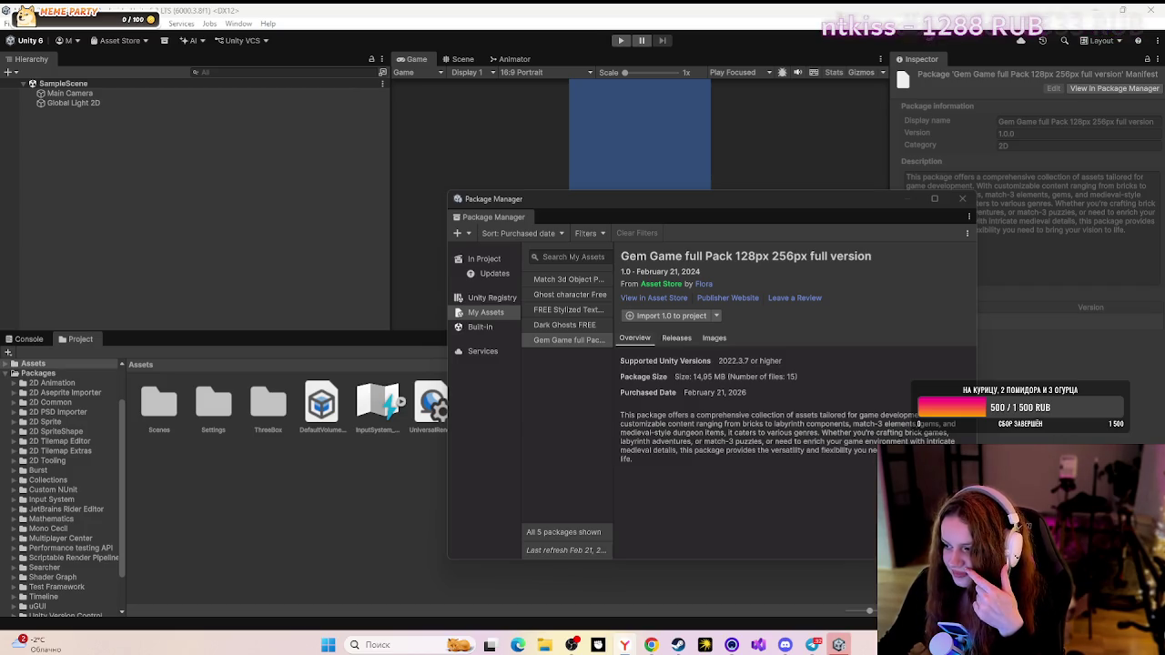
{"action": "left_click", "coordinate": [631, 317]}
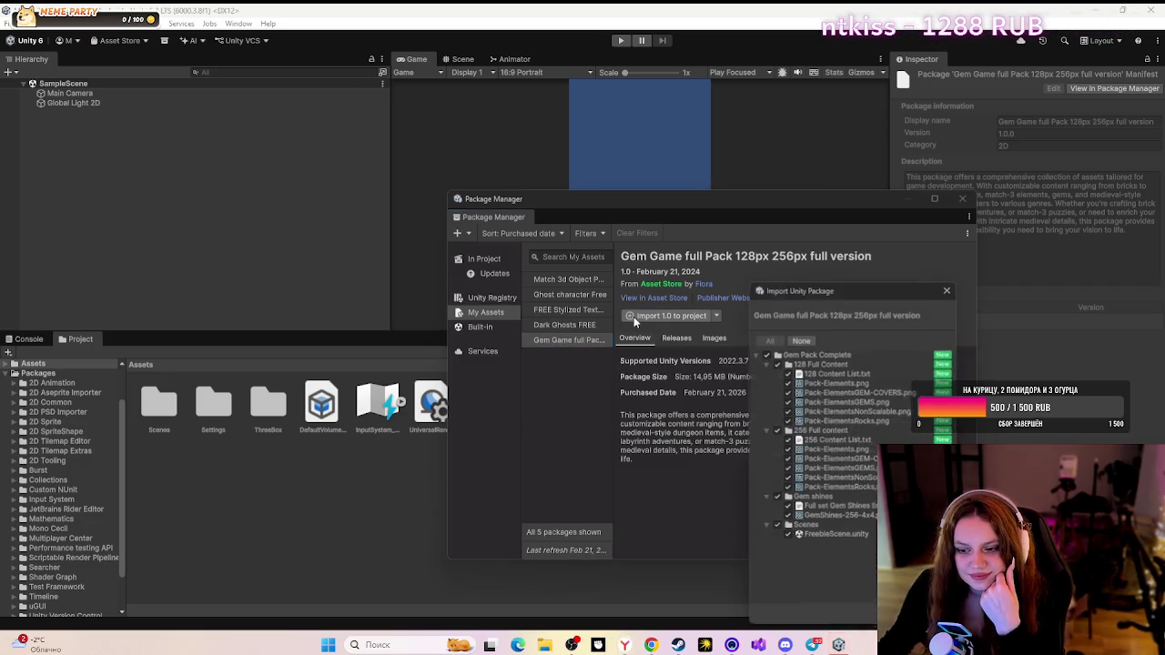
{"action": "key", "text": "Escape"}
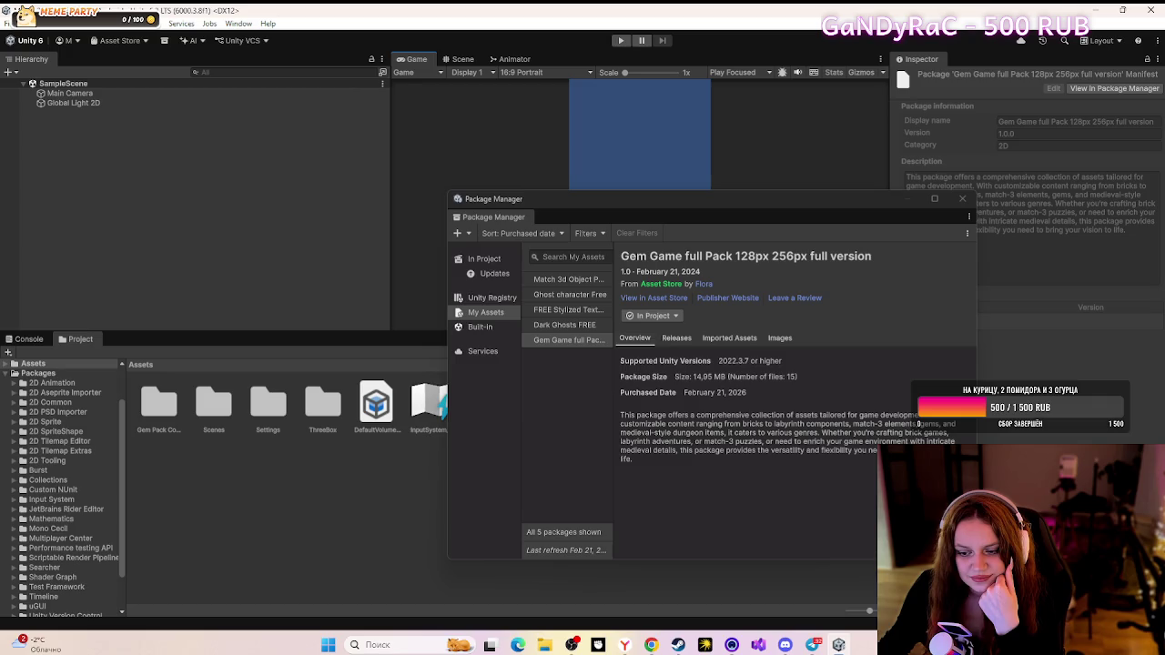
- Check the In Project options for the installed Gem Game pack
{"action": "left_click", "coordinate": [653, 315]}
{"action": "left_click", "coordinate": [654, 315]}
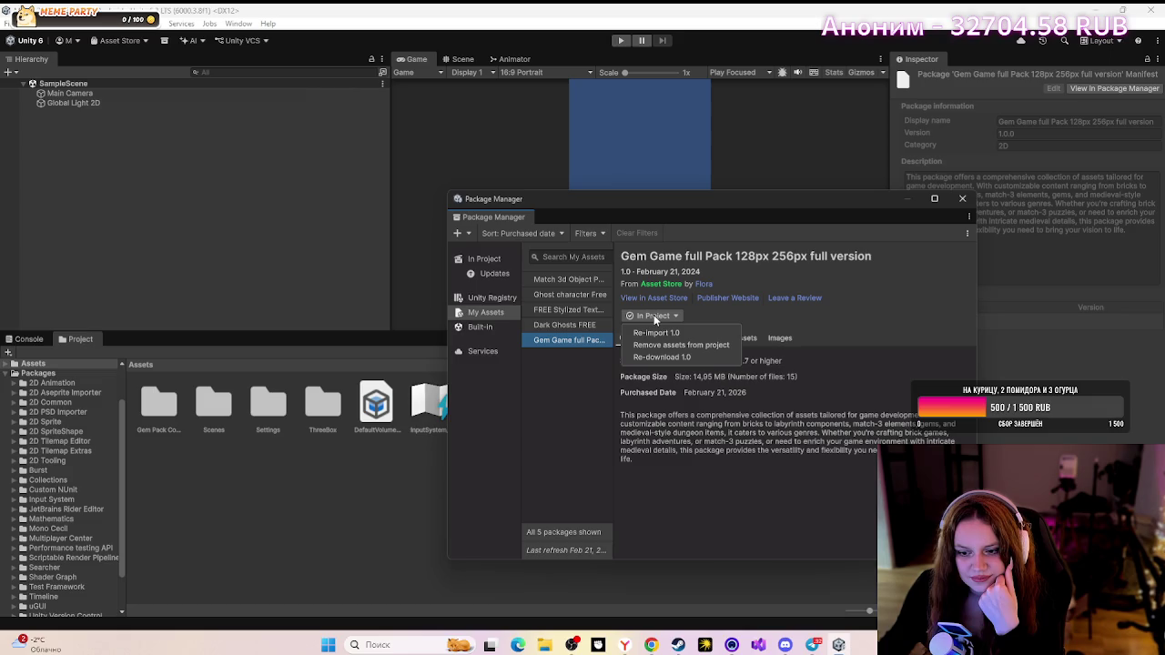
{"action": "left_click", "coordinate": [654, 315]}
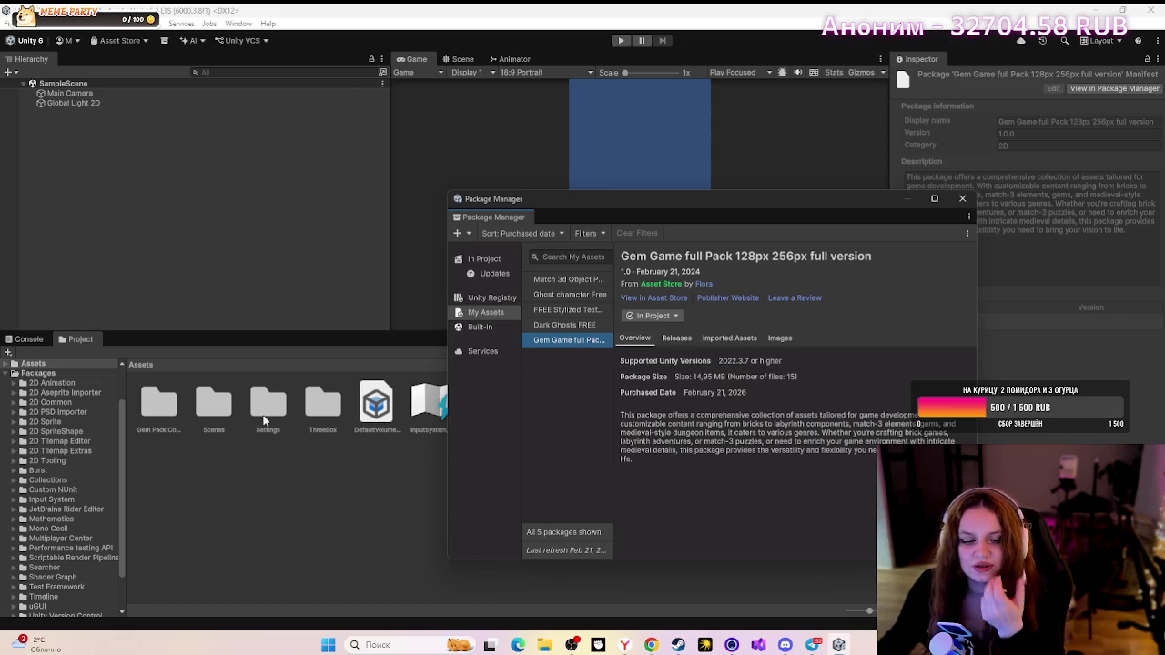
- Close the Package Manager window
{"action": "left_click", "coordinate": [252, 464]}
{"action": "scroll", "coordinate": [55, 473], "scroll_direction": "down", "scroll_amount": 2}
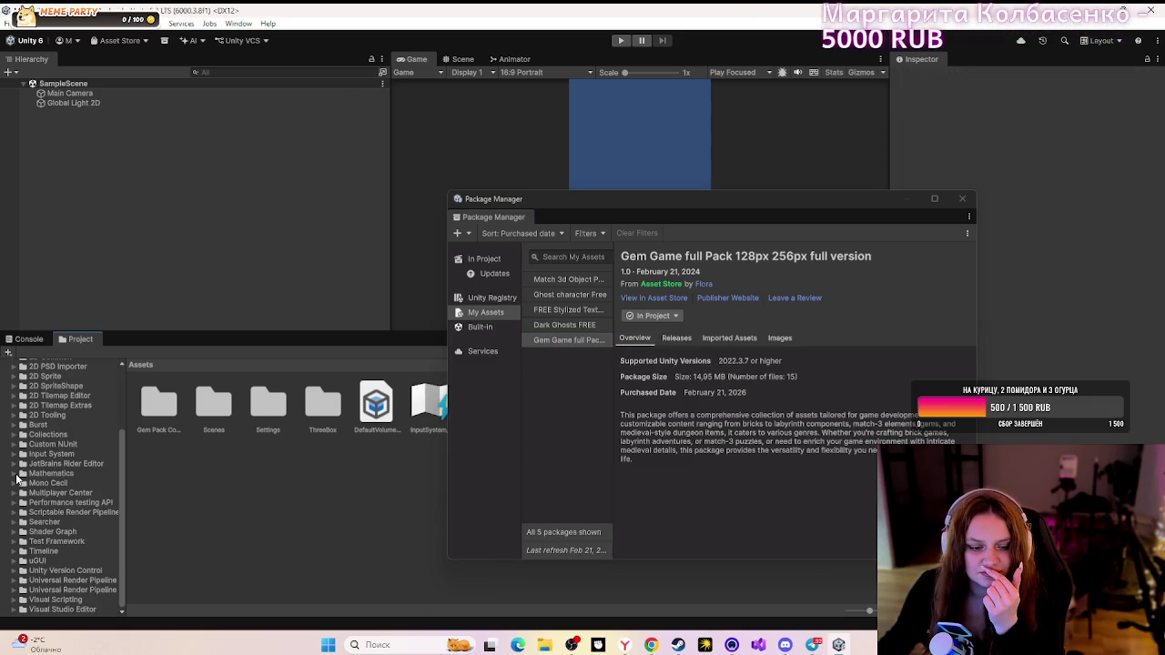
{"action": "scroll", "coordinate": [16, 480], "scroll_direction": "up", "scroll_amount": 5}
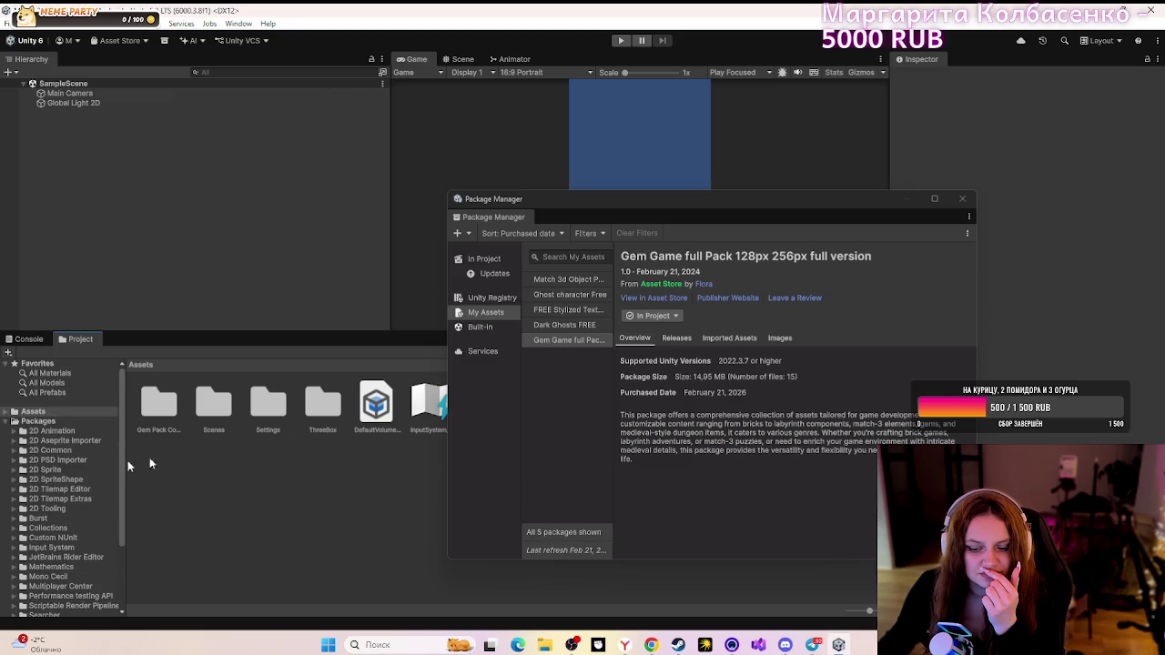
{"action": "left_click", "coordinate": [962, 199]}
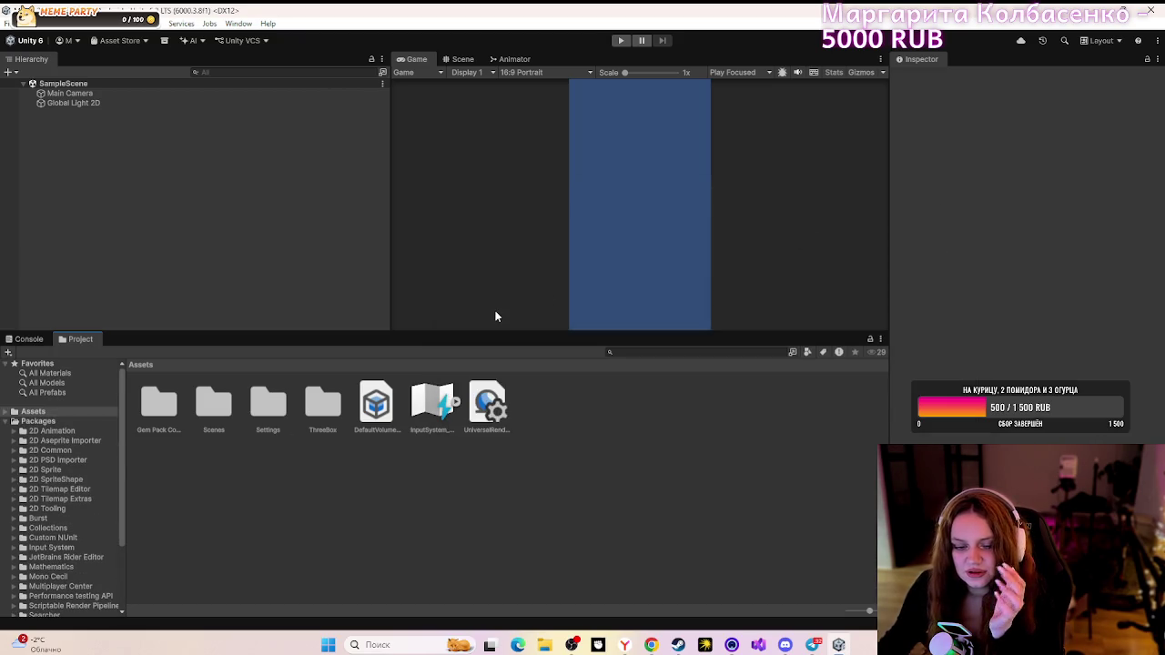
- Browse the imported Gem Pack Complete, ThreeBox and All Materials folders, then return to Chrome
{"action": "left_click", "coordinate": [4, 415]}
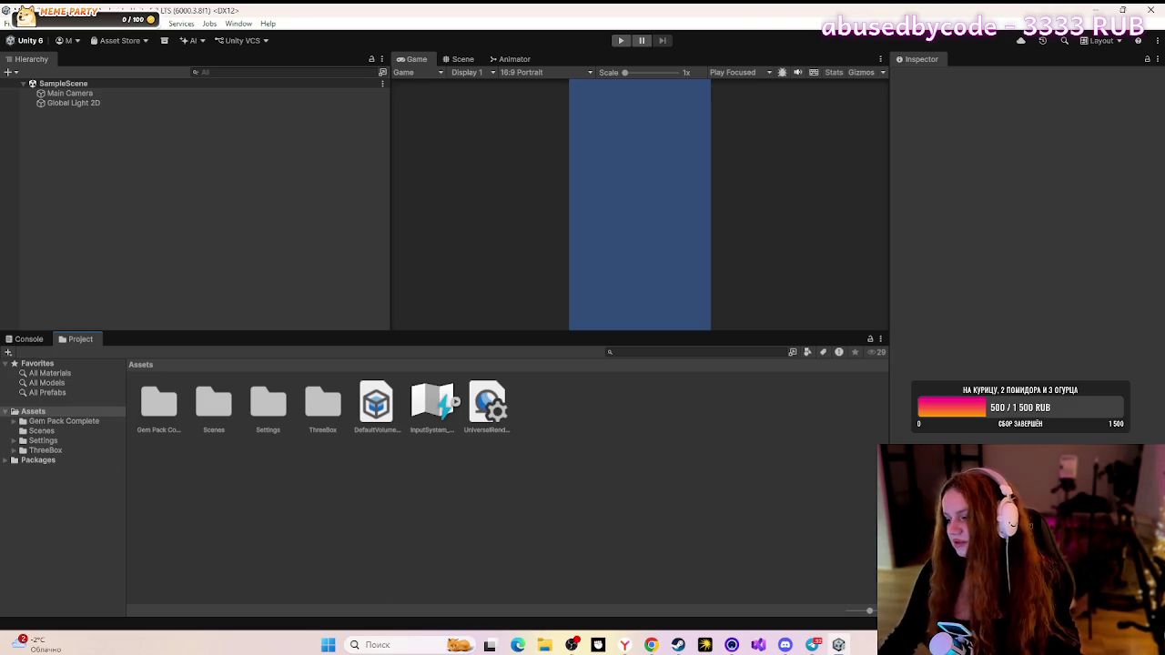
{"action": "left_click", "coordinate": [50, 432]}
{"action": "left_click", "coordinate": [50, 421]}
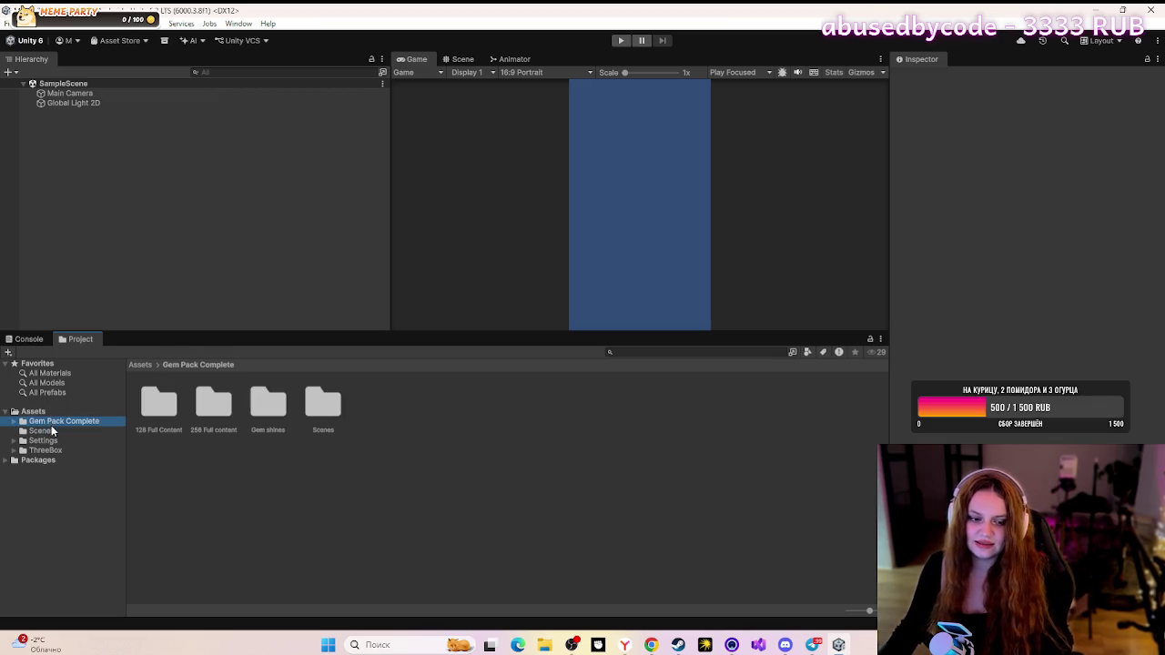
{"action": "left_click", "coordinate": [50, 450]}
{"action": "left_click", "coordinate": [49, 442]}
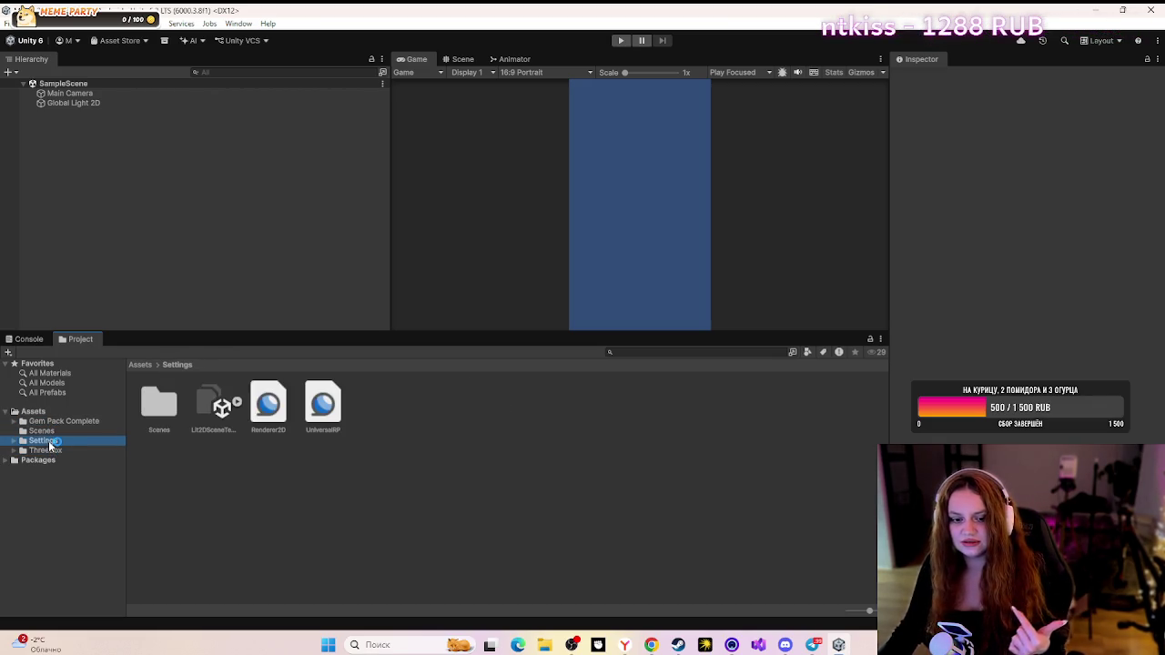
{"action": "left_click", "coordinate": [46, 449]}
{"action": "left_click", "coordinate": [151, 416]}
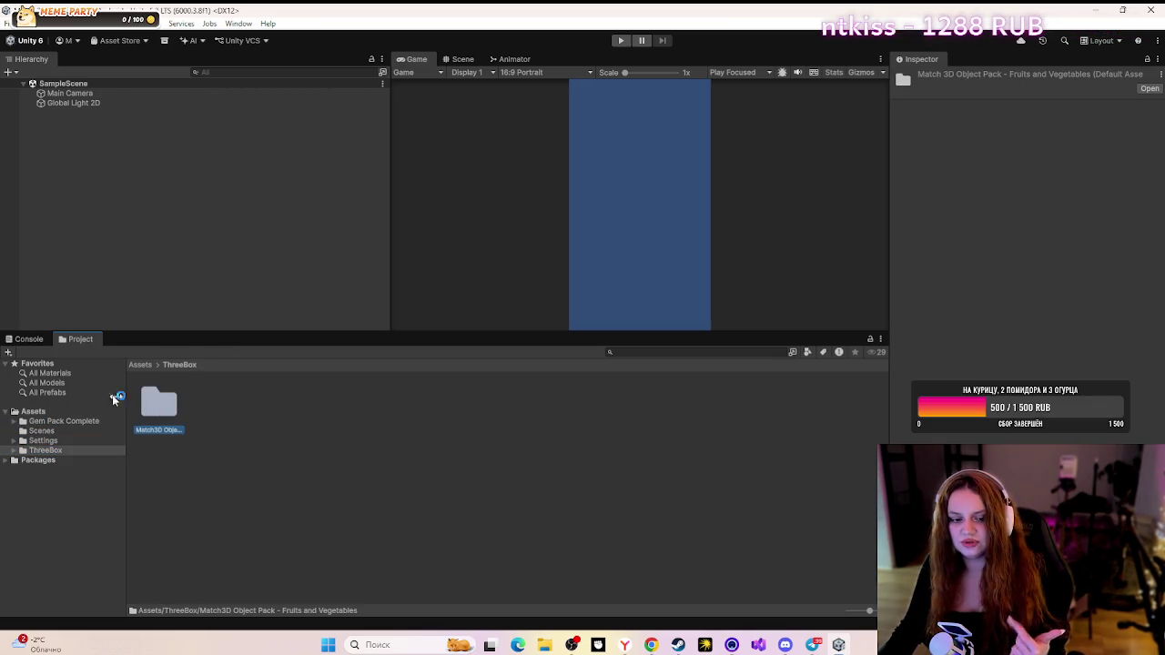
{"action": "left_click", "coordinate": [56, 374]}
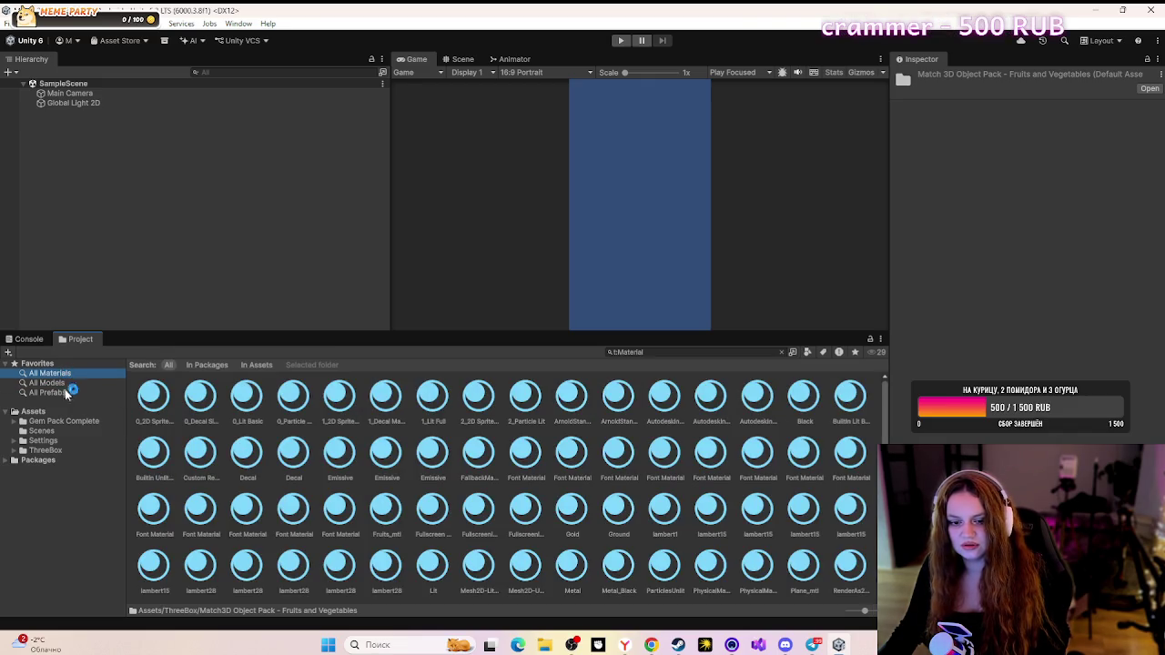
{"action": "left_click", "coordinate": [651, 645]}
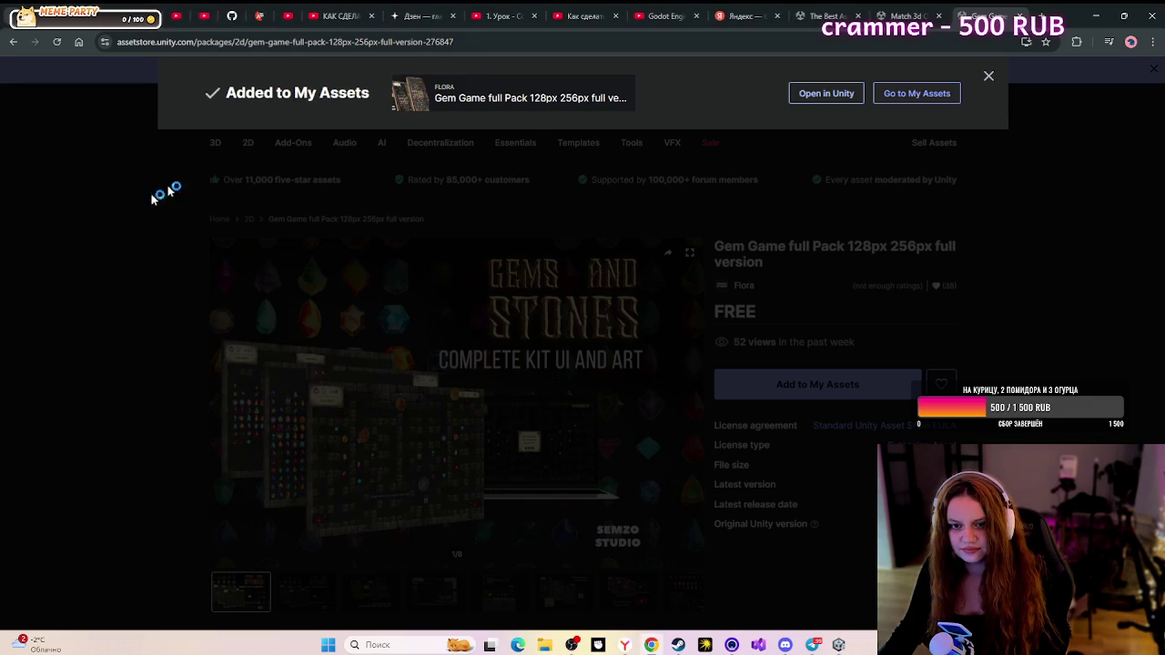
- Cycle through the Chrome tabs and settle on the '1. Урок' Unity lesson tab
{"action": "left_click", "coordinate": [501, 16]}
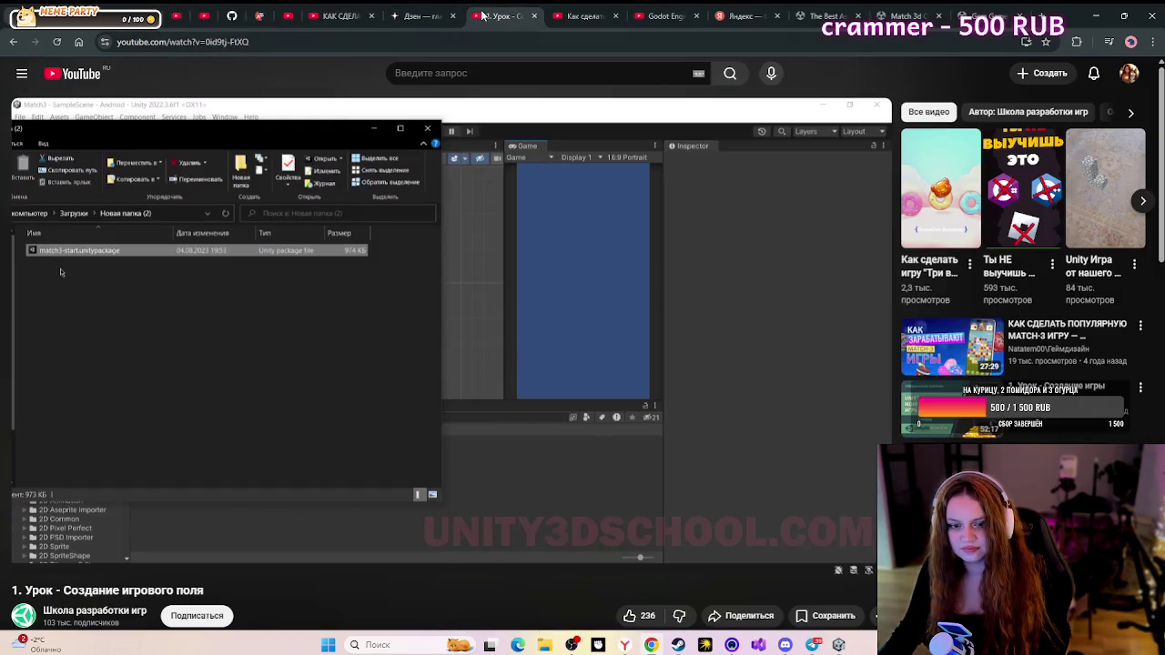
{"action": "left_click", "coordinate": [604, 13]}
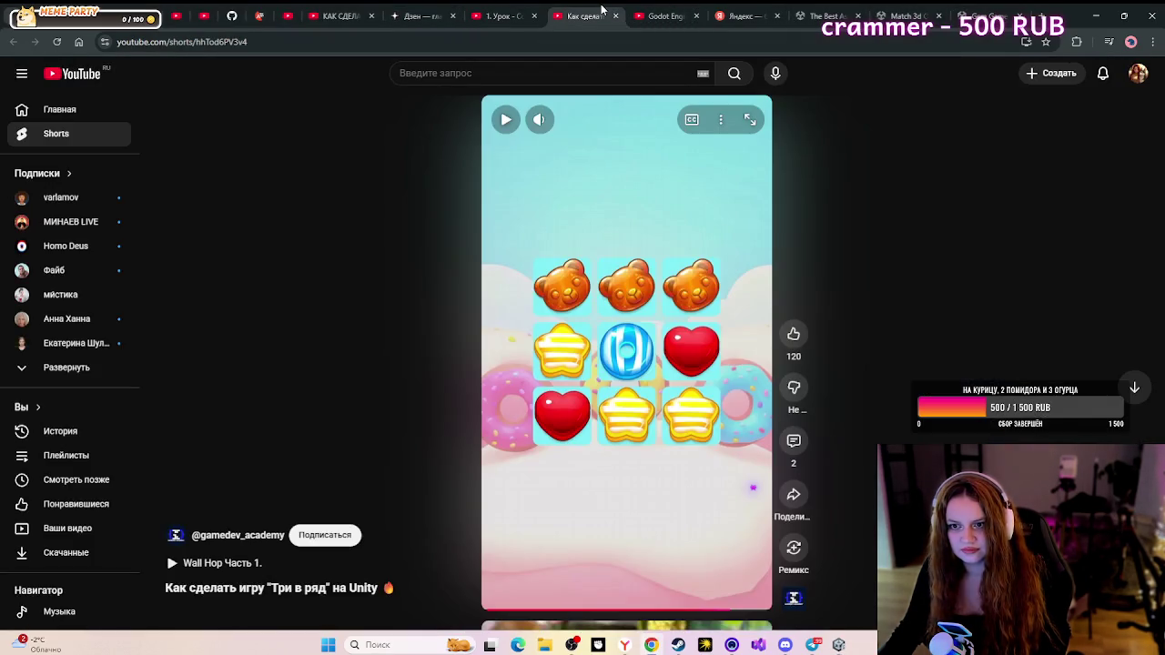
{"action": "left_click", "coordinate": [665, 16]}
{"action": "left_click", "coordinate": [500, 15]}
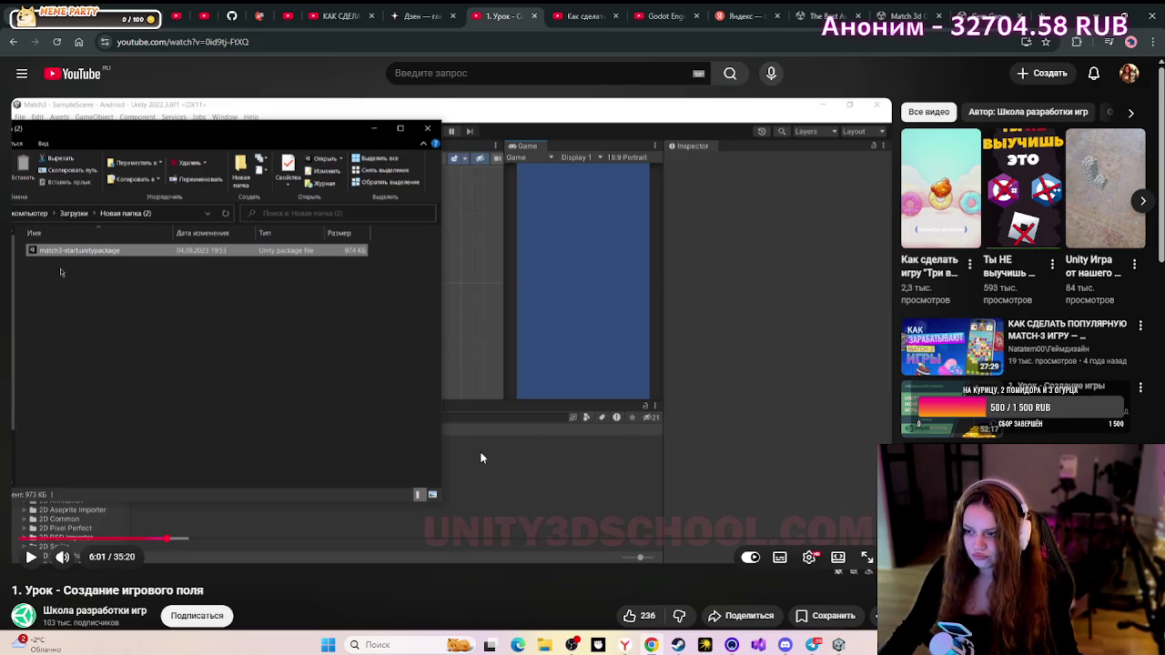
- Play the lesson from 6:01 until the Cells sprites (Apple, Lemon, Bread…) appear at 6:43
{"action": "left_click", "coordinate": [435, 349]}
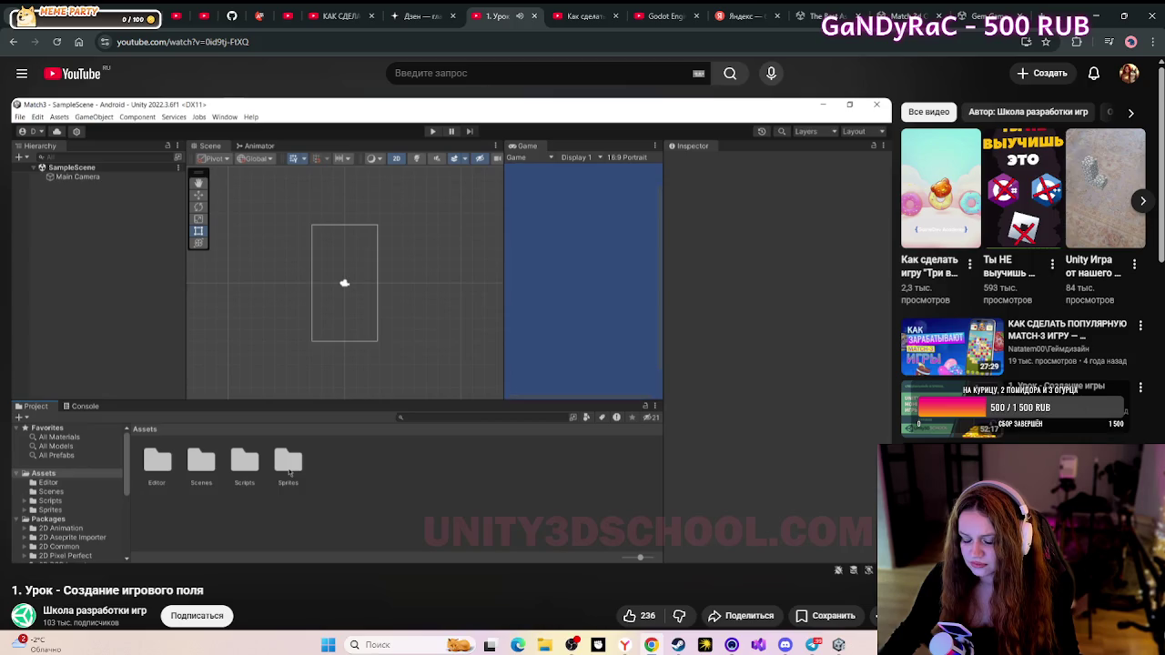
{"action": "mouse_move", "coordinate": [335, 353]}
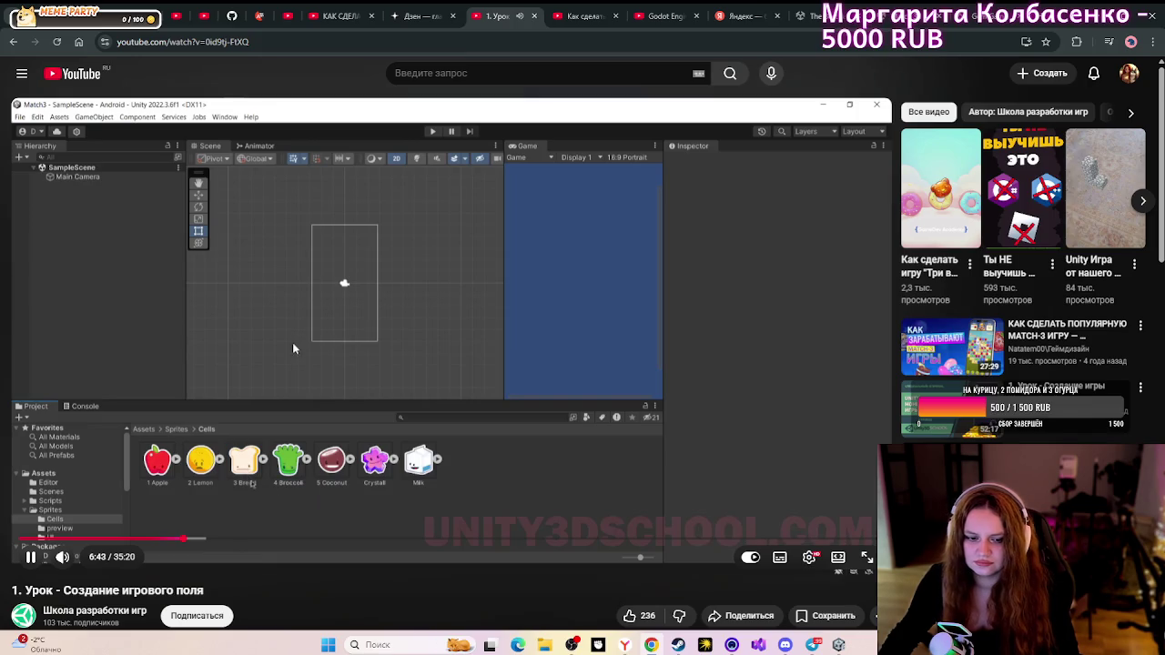
- Play the lesson in short bursts, pausing at 6:43, 7:10 and finally 7:13
{"action": "left_click", "coordinate": [294, 392]}
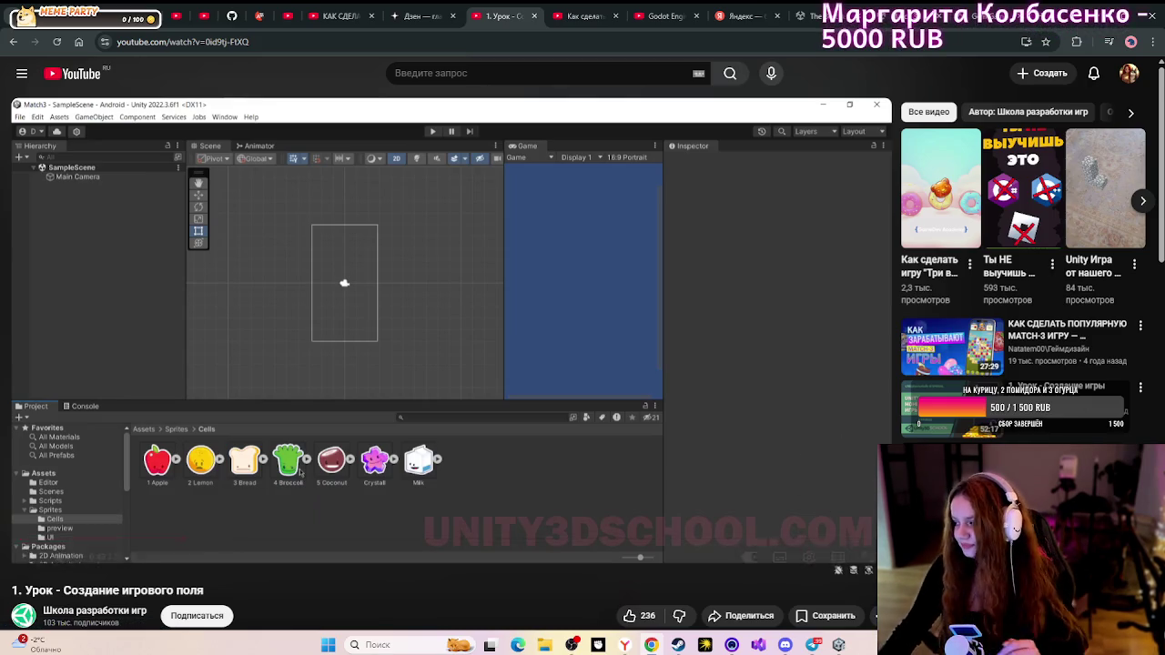
{"action": "left_click", "coordinate": [394, 407]}
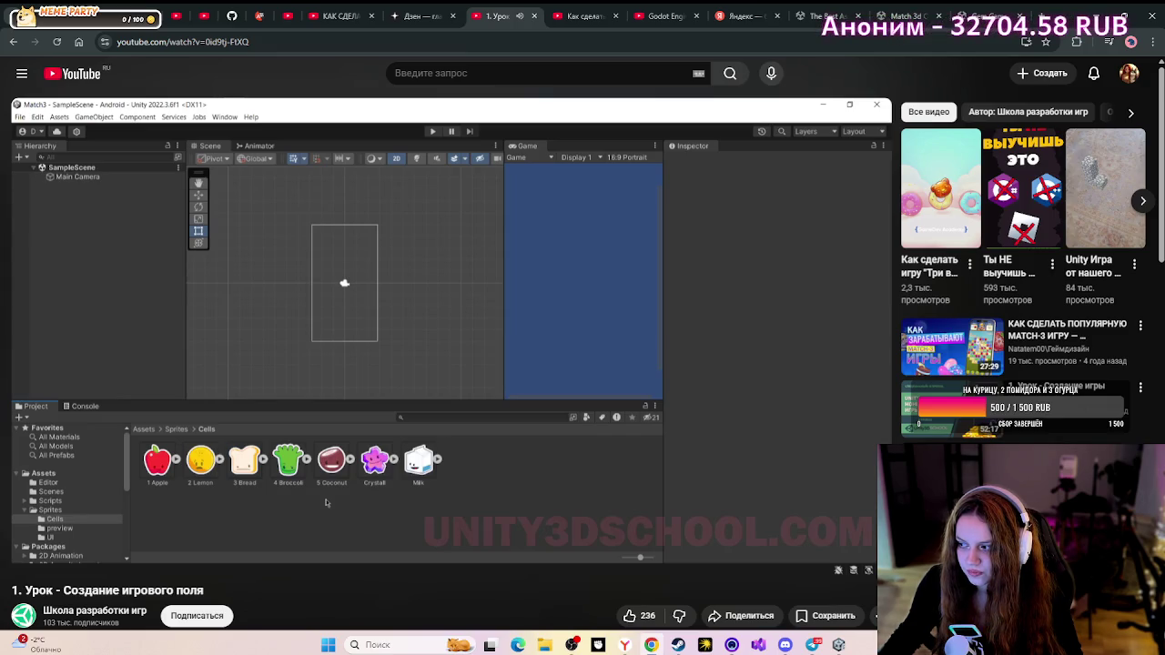
{"action": "left_click", "coordinate": [285, 439]}
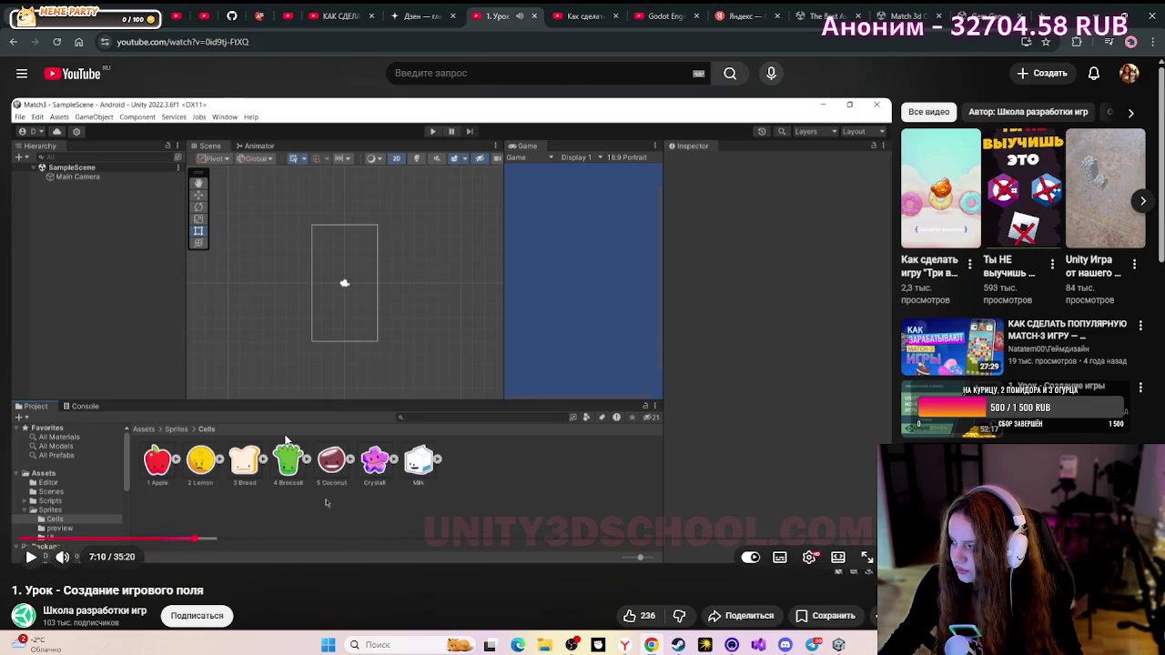
{"action": "left_click", "coordinate": [287, 441]}
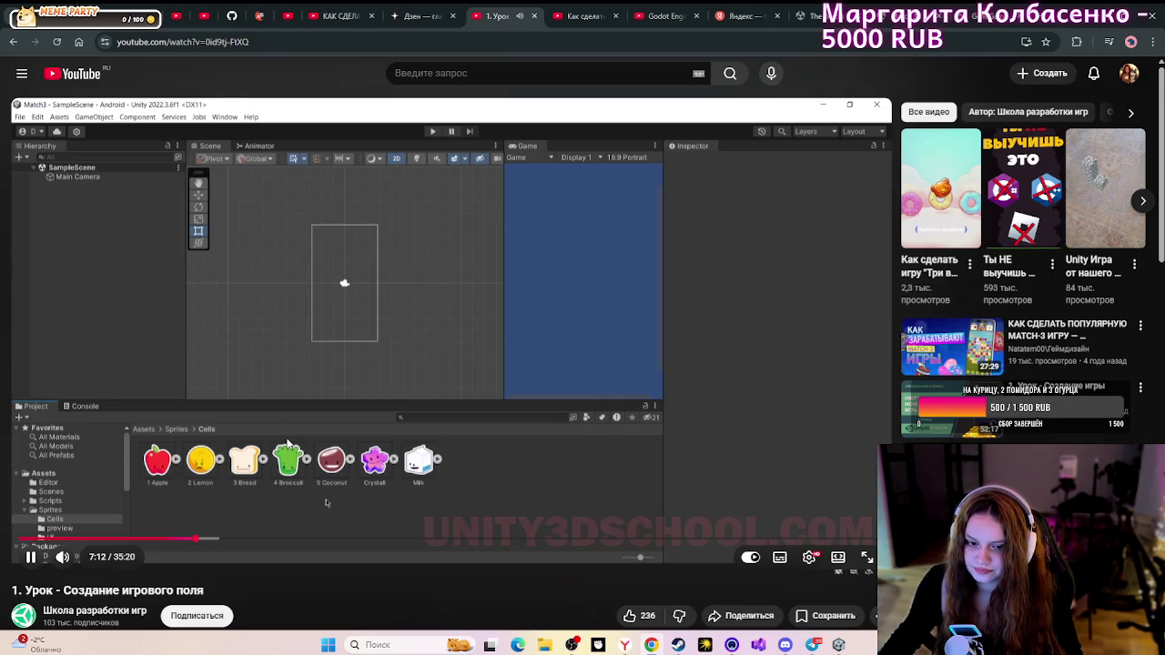
{"action": "left_click", "coordinate": [286, 441]}
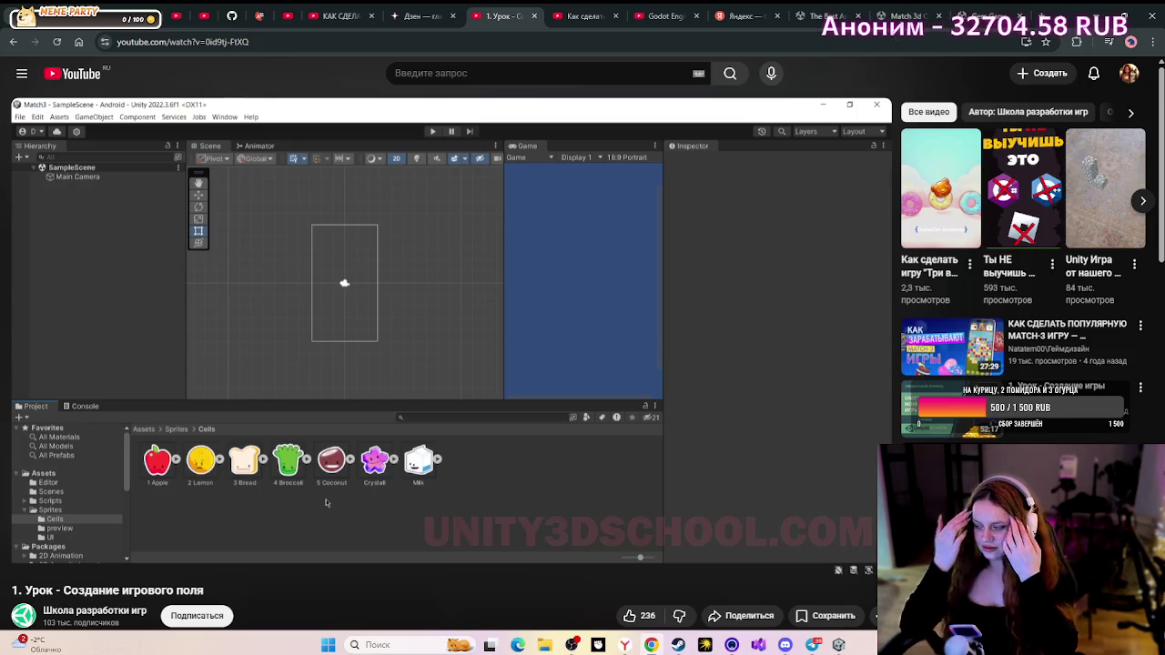
{"action": "mouse_move", "coordinate": [373, 374]}
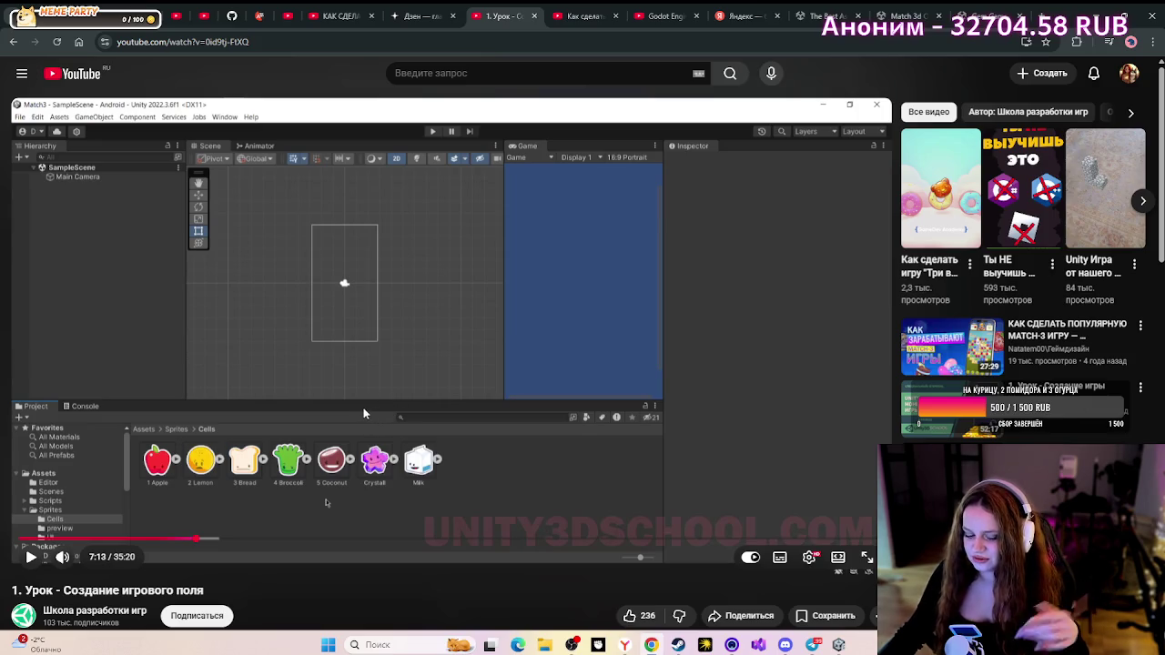
- Play the lesson to 7:20, pausing on the Scripts folder with StaticData and ArrayLayout
{"action": "left_click", "coordinate": [327, 321]}
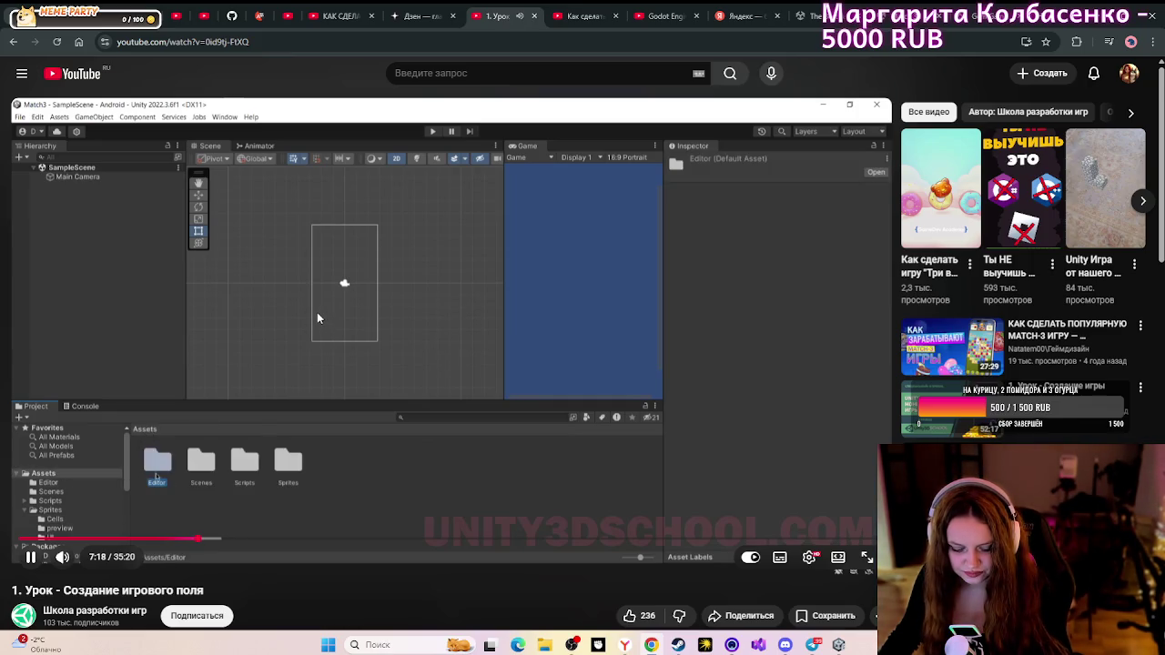
{"action": "left_click", "coordinate": [316, 318]}
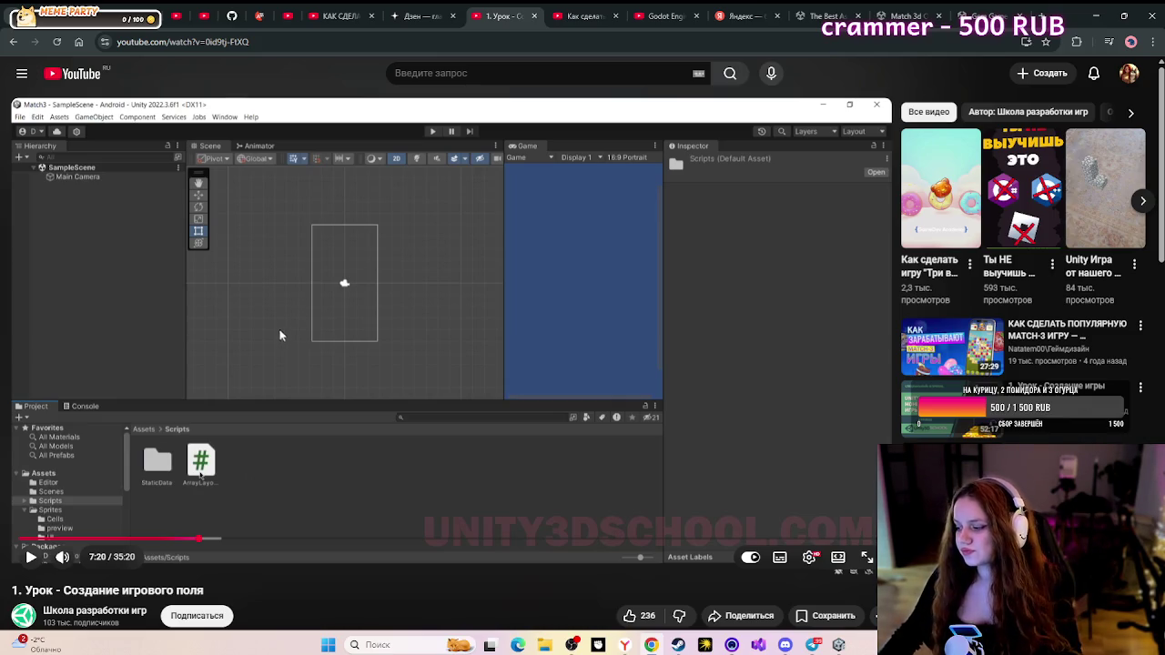
- Watch the Background image creation, rewind a few seconds, pause, and switch back to Unity
{"action": "left_click", "coordinate": [251, 283]}
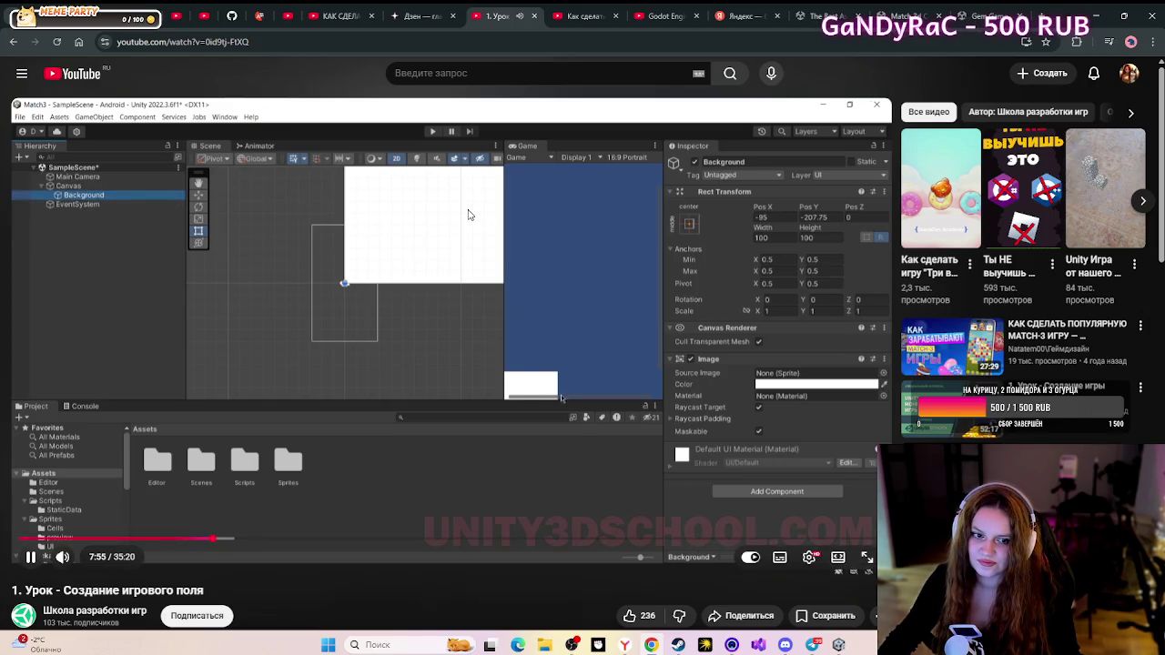
{"action": "key", "text": "Left"}
{"action": "key", "text": "Left"}
{"action": "key", "text": "Left"}
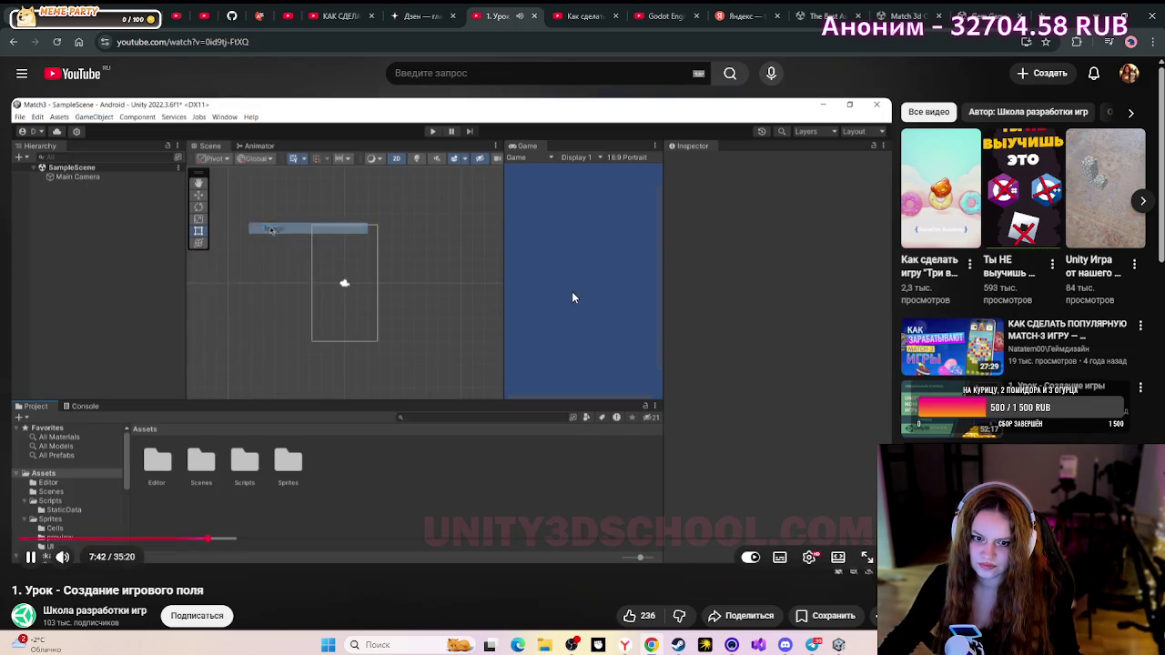
{"action": "left_click", "coordinate": [576, 289]}
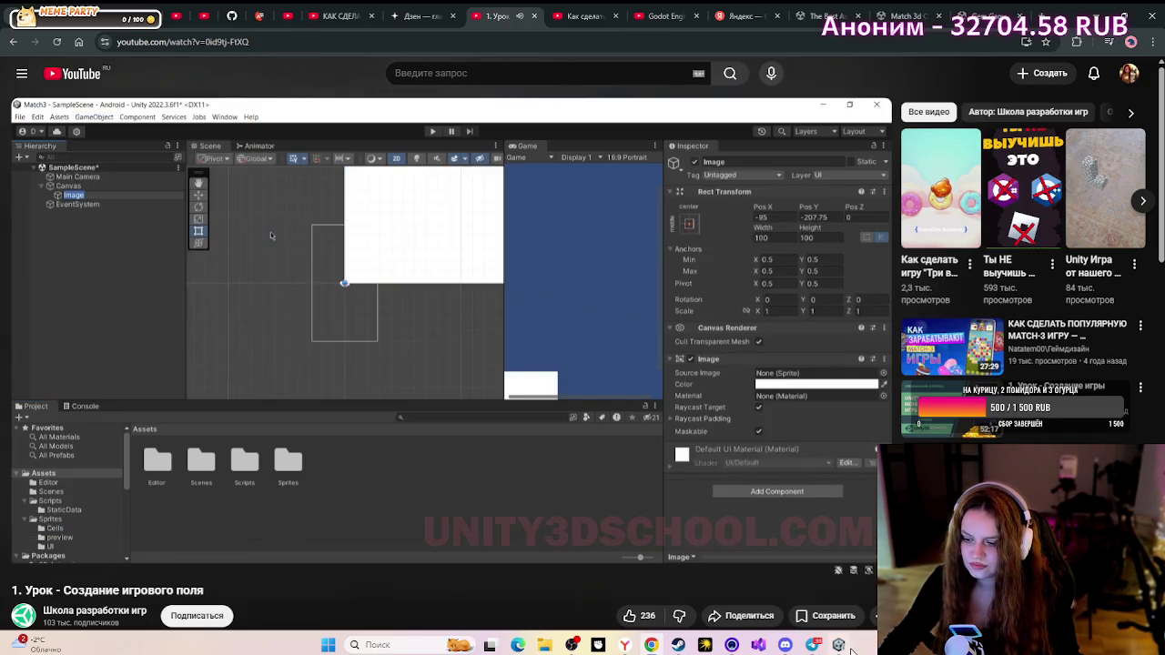
{"action": "left_click", "coordinate": [838, 644]}
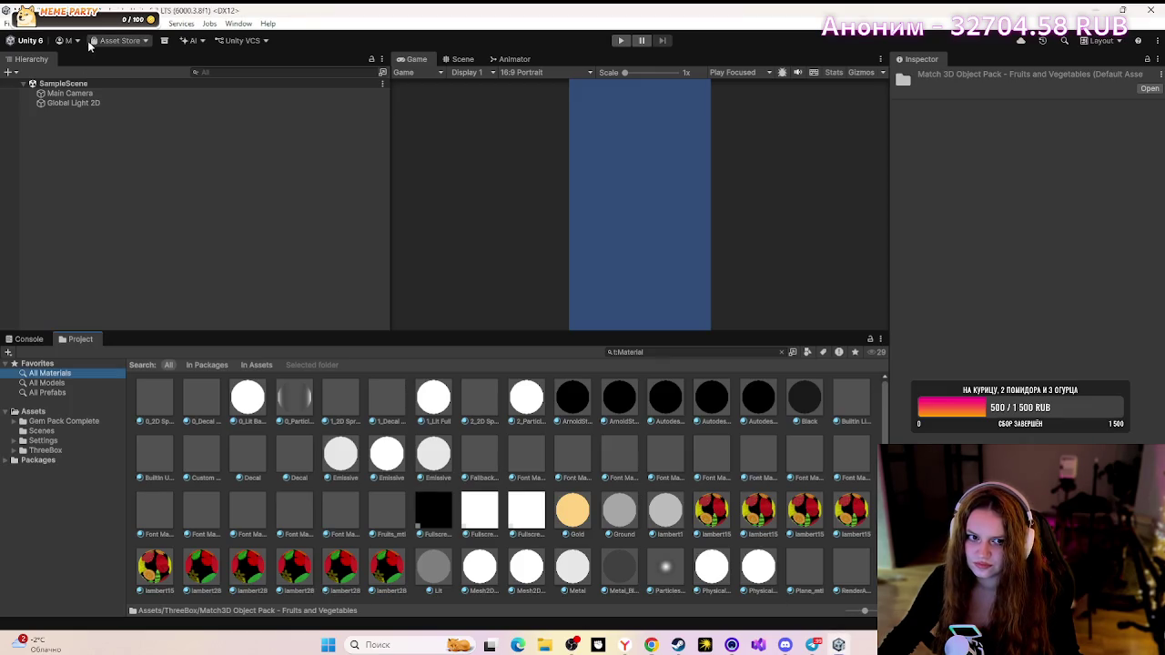
- Create a UI Image with a new Canvas, name it BackGround, then return to the lesson
{"action": "left_click", "coordinate": [89, 24]}
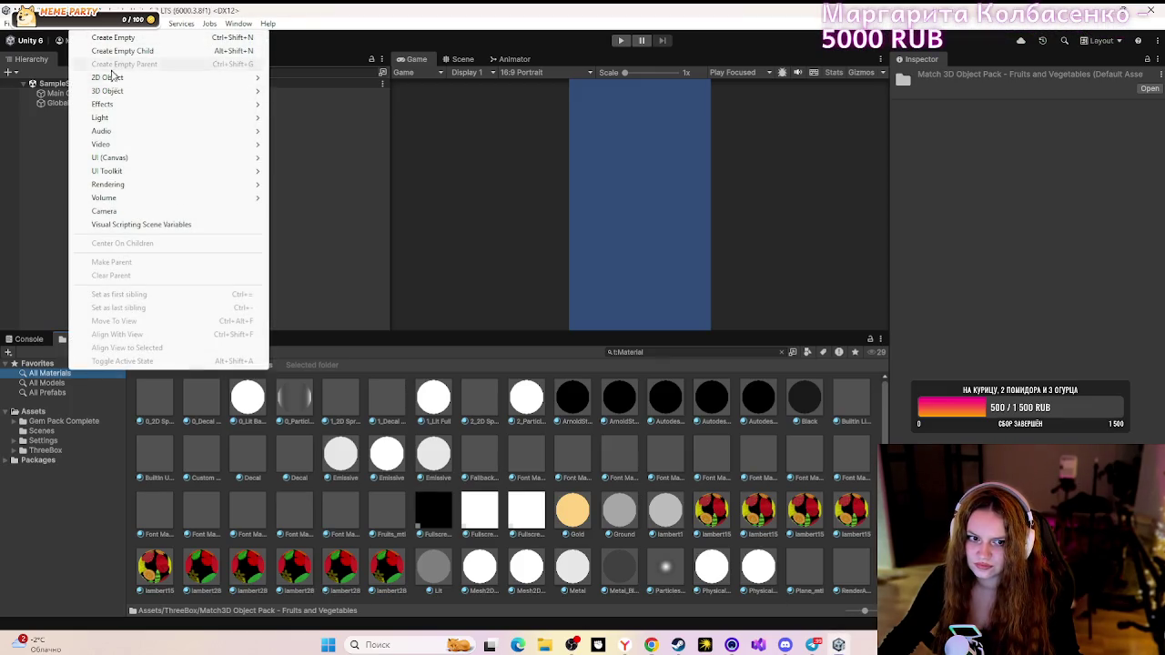
{"action": "mouse_move", "coordinate": [158, 160]}
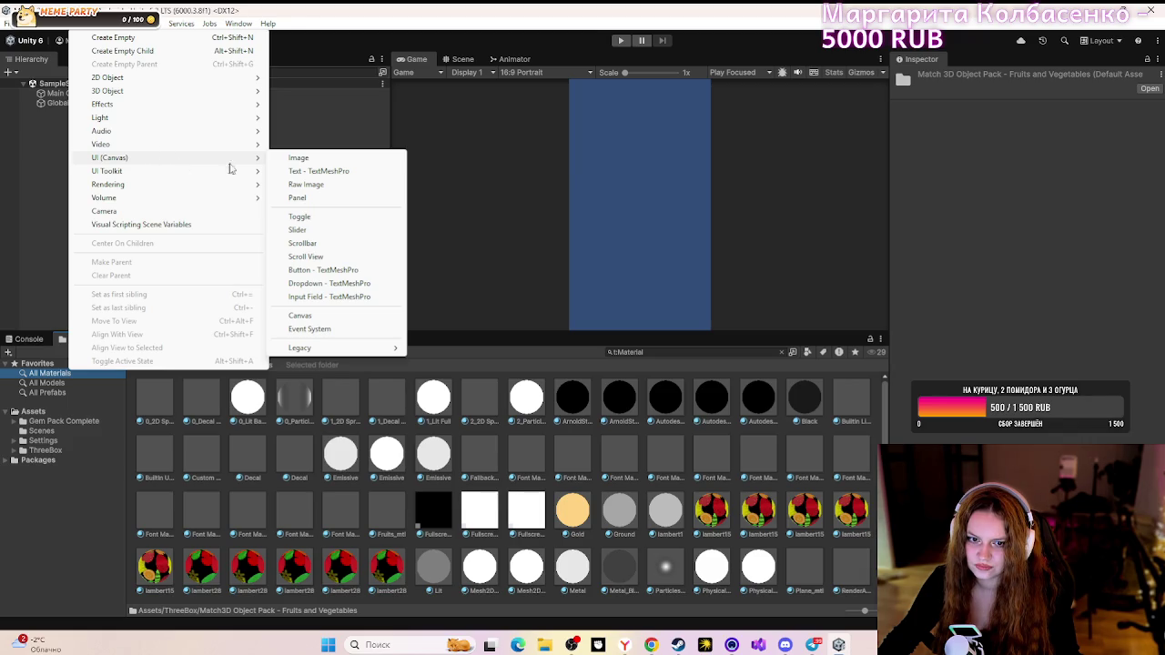
{"action": "left_click", "coordinate": [312, 160]}
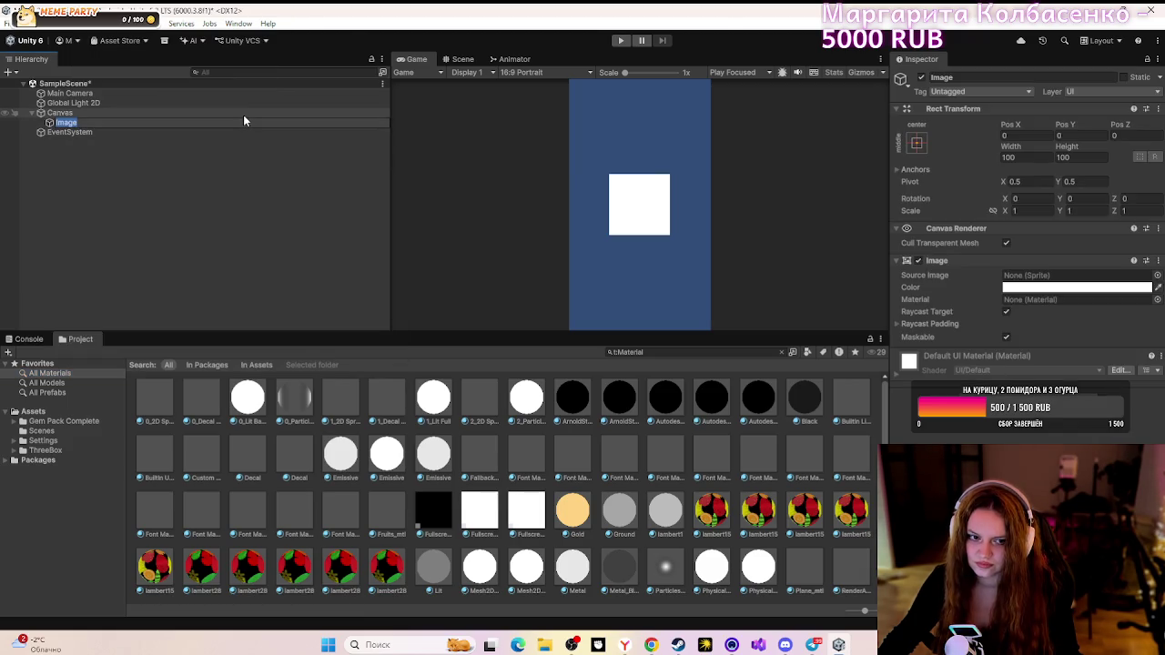
{"action": "type", "text": "Ba"}
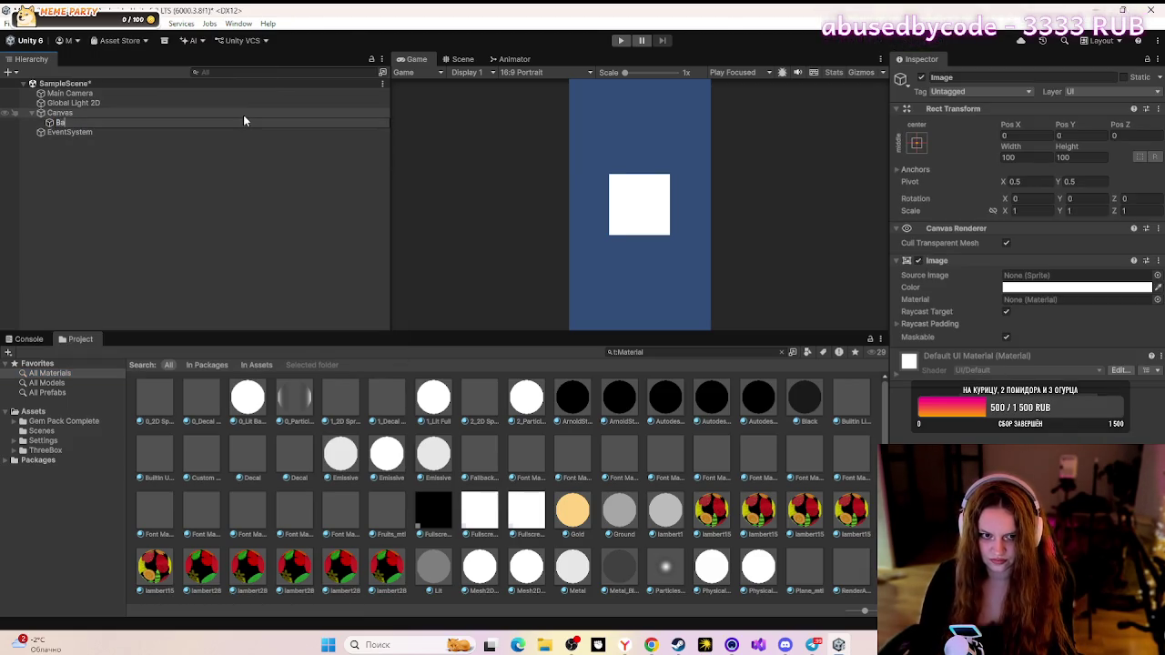
{"action": "type", "text": "ck"}
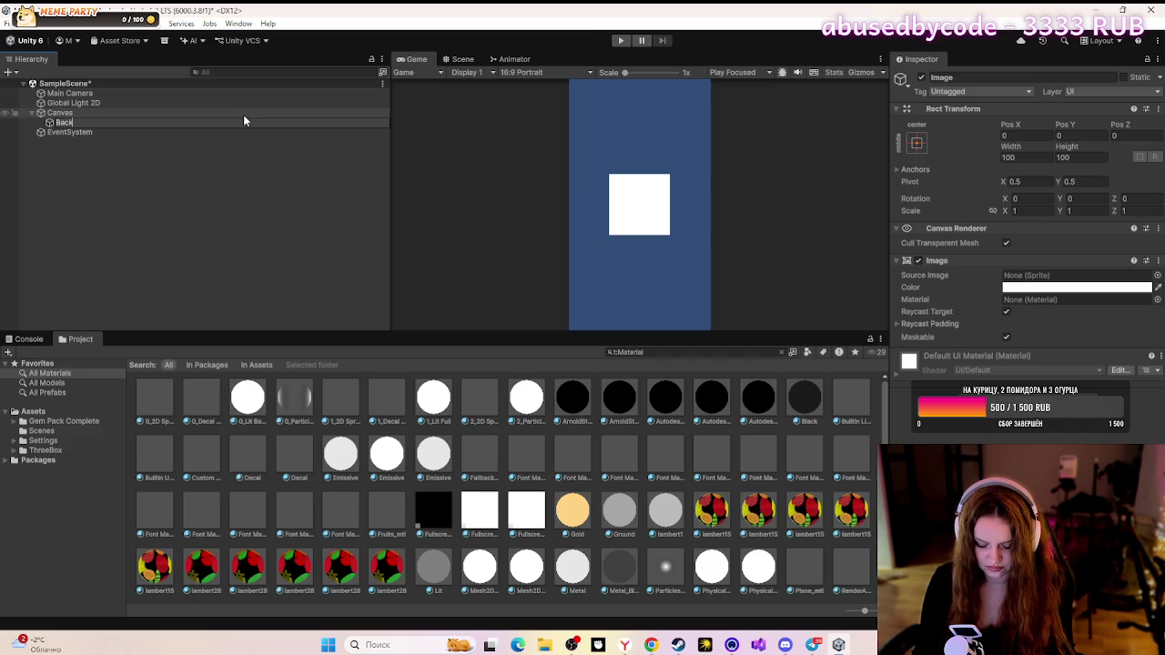
{"action": "type", "text": "G"}
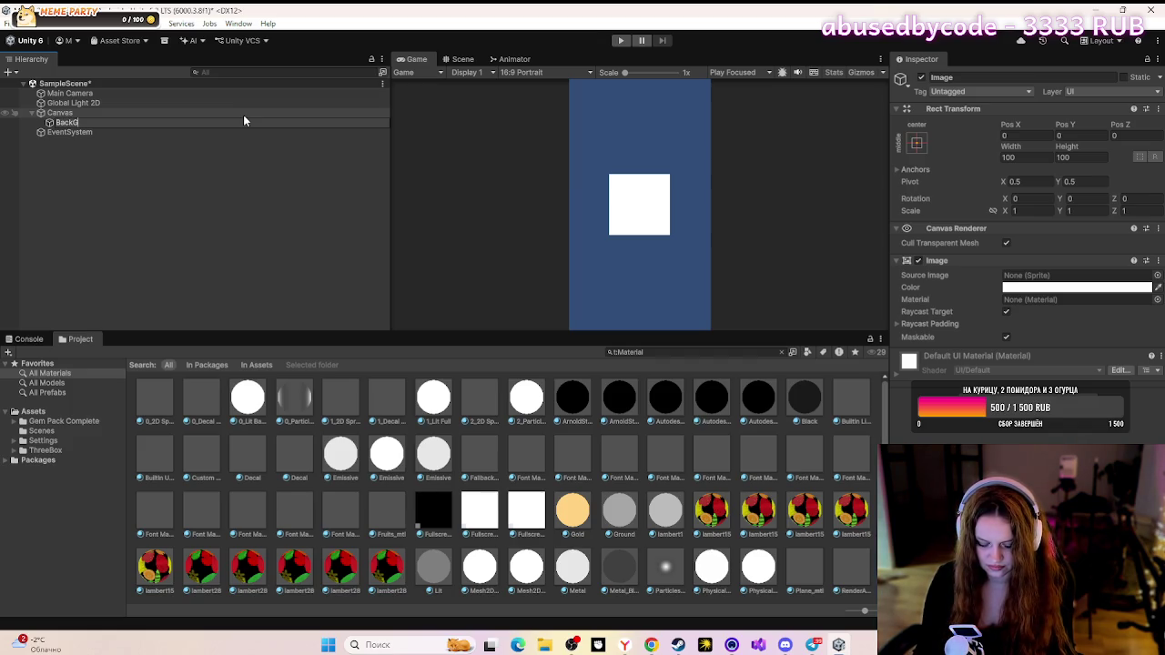
{"action": "type", "text": "roun"}
{"action": "type", "text": "d"}
{"action": "left_click", "coordinate": [229, 172]}
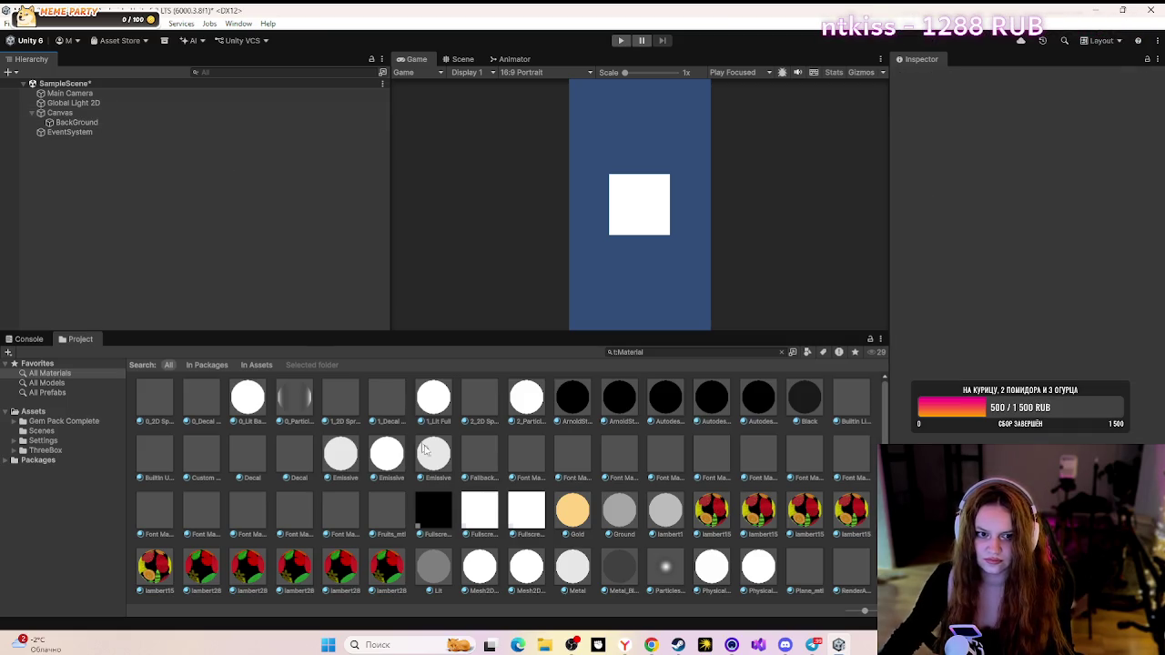
{"action": "left_click", "coordinate": [650, 644]}
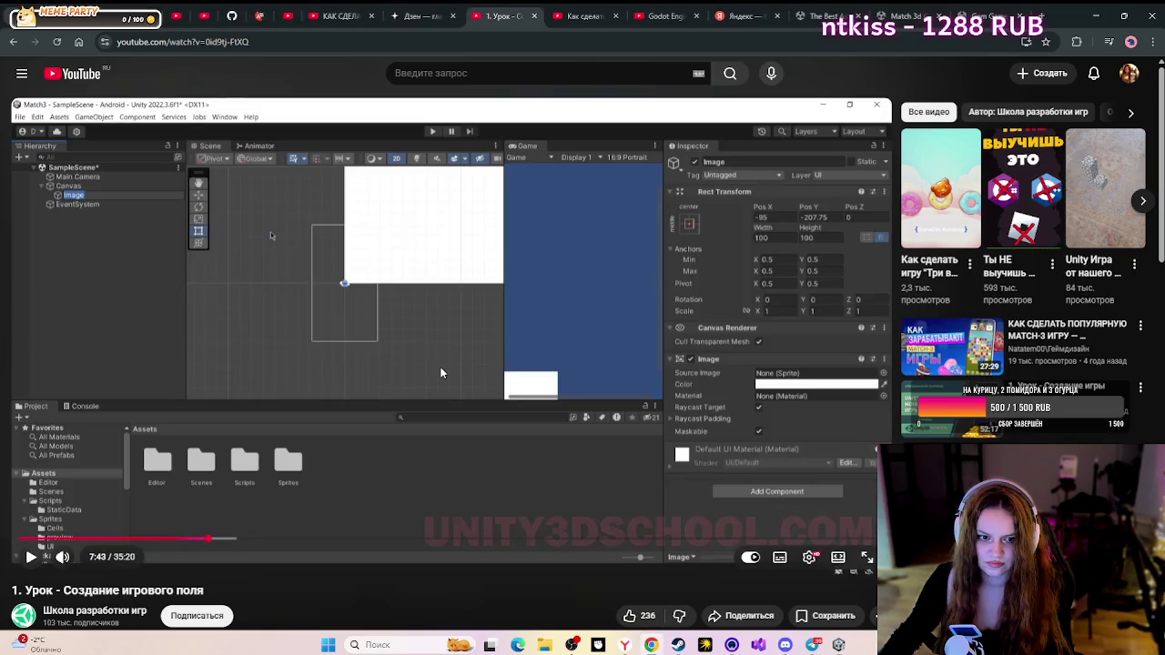
- Play the lesson to 8:06, where the Rect Transform stretch anchor presets appear
{"action": "left_click", "coordinate": [477, 422]}
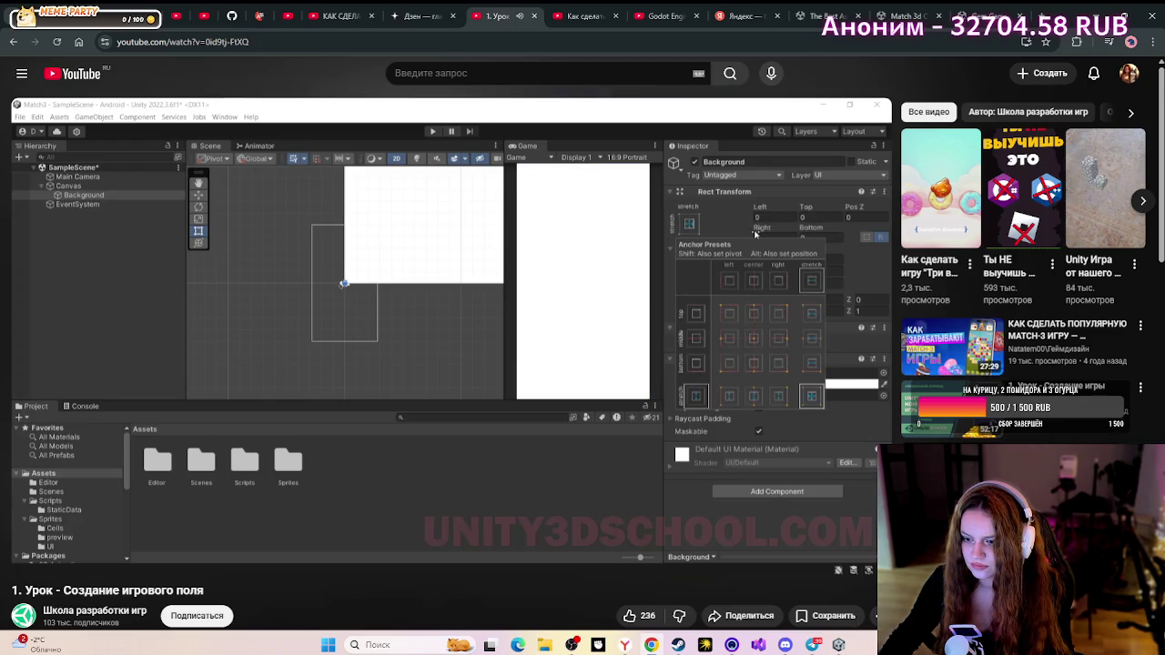
{"action": "left_click", "coordinate": [512, 473]}
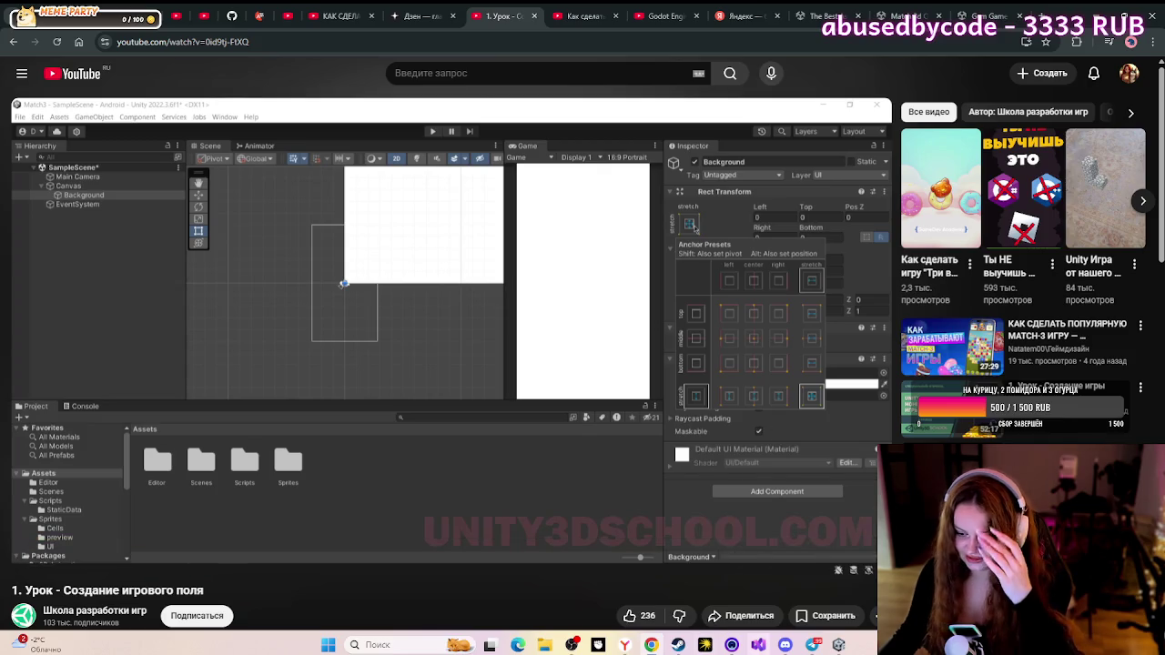
- Select BackGround and apply the stretch-stretch anchor preset so it fills the canvas
{"action": "mouse_move", "coordinate": [811, 645]}
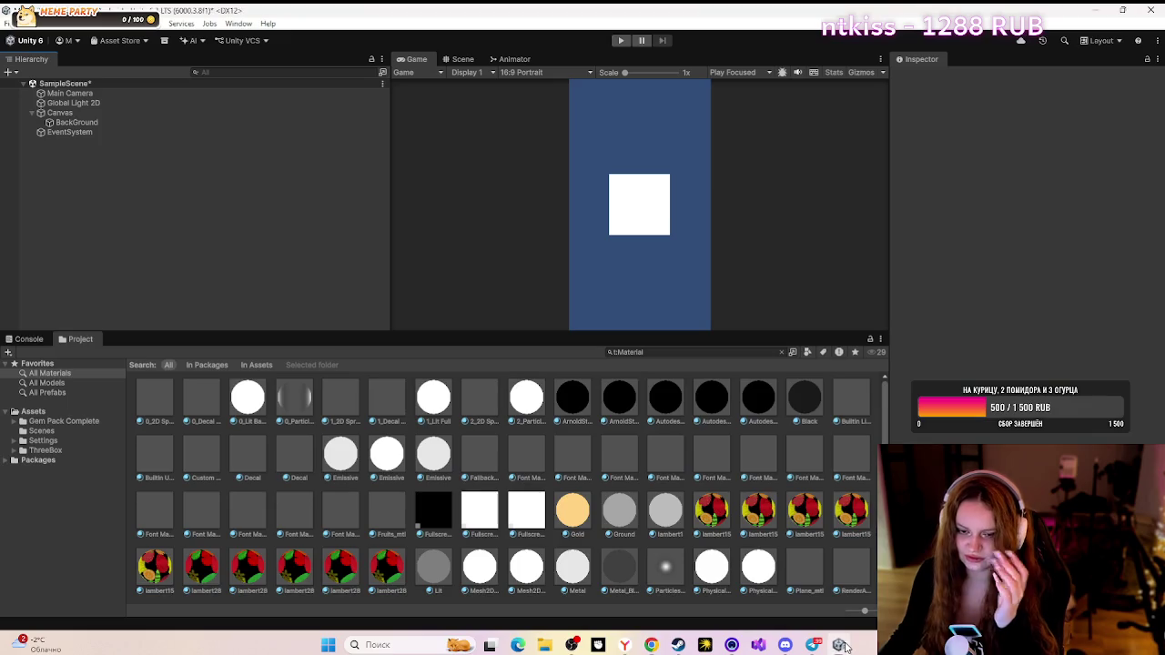
{"action": "left_click", "coordinate": [838, 645]}
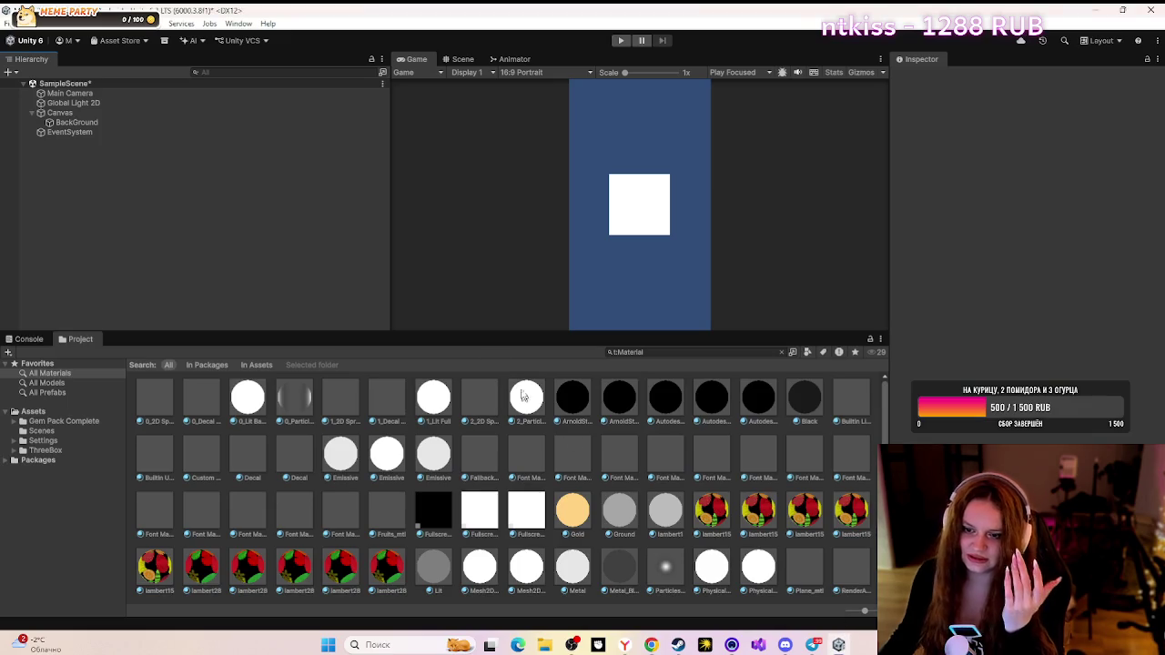
{"action": "left_click", "coordinate": [151, 105]}
{"action": "left_click", "coordinate": [147, 110]}
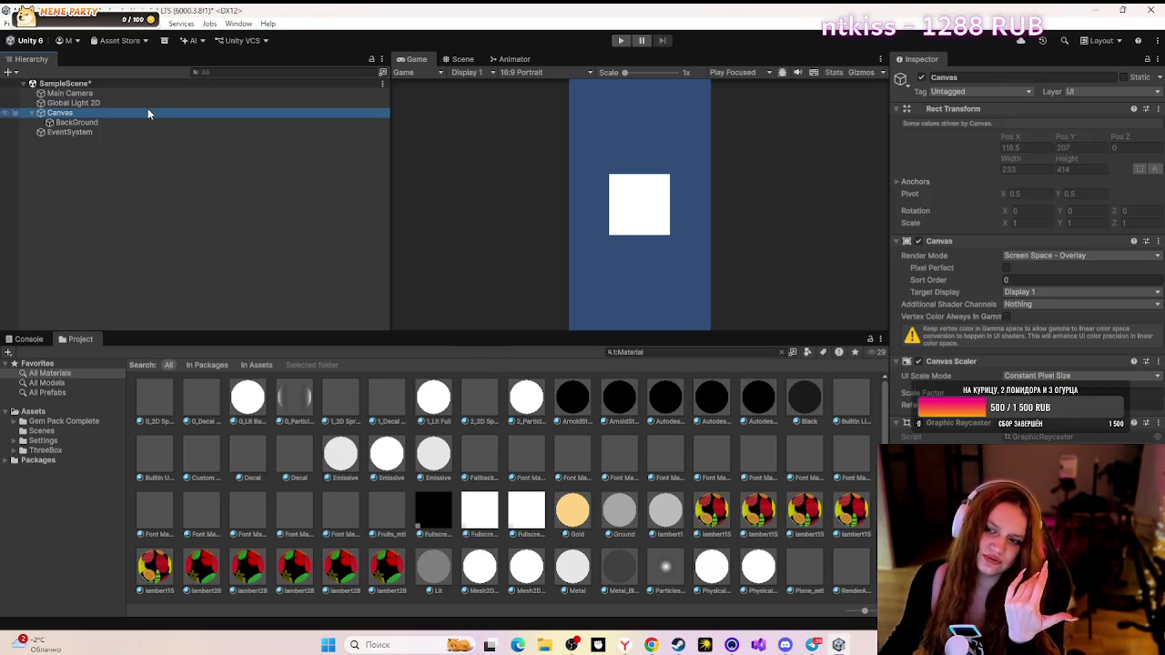
{"action": "left_click", "coordinate": [142, 122]}
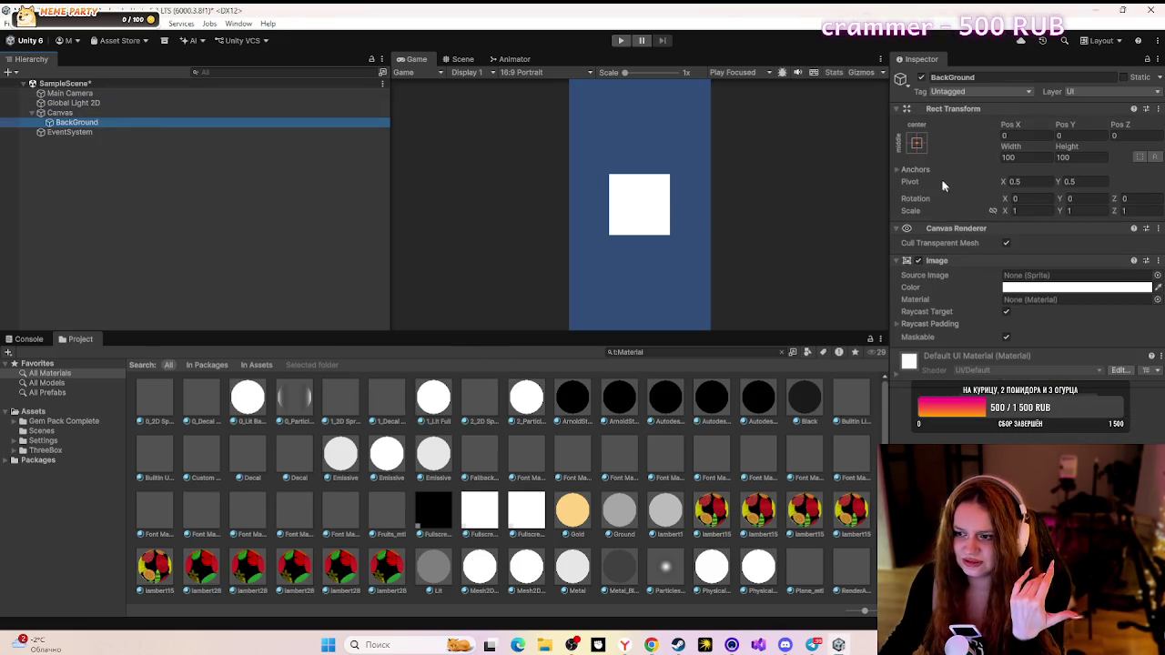
{"action": "left_click", "coordinate": [917, 144]}
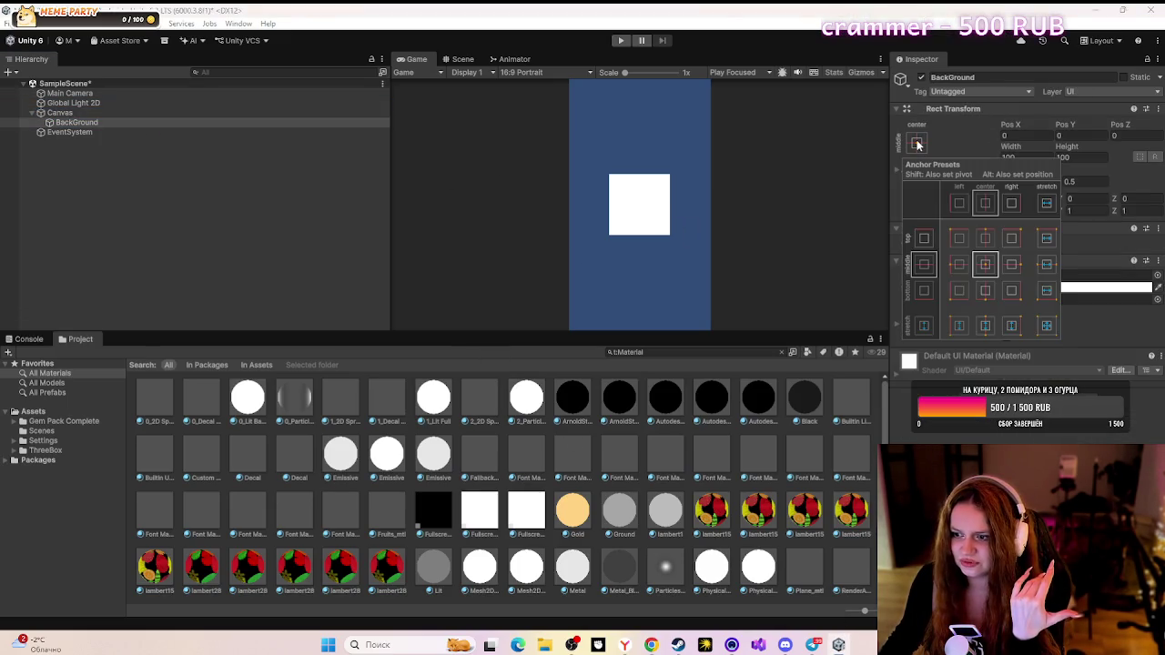
{"action": "left_click", "coordinate": [1049, 328], "text": "alt"}
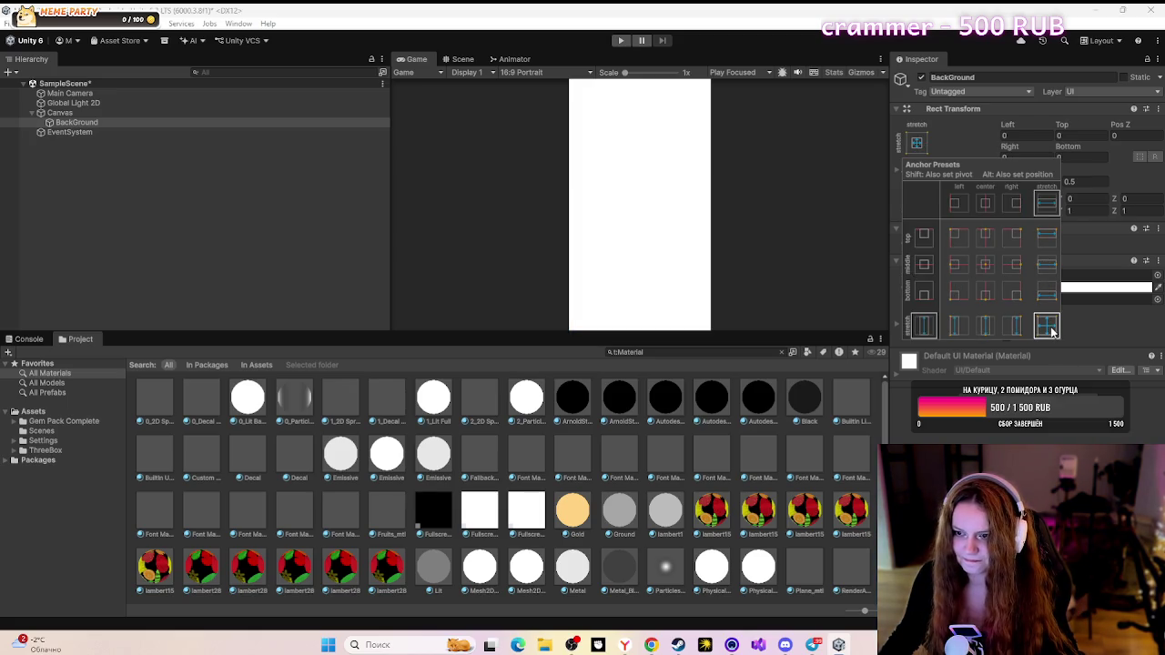
{"action": "key", "text": "shift"}
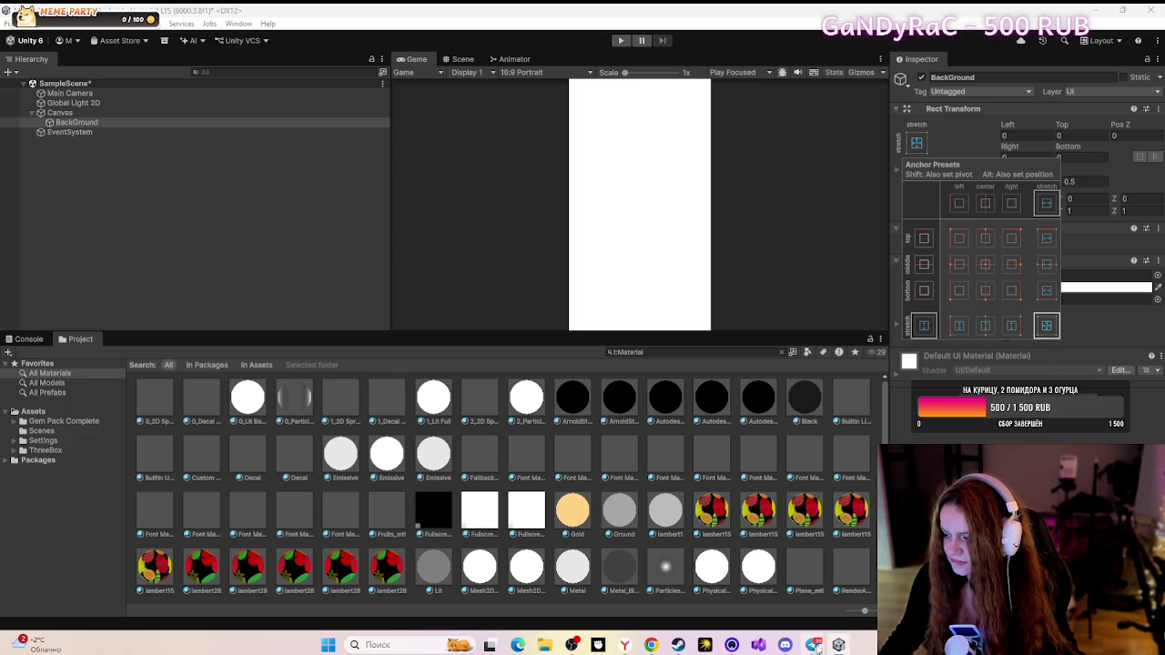
- Briefly play and pause the YouTube lesson, then Alt+Tab back to Unity
{"action": "left_click", "coordinate": [652, 645]}
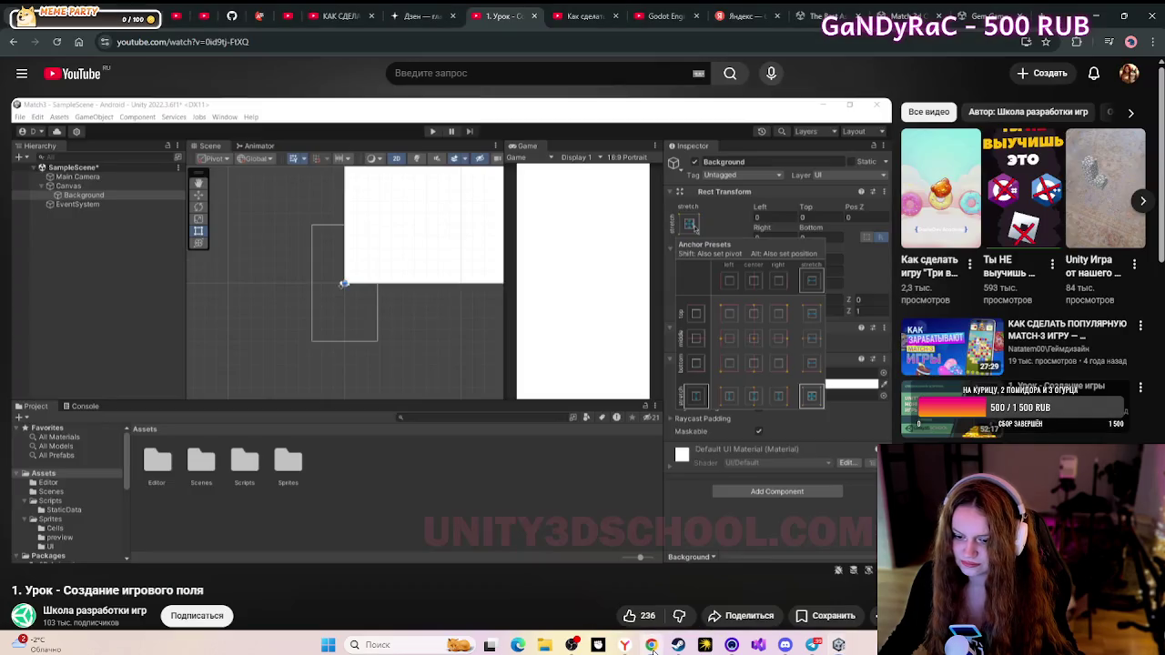
{"action": "left_click", "coordinate": [230, 311]}
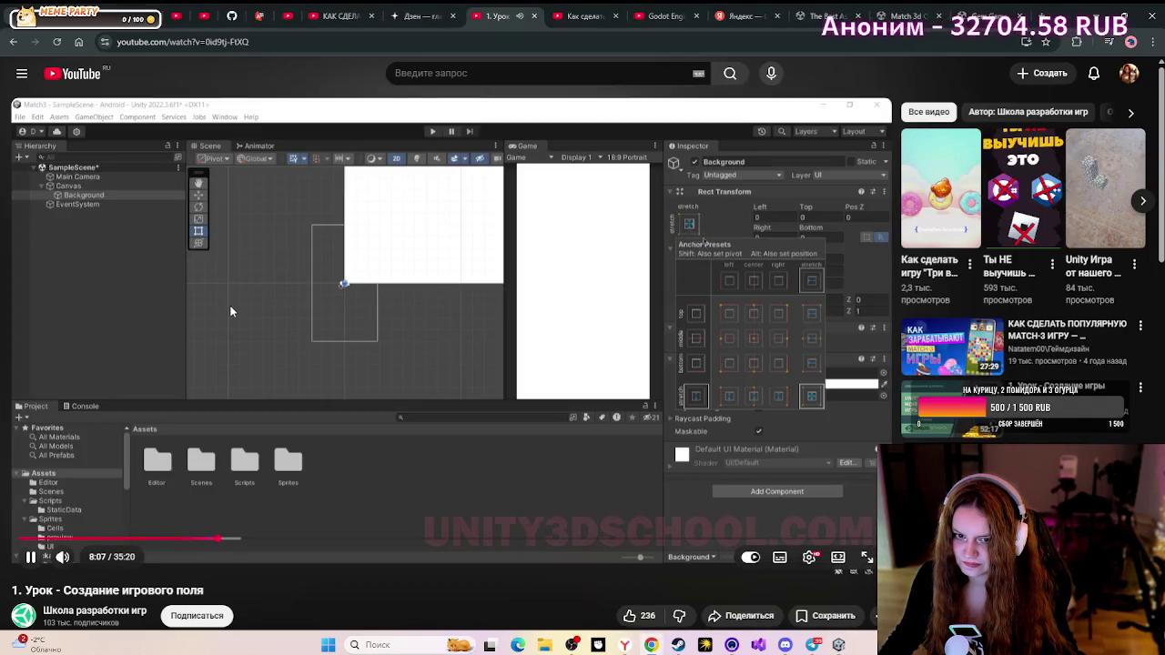
{"action": "left_click", "coordinate": [231, 311]}
{"action": "key", "text": "alt+Tab"}
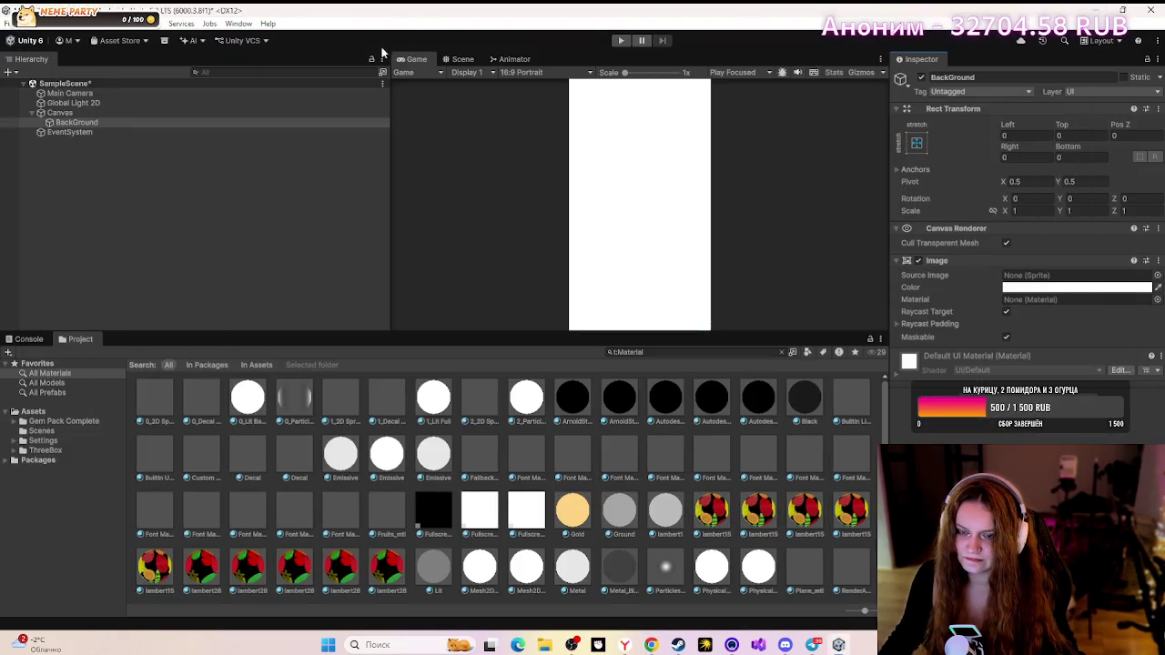
- Dock the Game view beside the Scene view, make both taller, then pause the tutorial video
{"action": "mouse_move", "coordinate": [403, 57]}
{"action": "left_mouse_down"}
{"action": "mouse_move", "coordinate": [756, 85]}
{"action": "mouse_move", "coordinate": [899, 62]}
{"action": "mouse_move", "coordinate": [865, 122]}
{"action": "mouse_move", "coordinate": [775, 119]}
{"action": "left_mouse_up"}
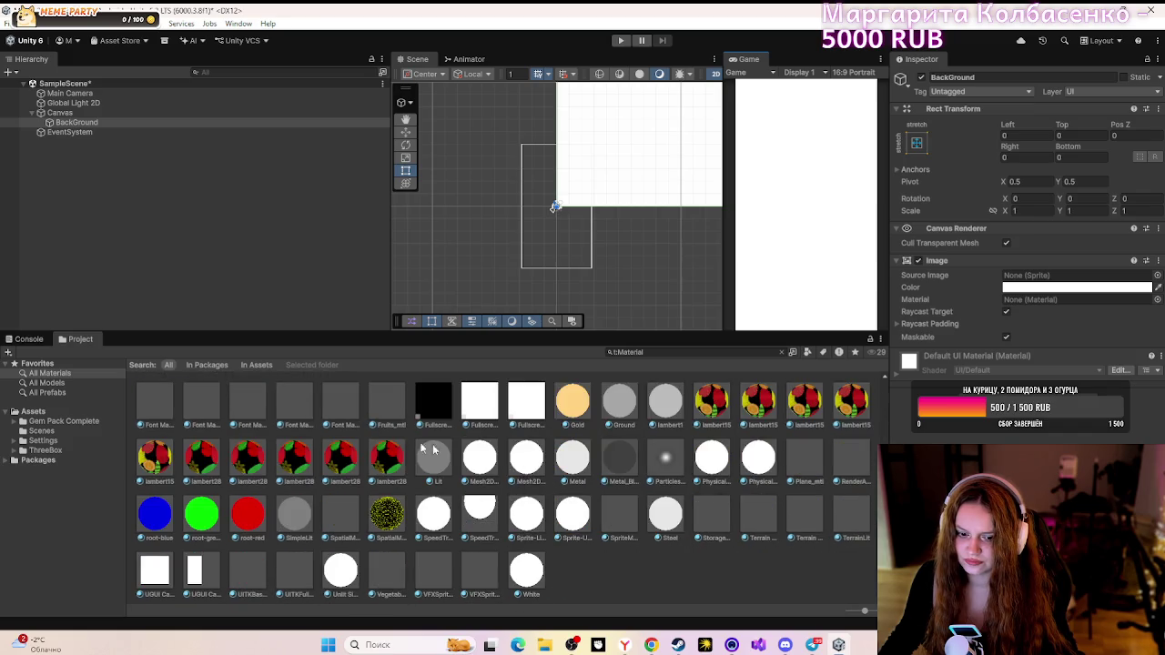
{"action": "left_click", "coordinate": [47, 383]}
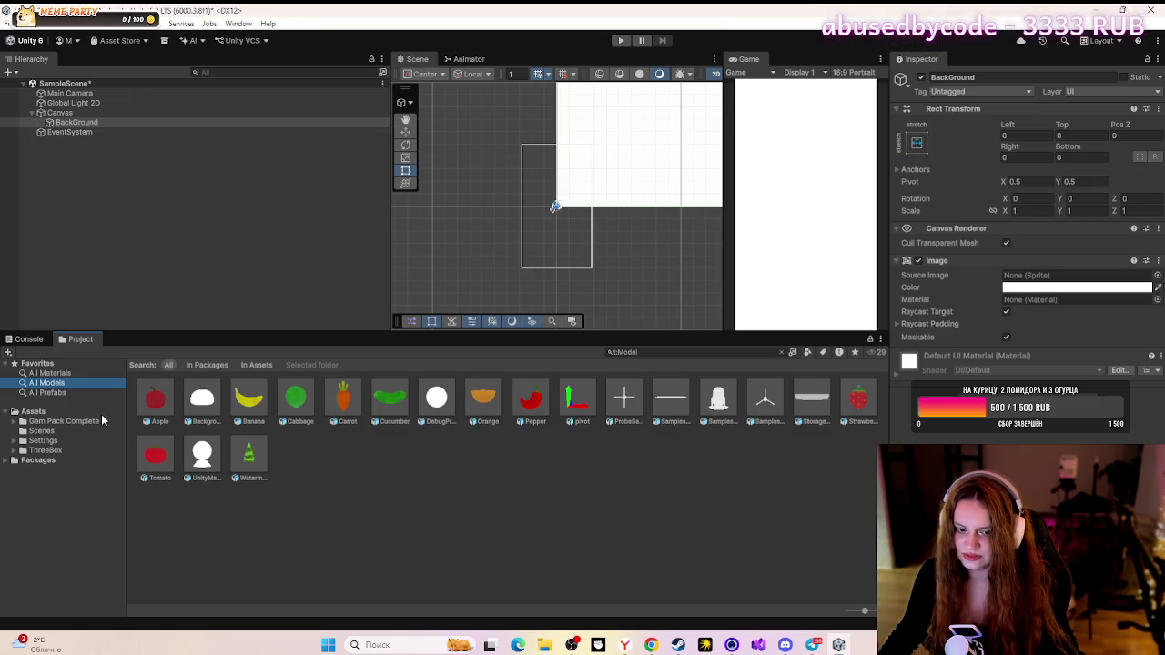
{"action": "left_click", "coordinate": [77, 392]}
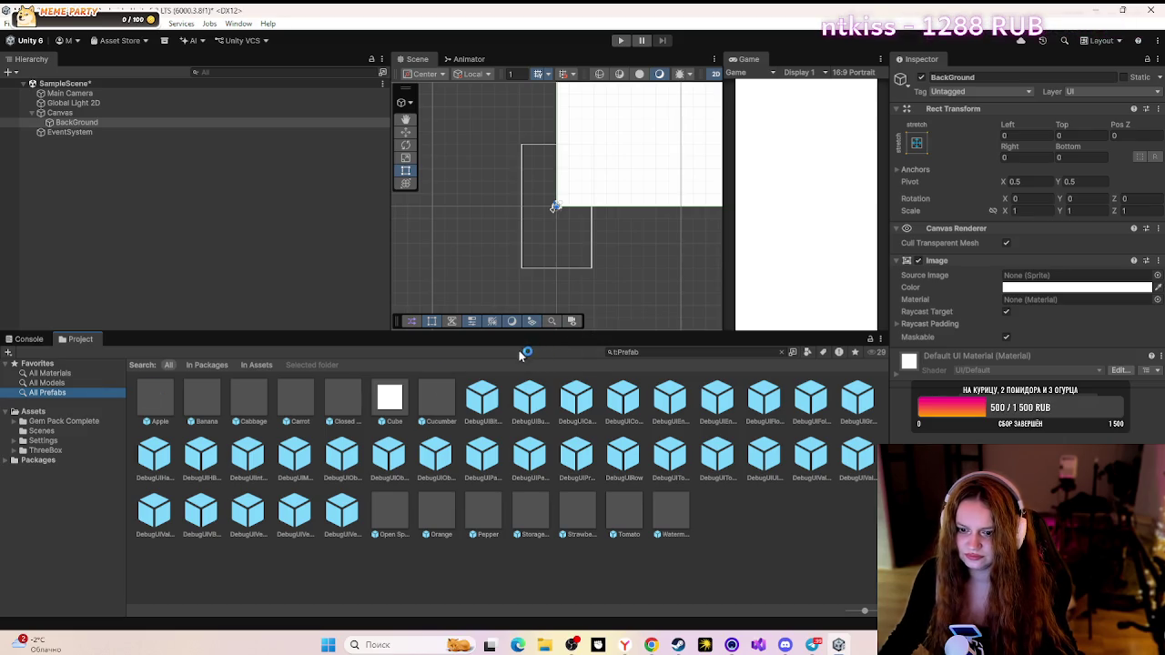
{"action": "left_click_drag", "start_coordinate": [499, 332], "coordinate": [505, 415]}
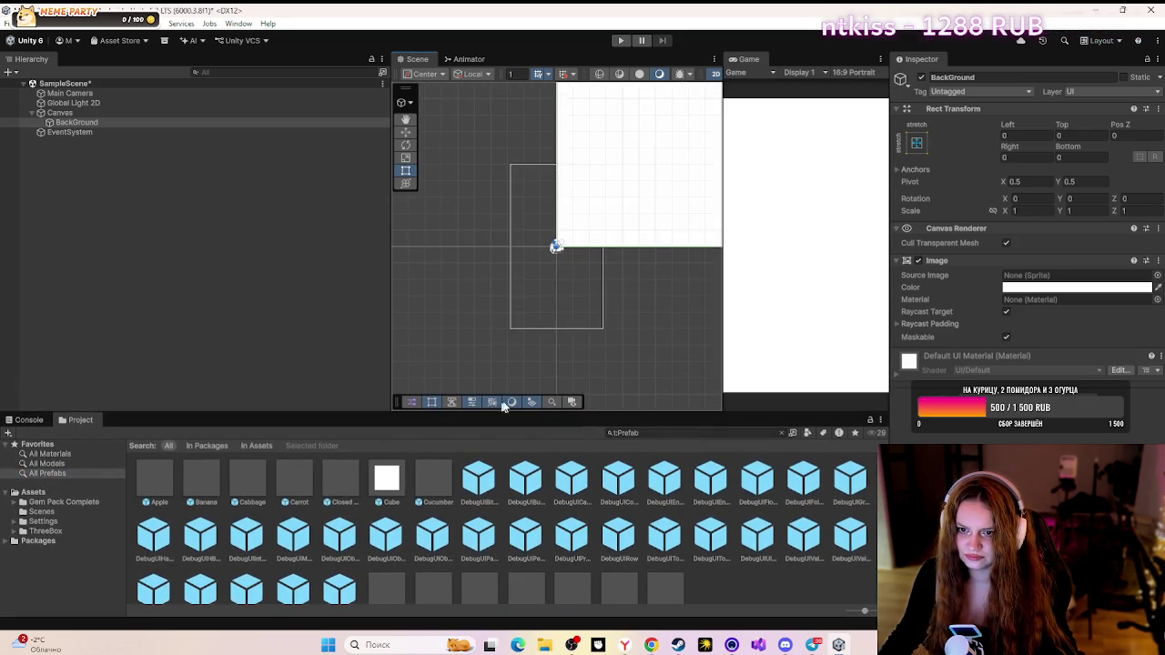
{"action": "left_click", "coordinate": [651, 644]}
{"action": "left_click", "coordinate": [534, 412]}
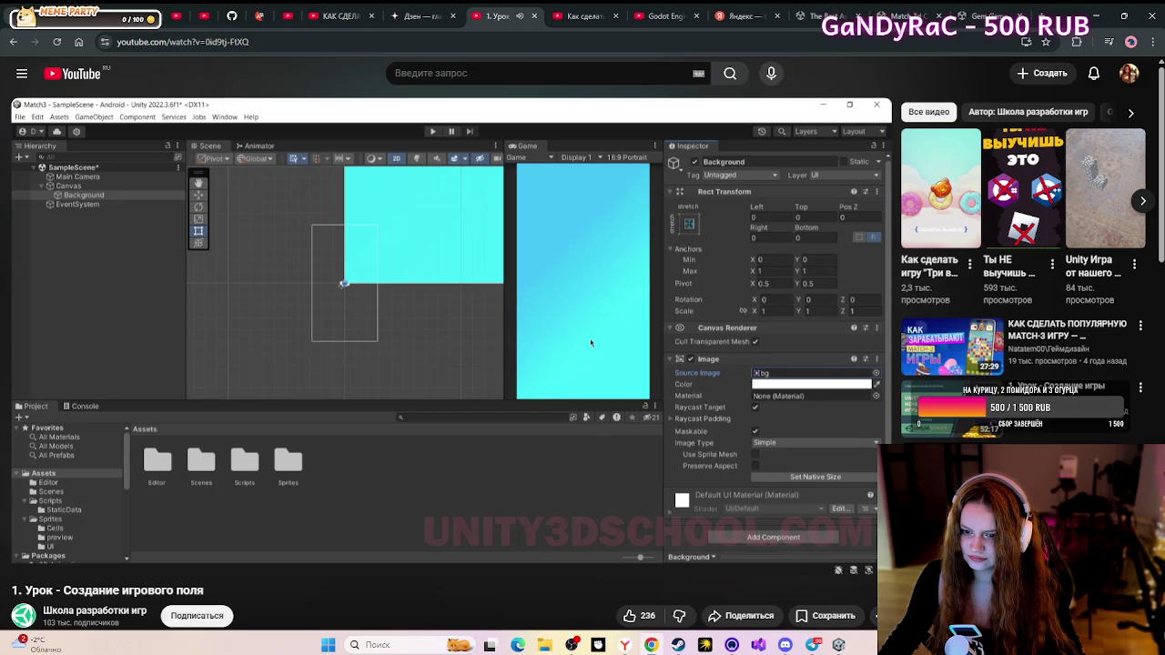
- Pause the tutorial at 8:19 on the Canvas settings and return to Unity
{"action": "left_click", "coordinate": [529, 427]}
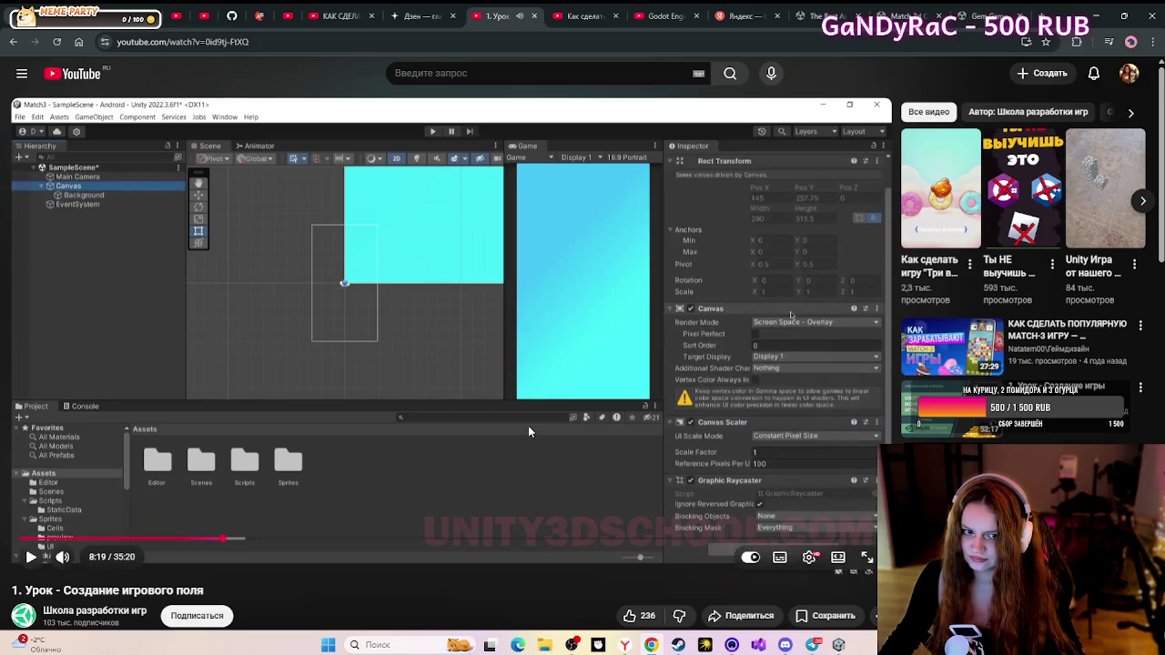
{"action": "left_click", "coordinate": [837, 644]}
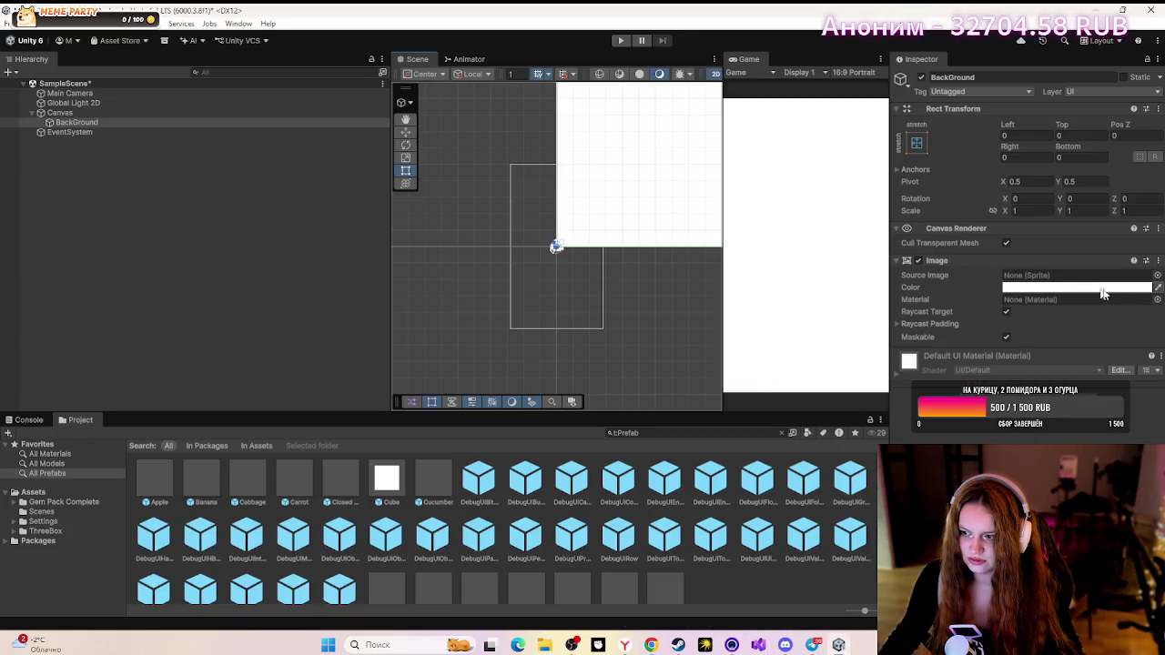
- Preview gem, rock and stone-tile sprites as the BackGround's Source Image
{"action": "left_click", "coordinate": [1156, 276]}
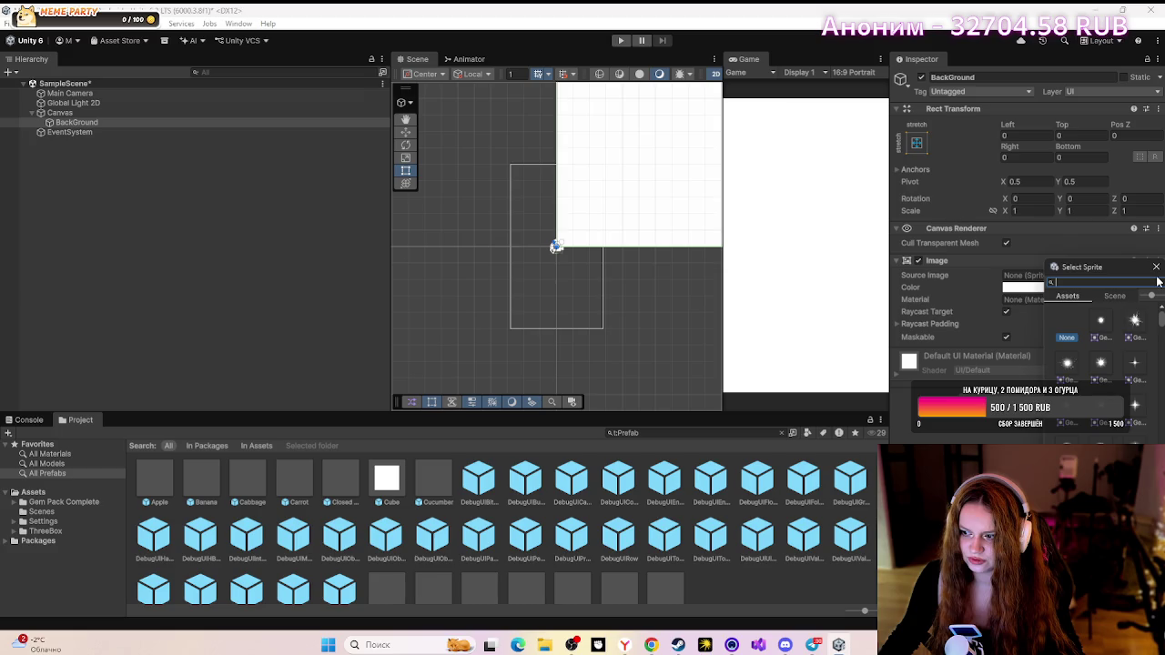
{"action": "scroll", "coordinate": [1110, 373], "scroll_direction": "down", "scroll_amount": 5}
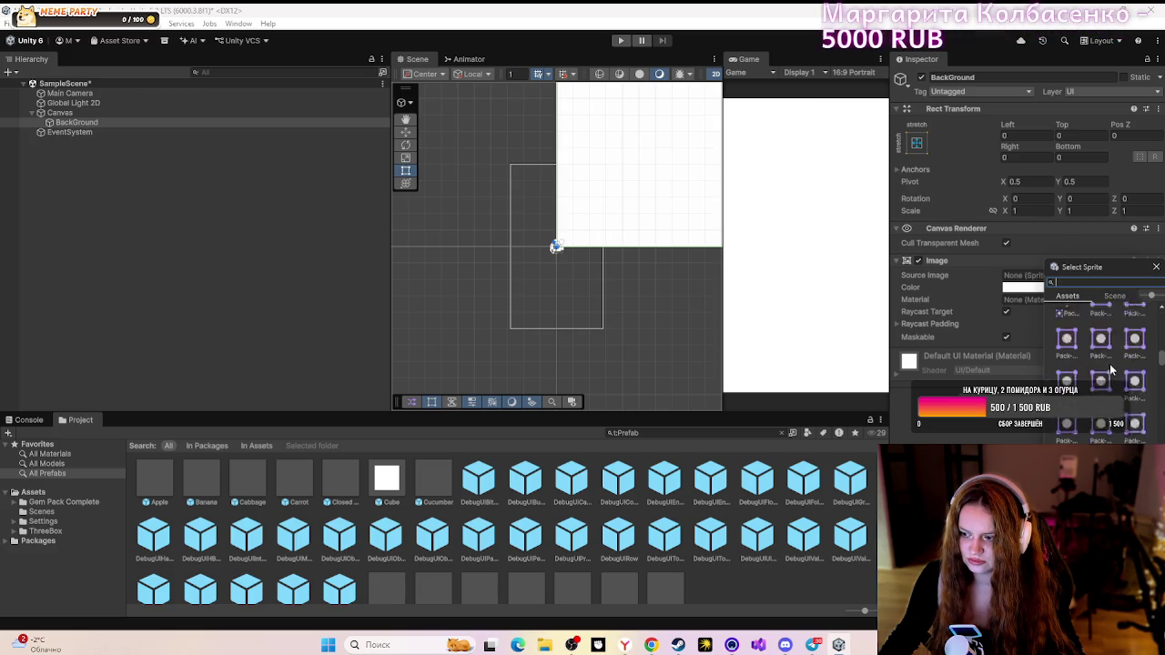
{"action": "scroll", "coordinate": [1108, 368], "scroll_direction": "down", "scroll_amount": 3}
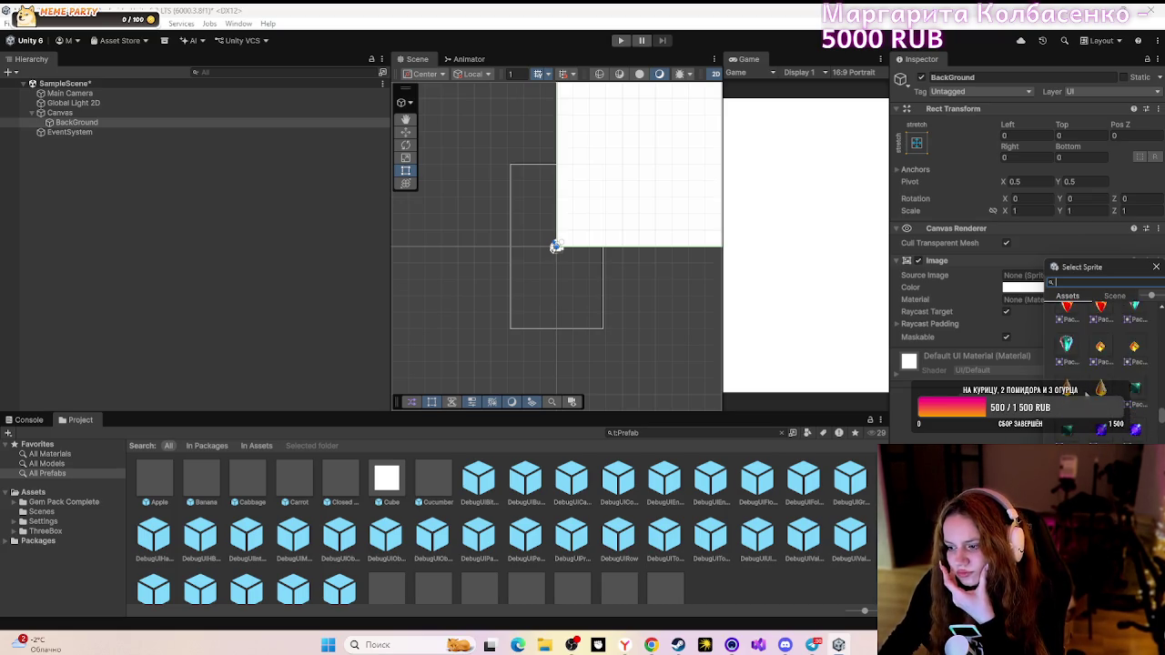
{"action": "scroll", "coordinate": [1083, 395], "scroll_direction": "down", "scroll_amount": 3}
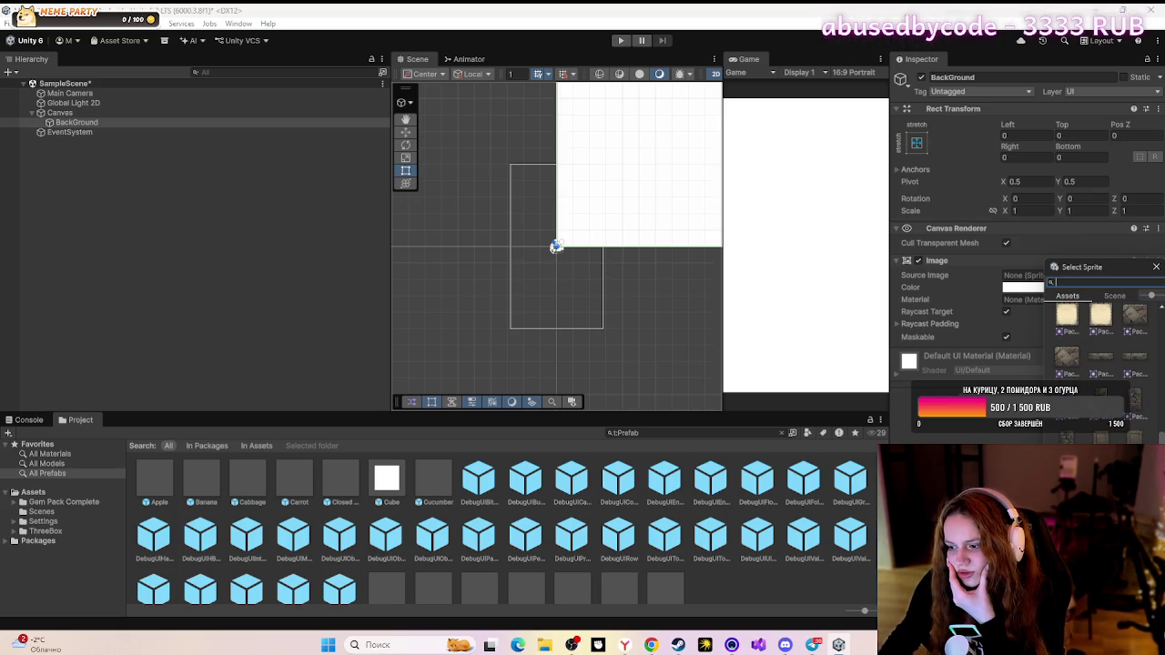
{"action": "left_click", "coordinate": [1135, 314]}
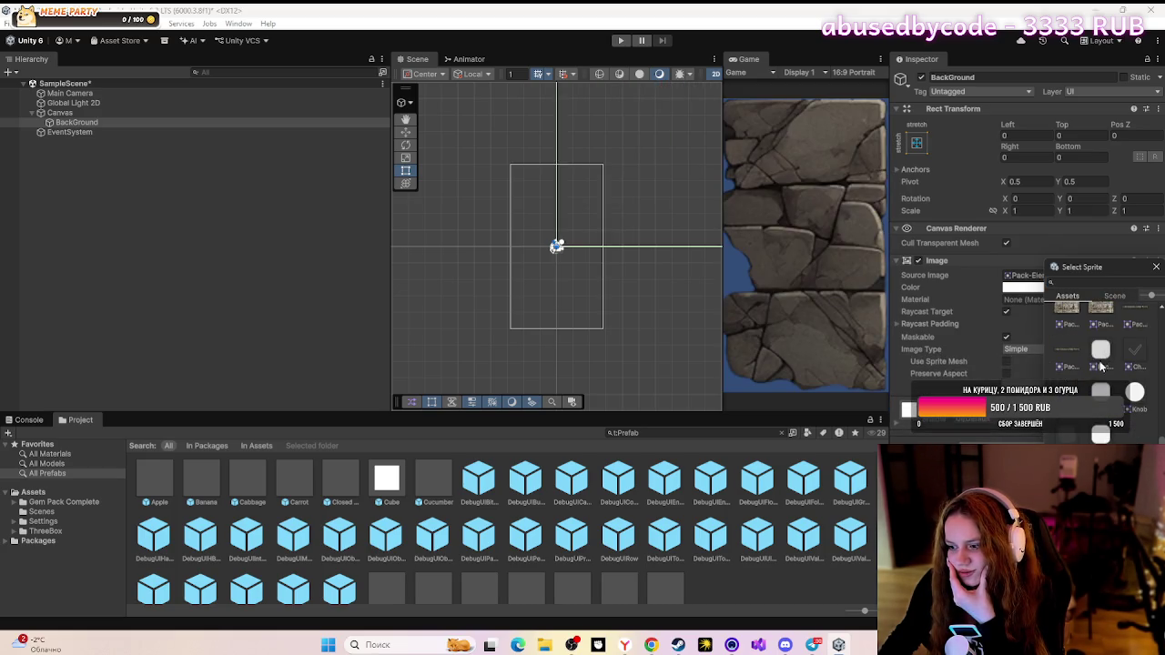
{"action": "key", "text": "Left"}
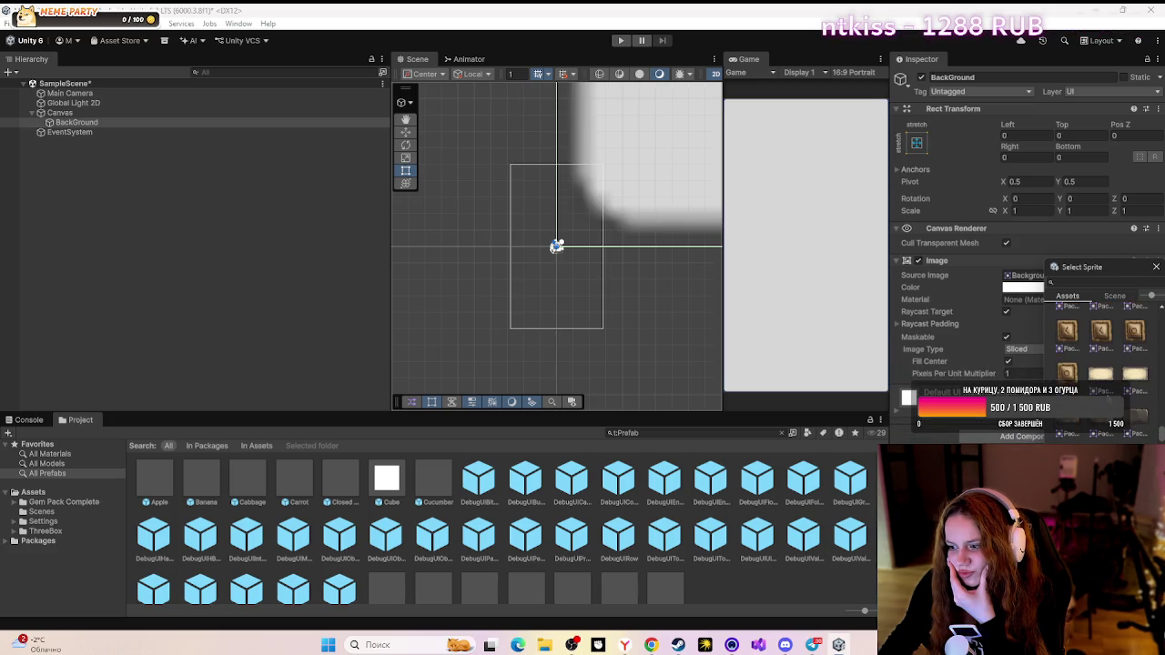
{"action": "left_click", "coordinate": [1070, 379]}
{"action": "scroll", "coordinate": [1092, 382], "scroll_direction": "down", "scroll_amount": 5}
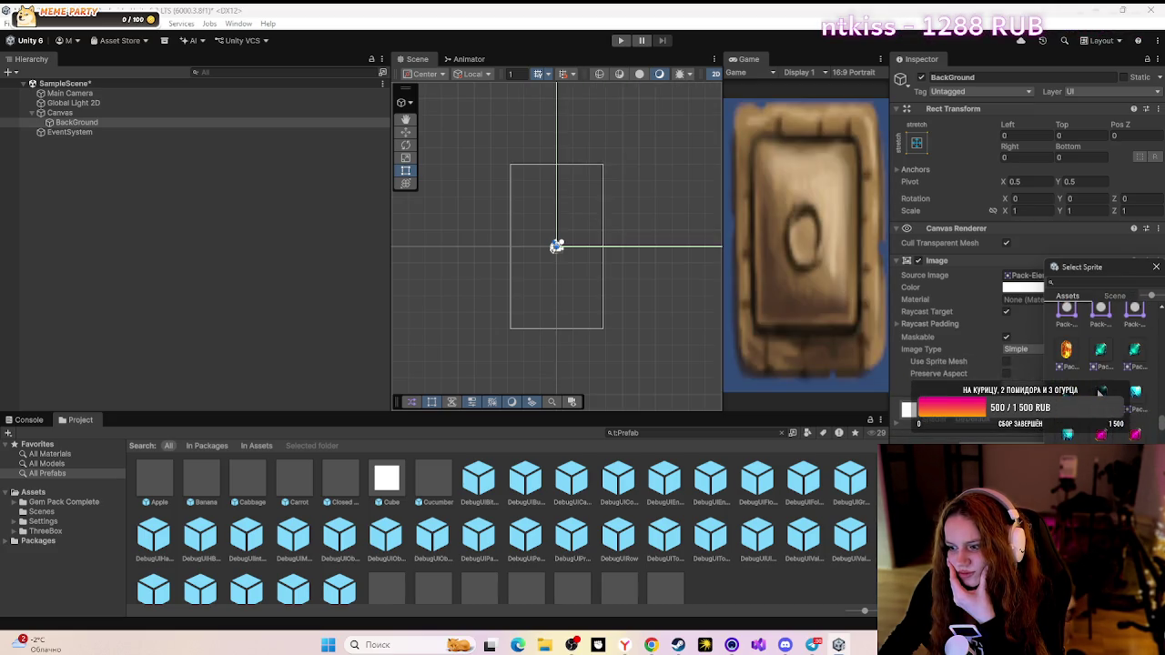
{"action": "scroll", "coordinate": [1099, 391], "scroll_direction": "down", "scroll_amount": 6}
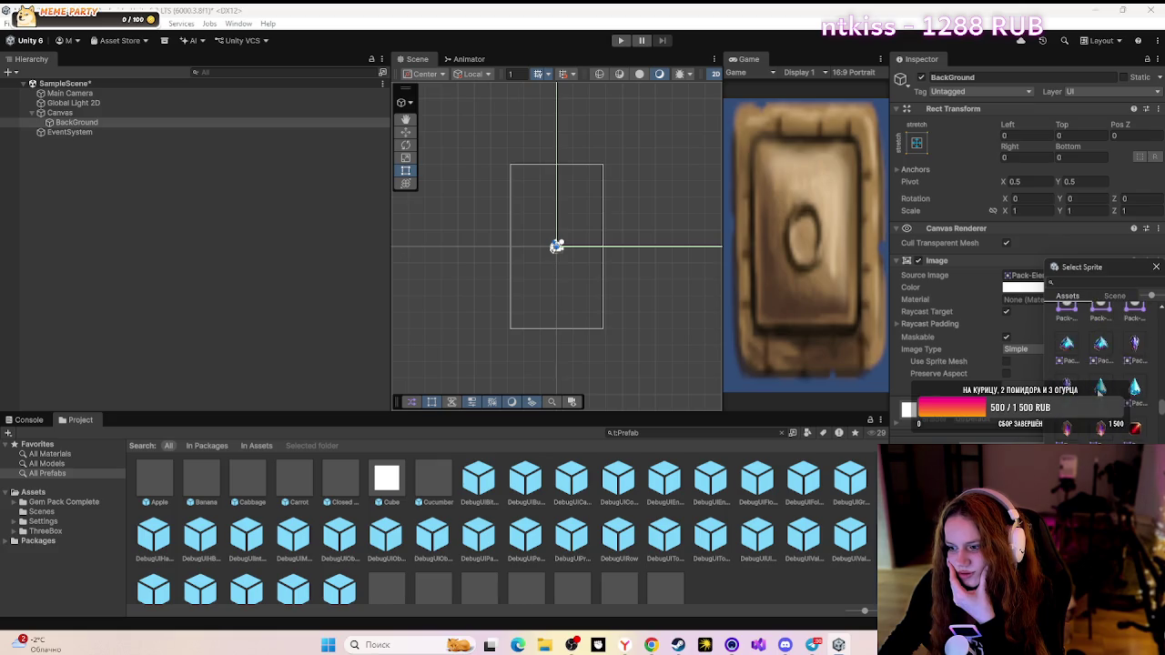
{"action": "left_click", "coordinate": [1100, 382]}
{"action": "left_click", "coordinate": [1102, 357]}
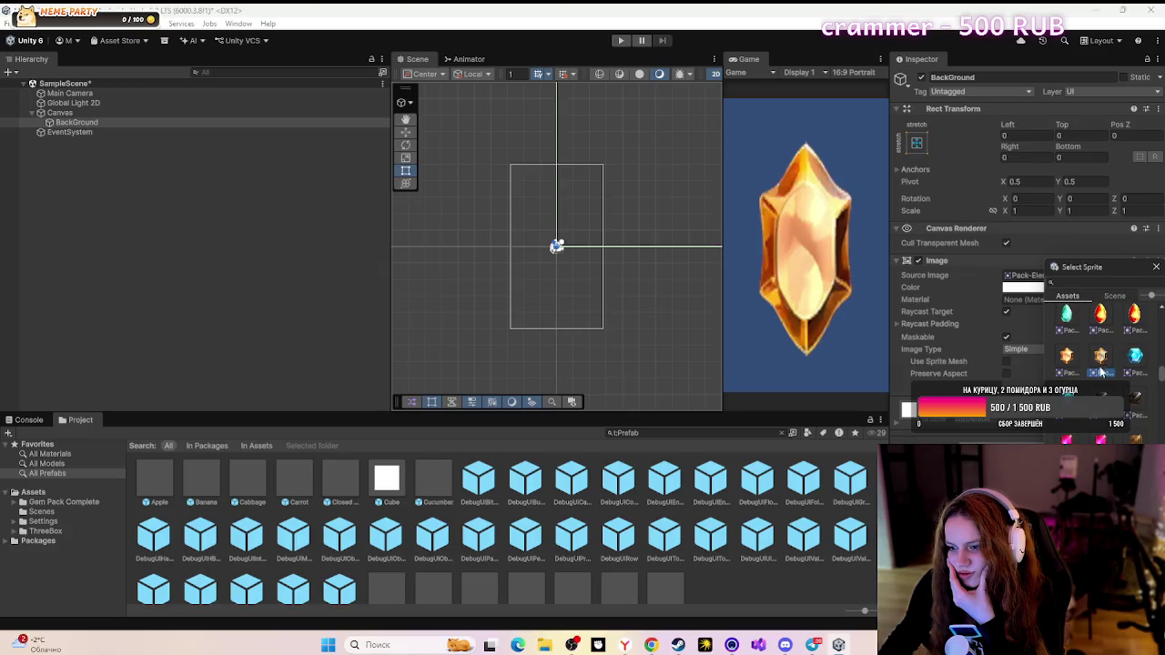
{"action": "scroll", "coordinate": [1101, 372], "scroll_direction": "down", "scroll_amount": 2}
{"action": "left_click", "coordinate": [1062, 357]}
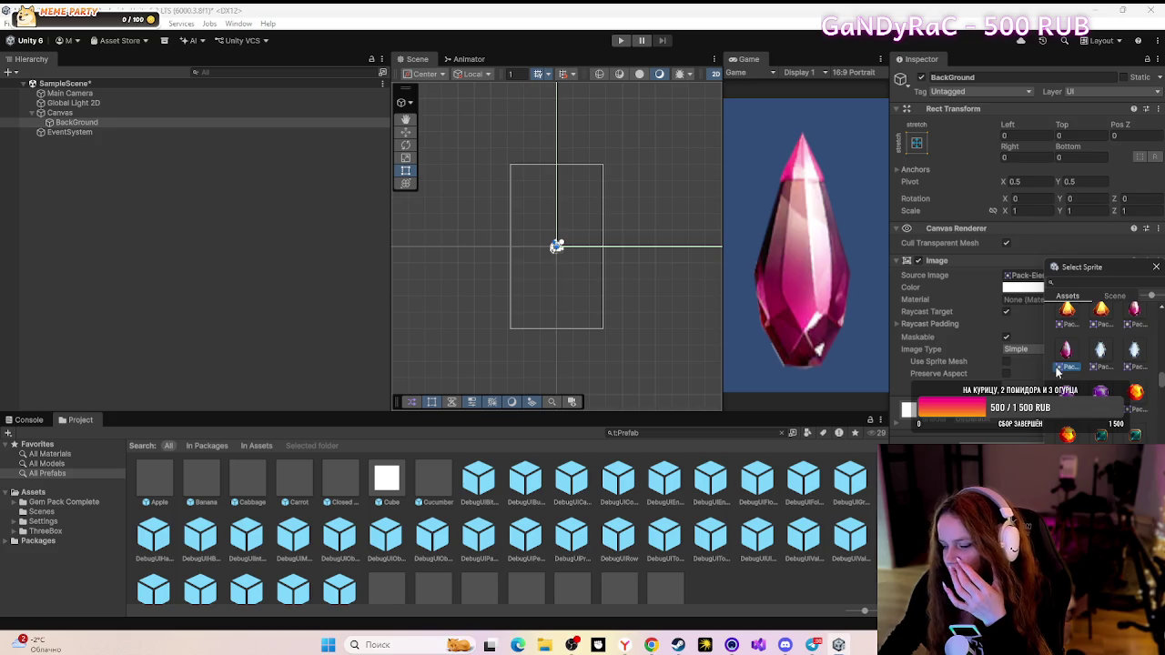
{"action": "scroll", "coordinate": [1064, 373], "scroll_direction": "up", "scroll_amount": 5}
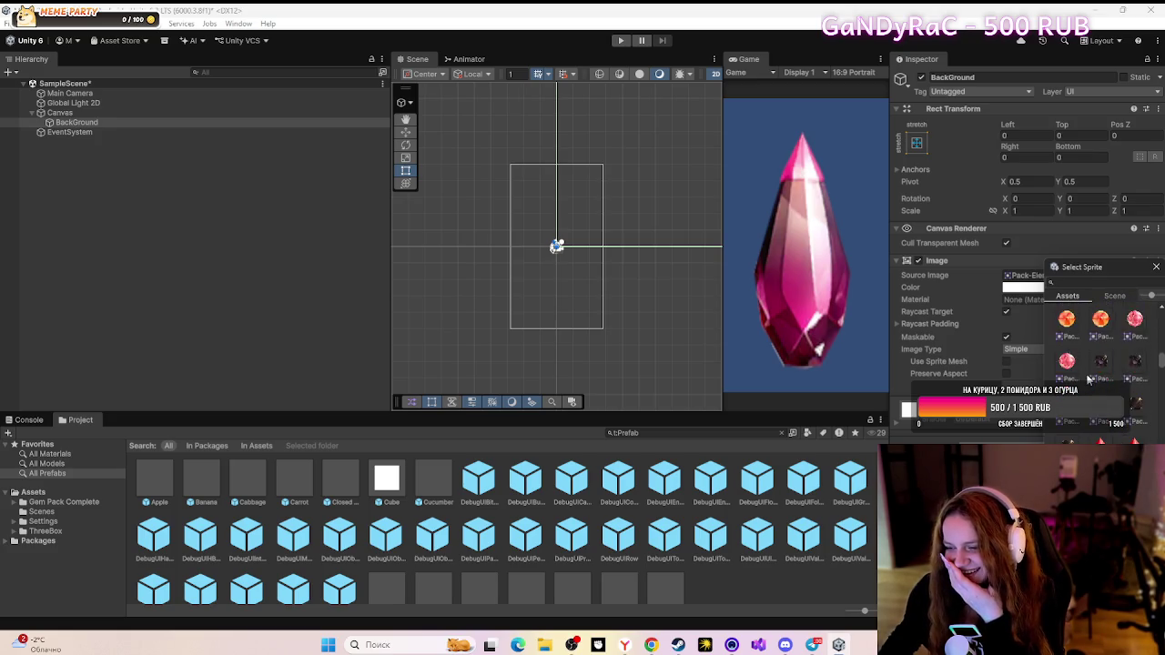
{"action": "scroll", "coordinate": [1090, 378], "scroll_direction": "up", "scroll_amount": 5}
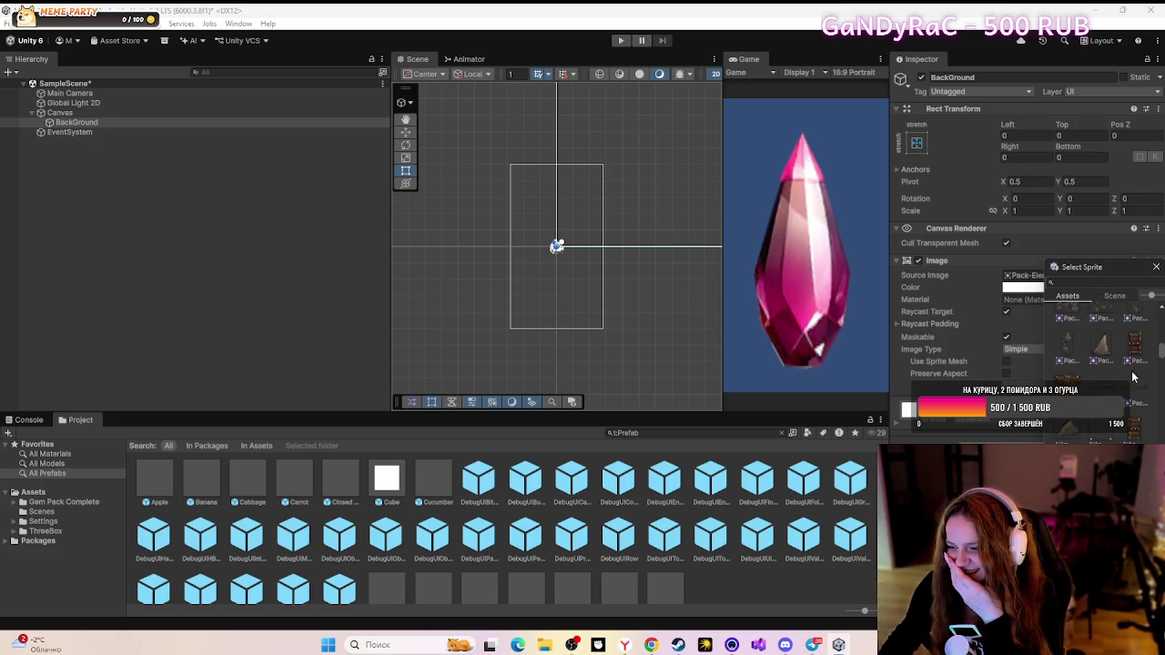
{"action": "left_click", "coordinate": [1080, 362]}
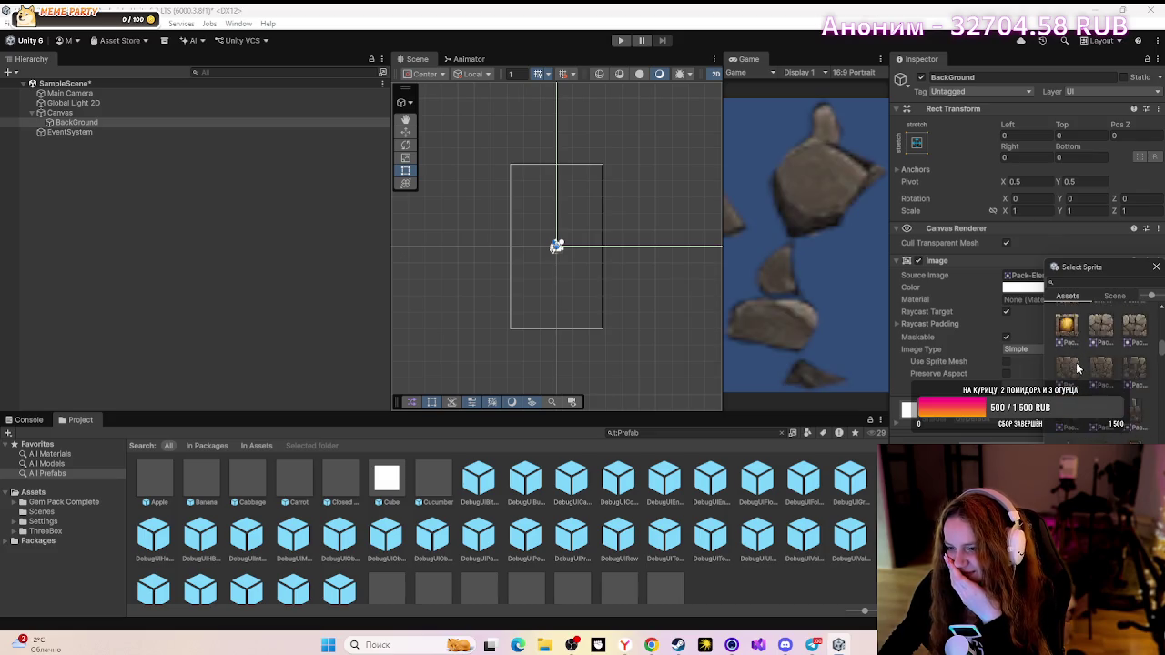
{"action": "left_click", "coordinate": [1102, 351]}
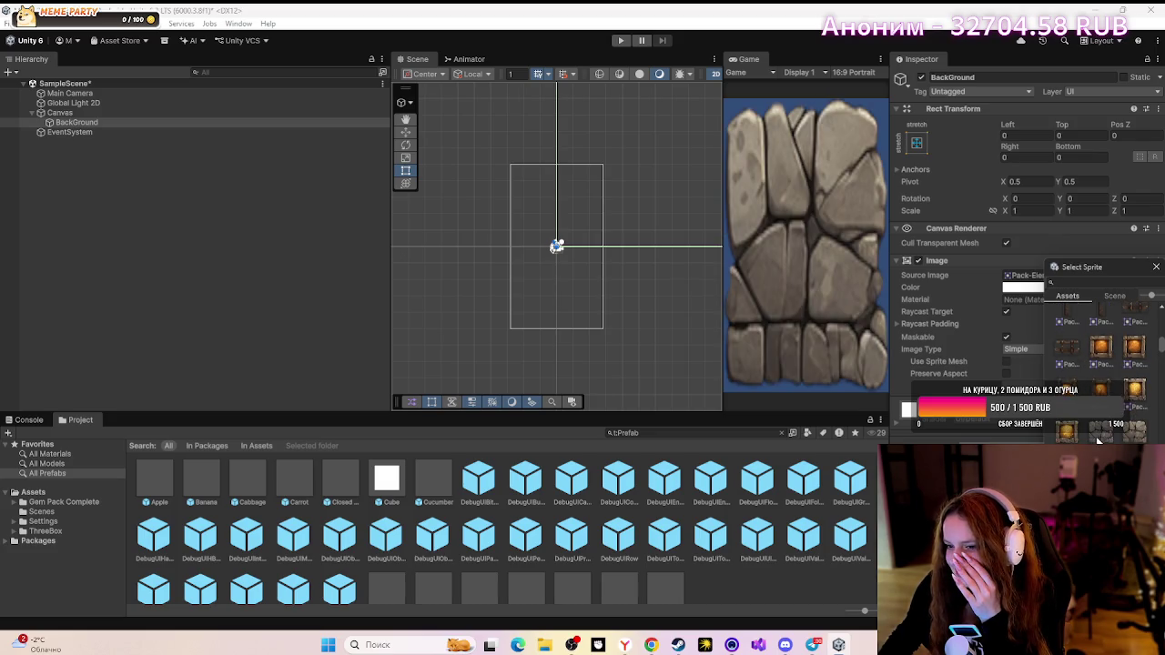
{"action": "scroll", "coordinate": [1101, 382], "scroll_direction": "down", "scroll_amount": 2}
{"action": "left_click", "coordinate": [1103, 391]}
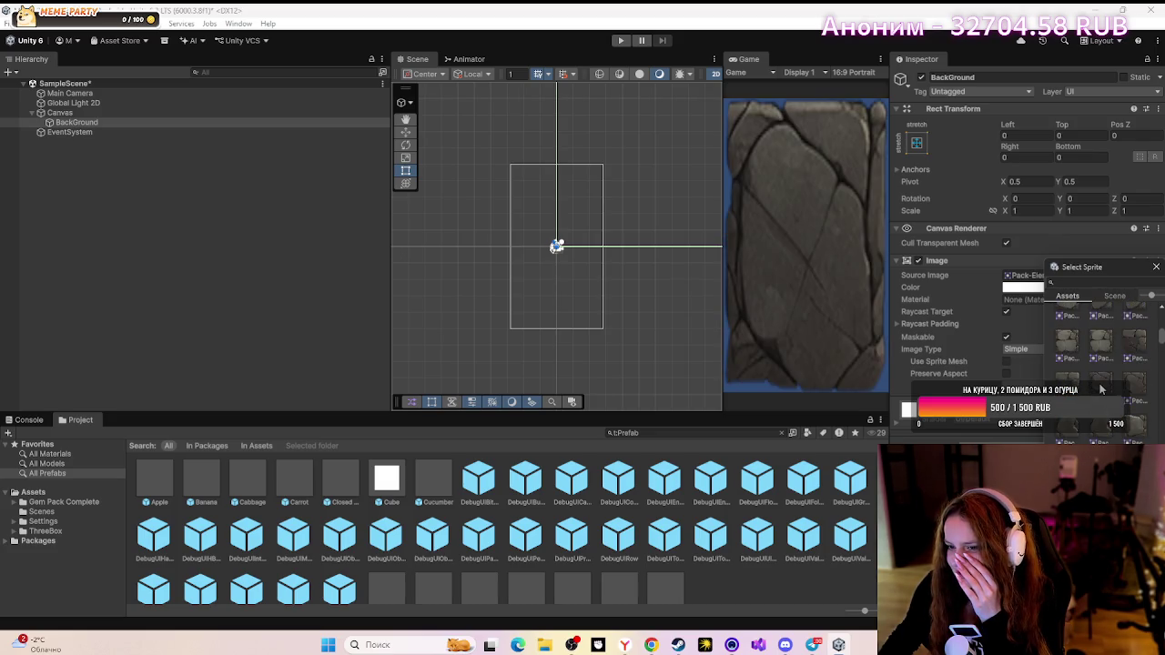
{"action": "left_click", "coordinate": [1099, 351]}
- Settle on the grey stone texture Pack-Elements_11 as the BackGround sprite and close the picker
{"action": "scroll", "coordinate": [1098, 374], "scroll_direction": "down", "scroll_amount": 2}
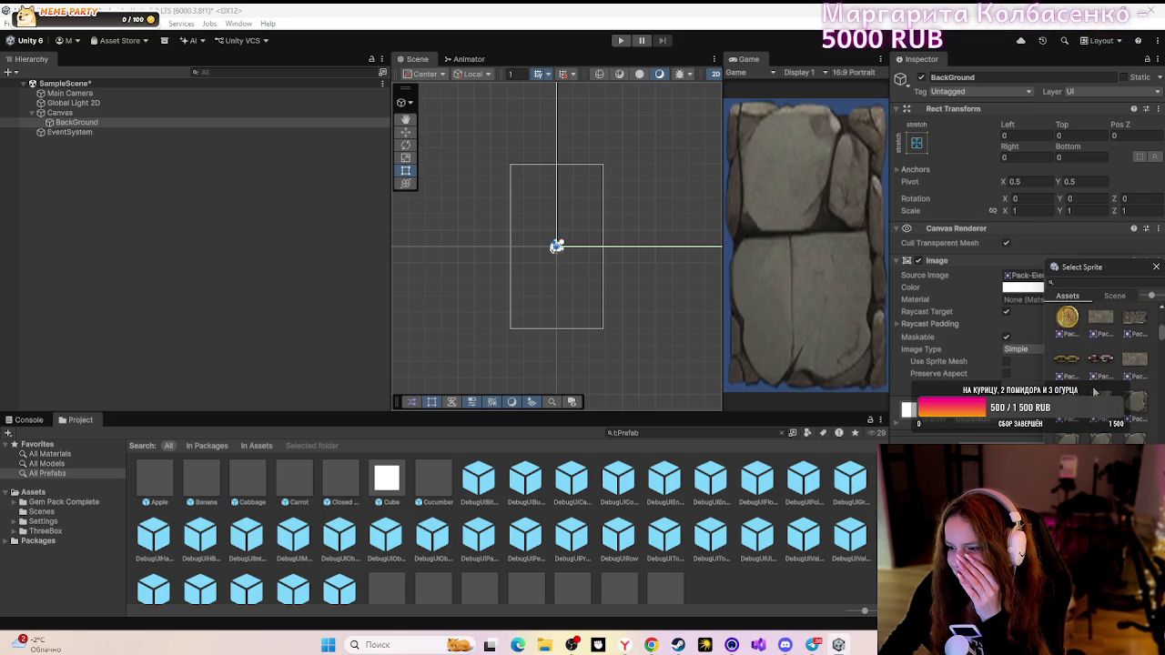
{"action": "left_click", "coordinate": [1138, 362]}
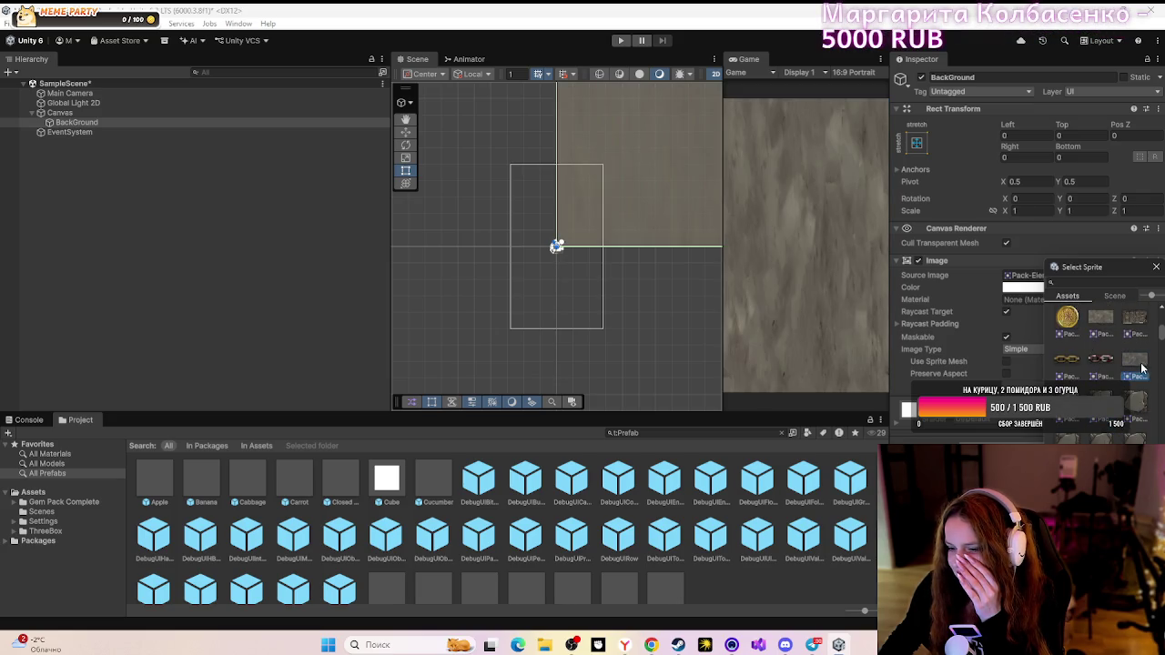
{"action": "scroll", "coordinate": [1119, 355], "scroll_direction": "up", "scroll_amount": 1}
{"action": "left_click", "coordinate": [1097, 360]}
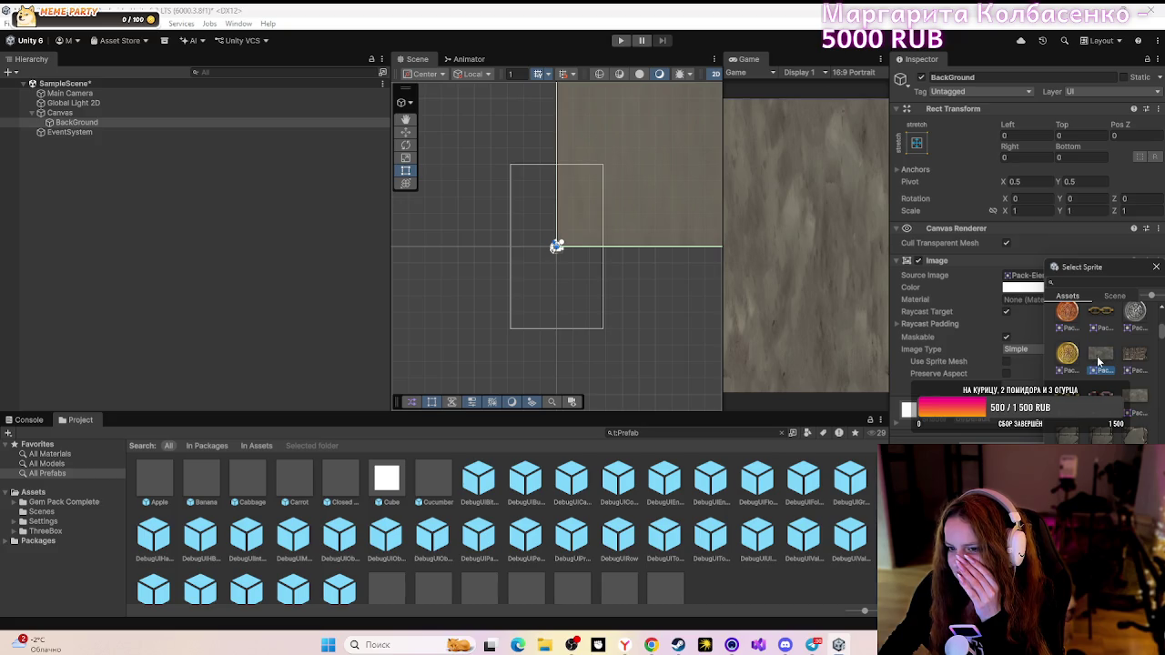
{"action": "left_click", "coordinate": [1132, 402]}
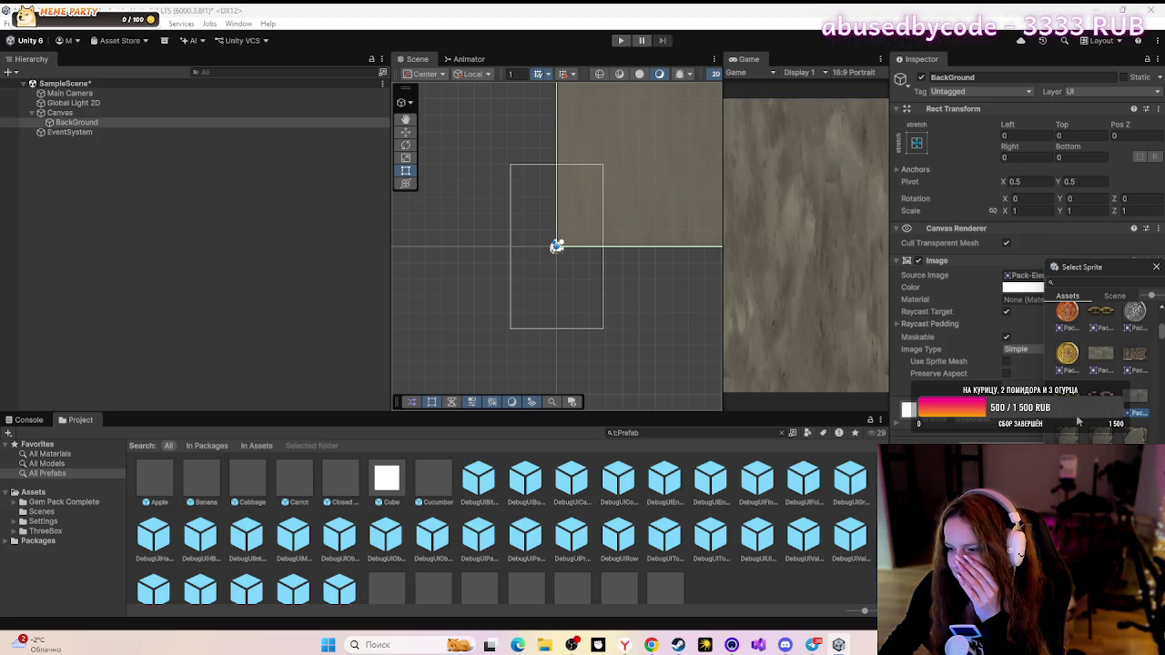
{"action": "scroll", "coordinate": [1101, 364], "scroll_direction": "down", "scroll_amount": 5}
{"action": "scroll", "coordinate": [1083, 419], "scroll_direction": "up", "scroll_amount": 3}
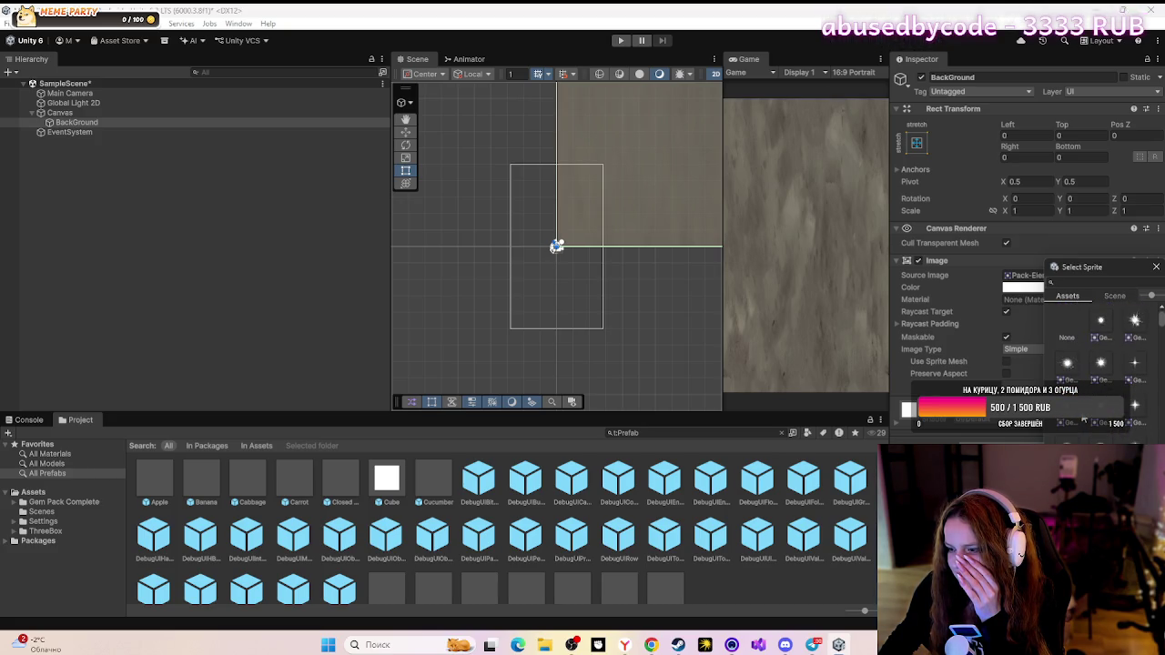
{"action": "left_click", "coordinate": [1099, 326]}
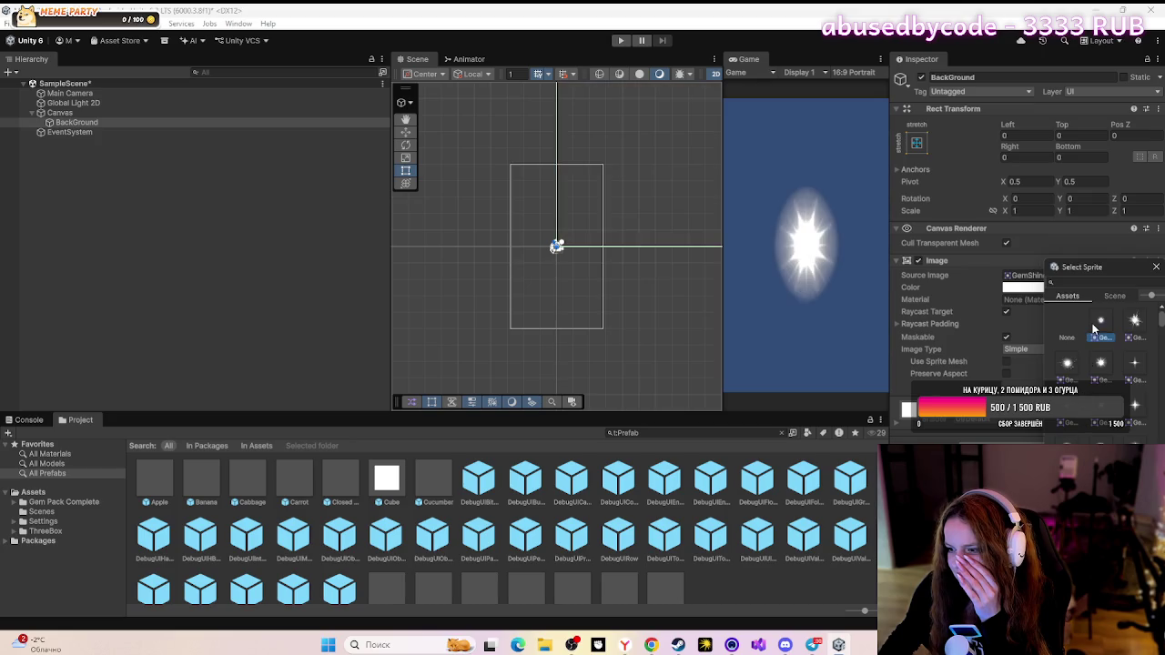
{"action": "scroll", "coordinate": [1100, 364], "scroll_direction": "down", "scroll_amount": 5}
{"action": "scroll", "coordinate": [1098, 371], "scroll_direction": "down", "scroll_amount": 3}
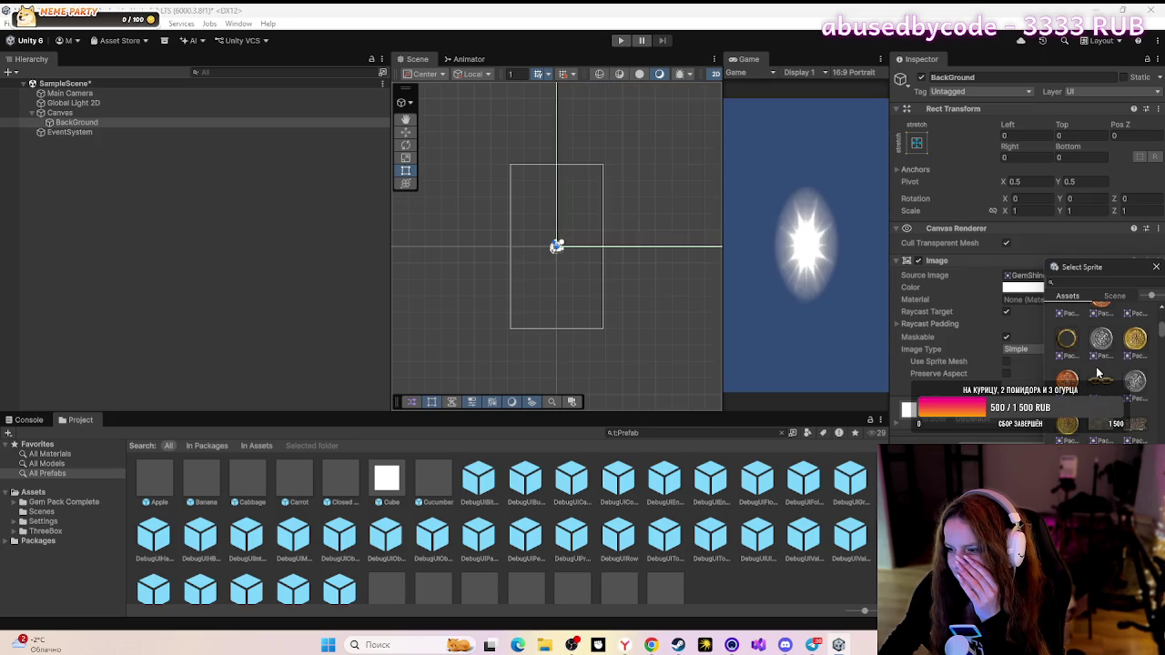
{"action": "left_click", "coordinate": [1127, 399]}
{"action": "scroll", "coordinate": [1123, 396], "scroll_direction": "down", "scroll_amount": 3}
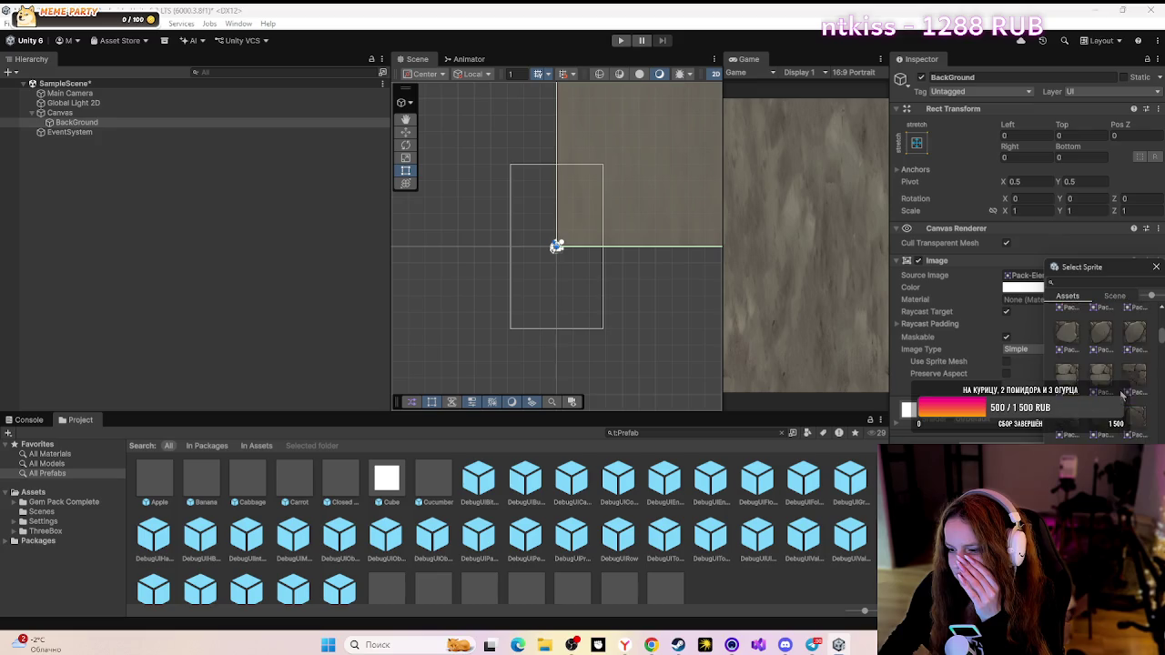
{"action": "scroll", "coordinate": [1120, 393], "scroll_direction": "up", "scroll_amount": 3}
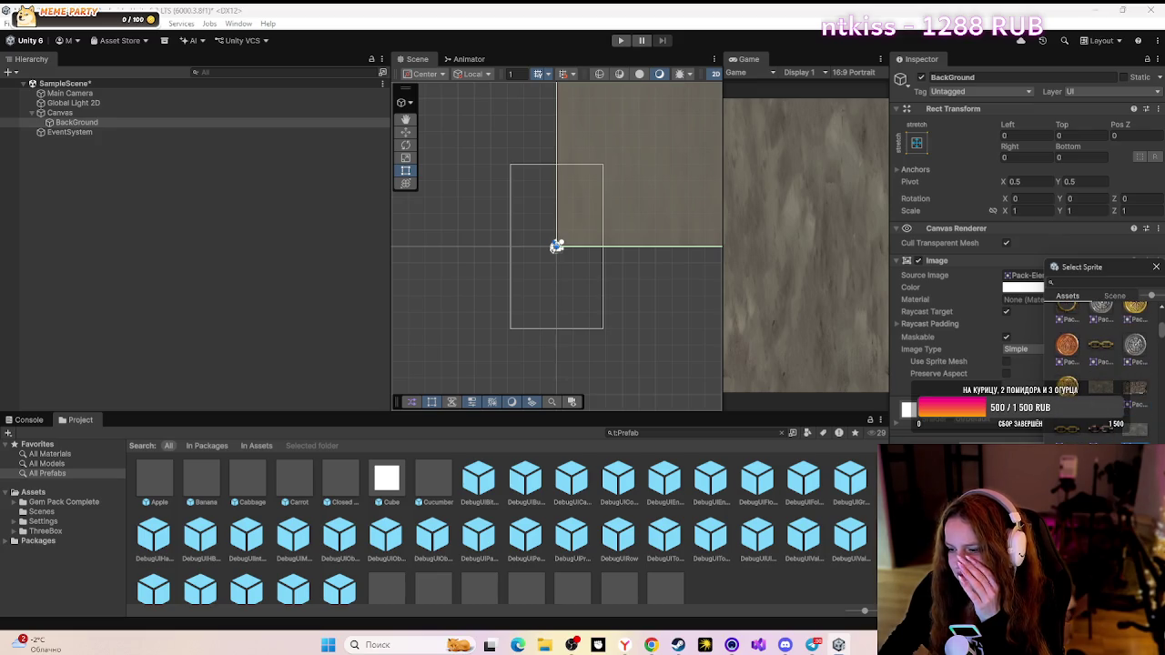
{"action": "key", "text": "Return"}
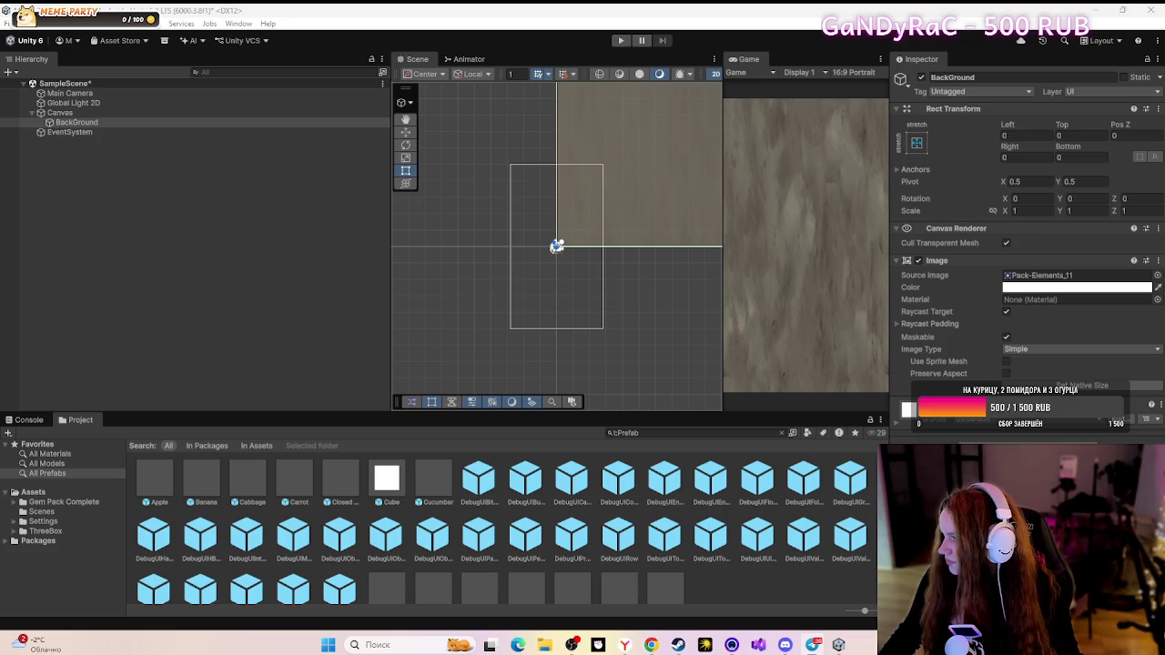
{"action": "left_click", "coordinate": [785, 644]}
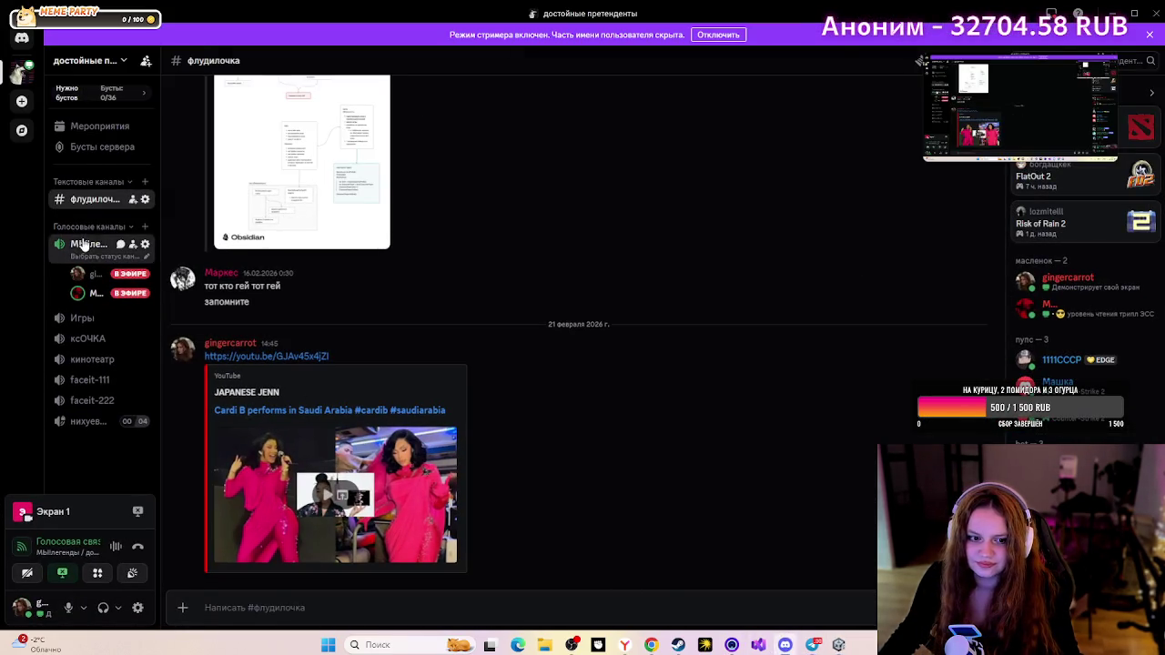
{"action": "left_click", "coordinate": [90, 244]}
{"action": "left_click", "coordinate": [897, 216]}
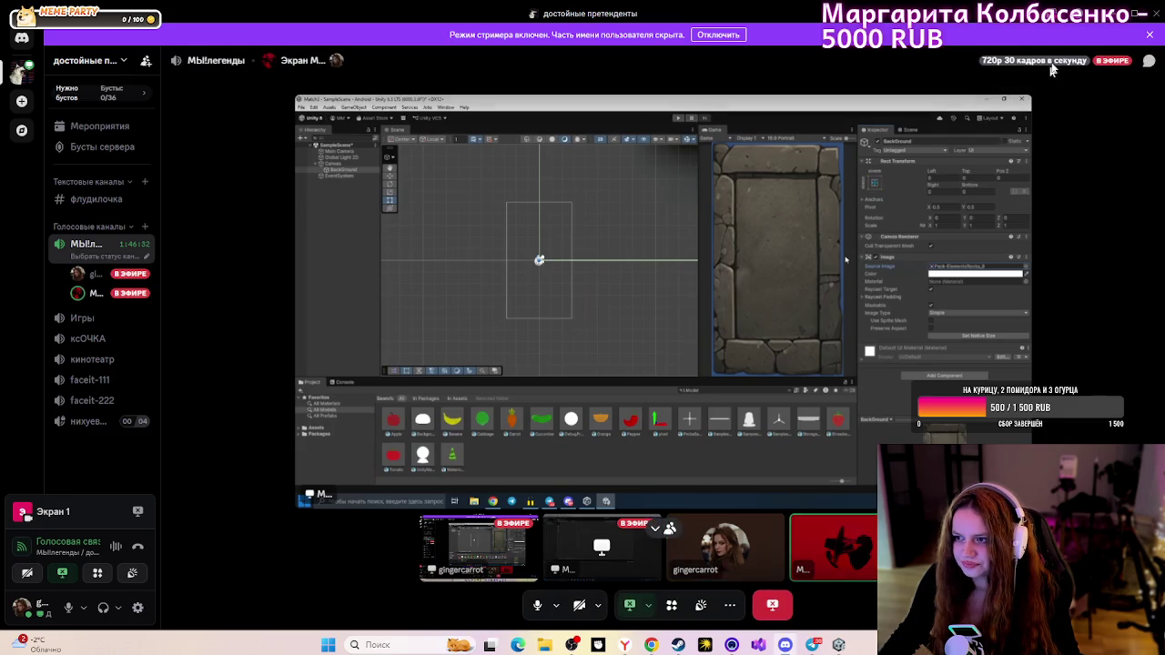
{"action": "left_click", "coordinate": [1105, 11]}
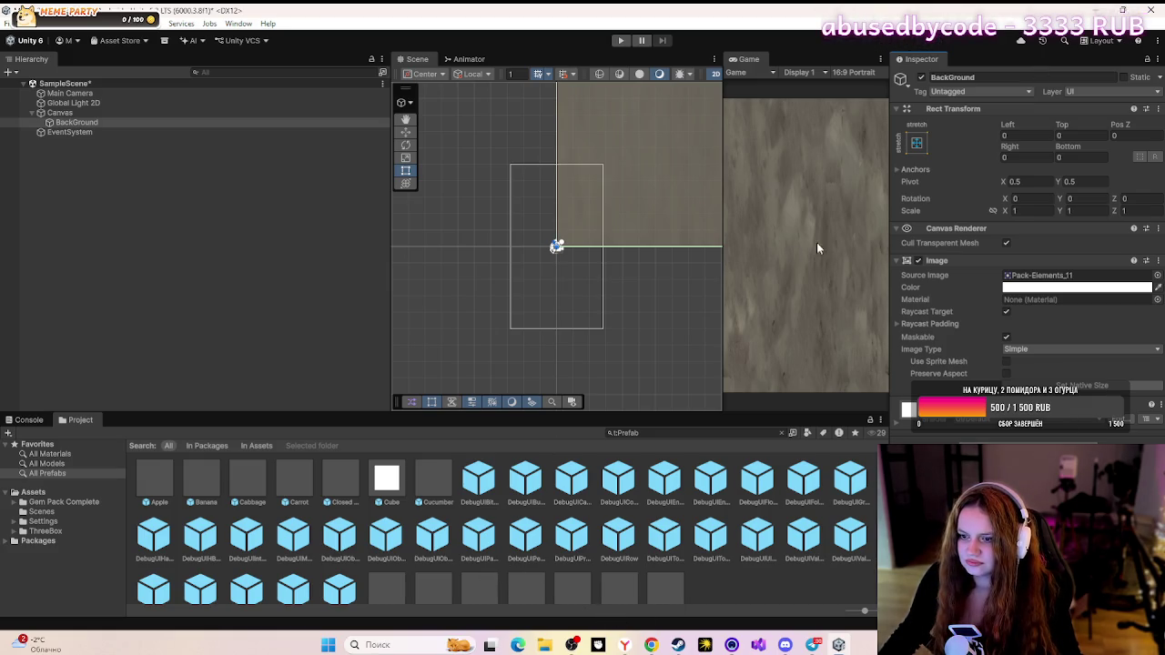
{"action": "scroll", "coordinate": [368, 510], "scroll_direction": "down", "scroll_amount": 1}
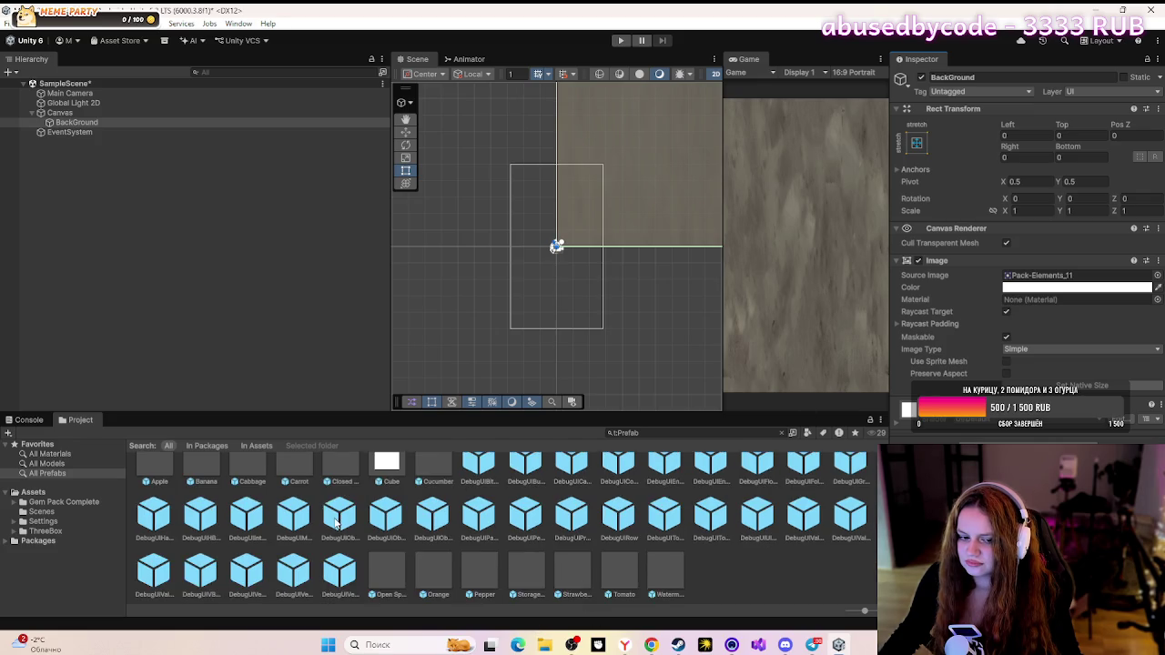
{"action": "left_click", "coordinate": [632, 644]}
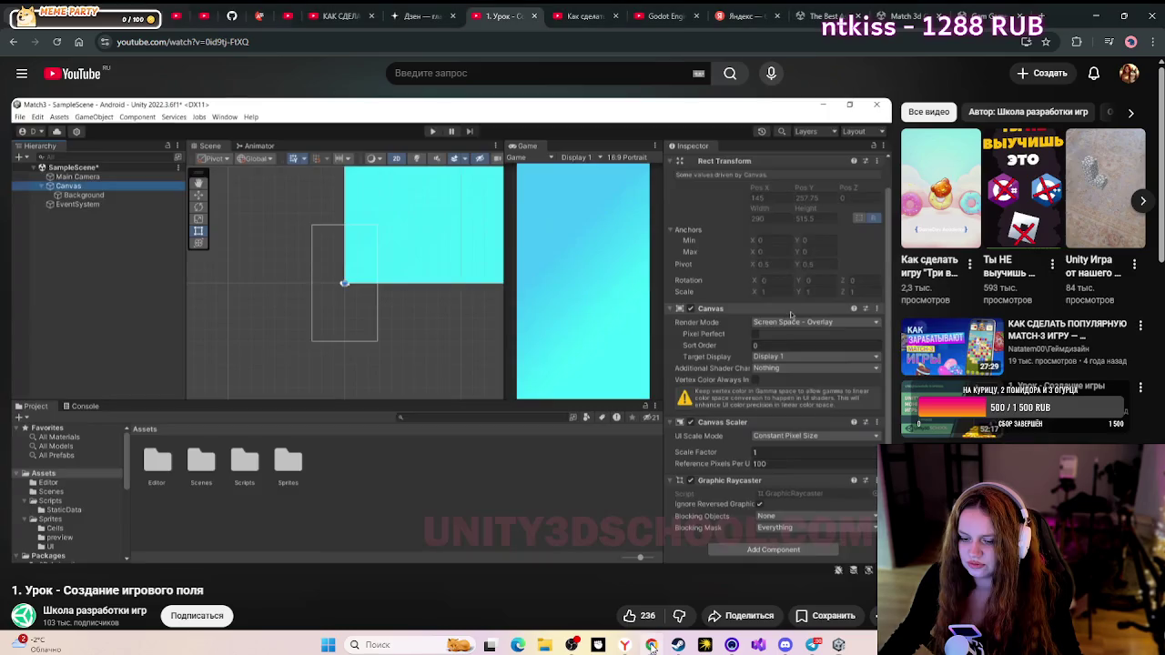
{"action": "left_click", "coordinate": [391, 416]}
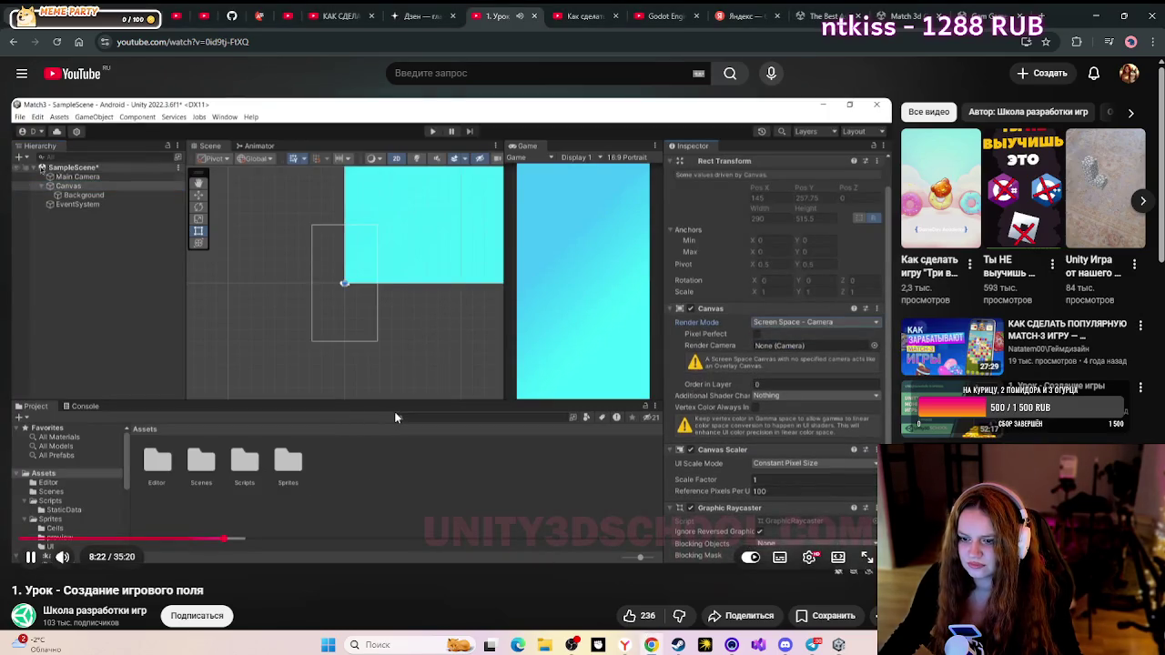
{"action": "left_click", "coordinate": [639, 420]}
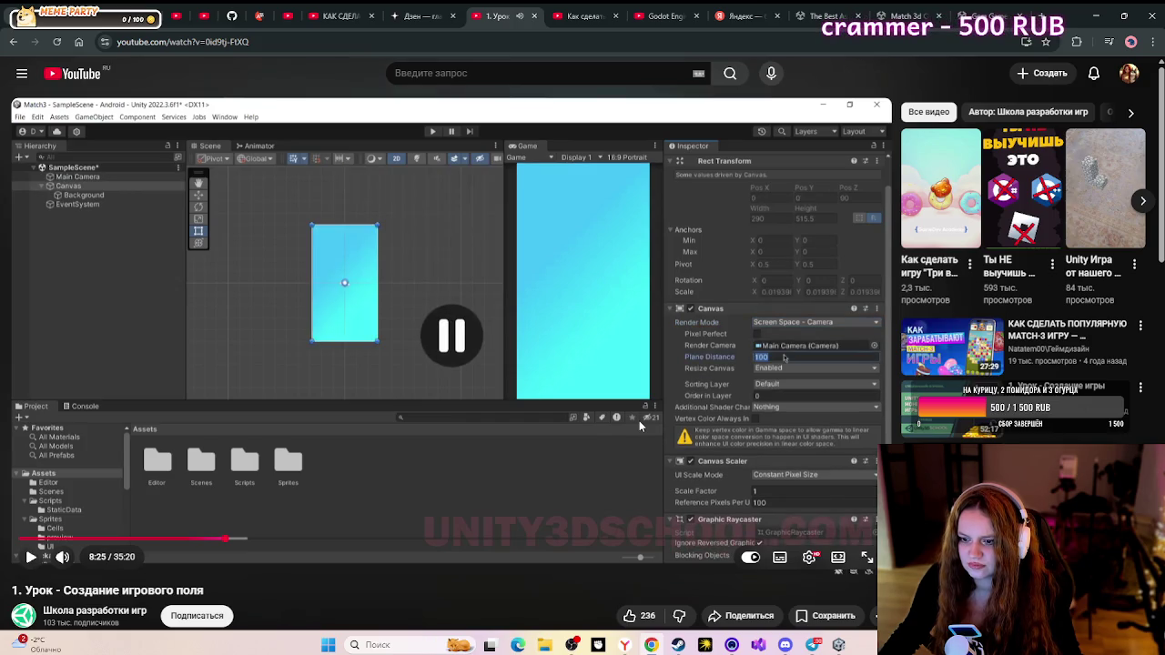
{"action": "left_click", "coordinate": [838, 645]}
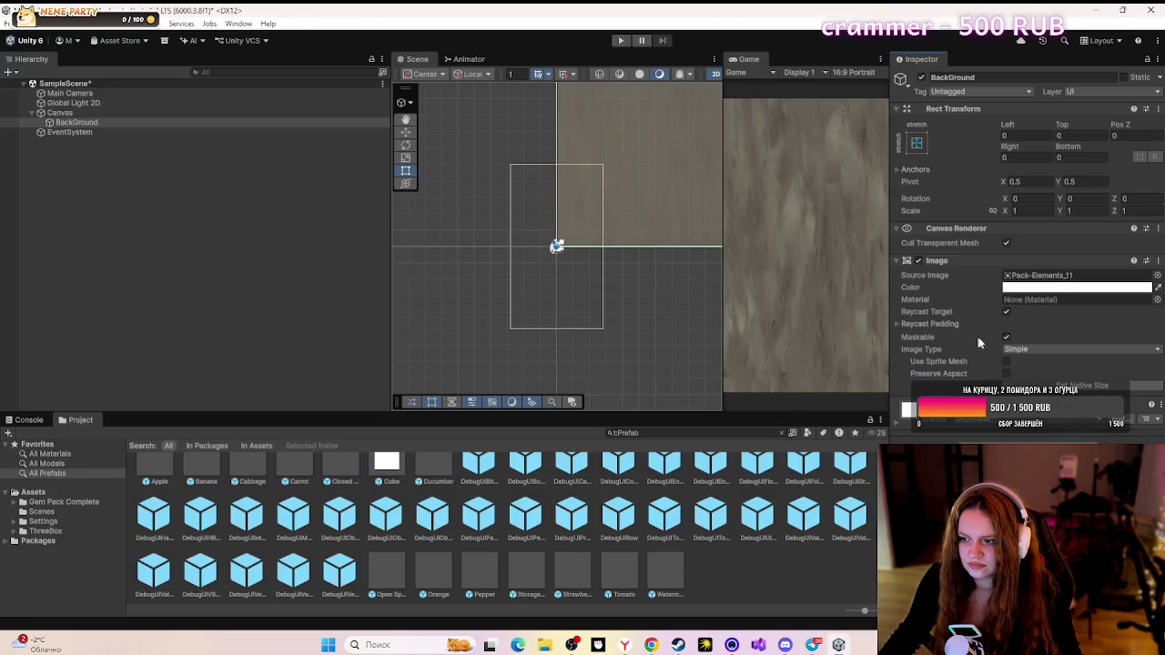
- Keep the Image Type as Simple, check the tutorial, then select Canvas in the Hierarchy
{"action": "left_click", "coordinate": [1056, 351]}
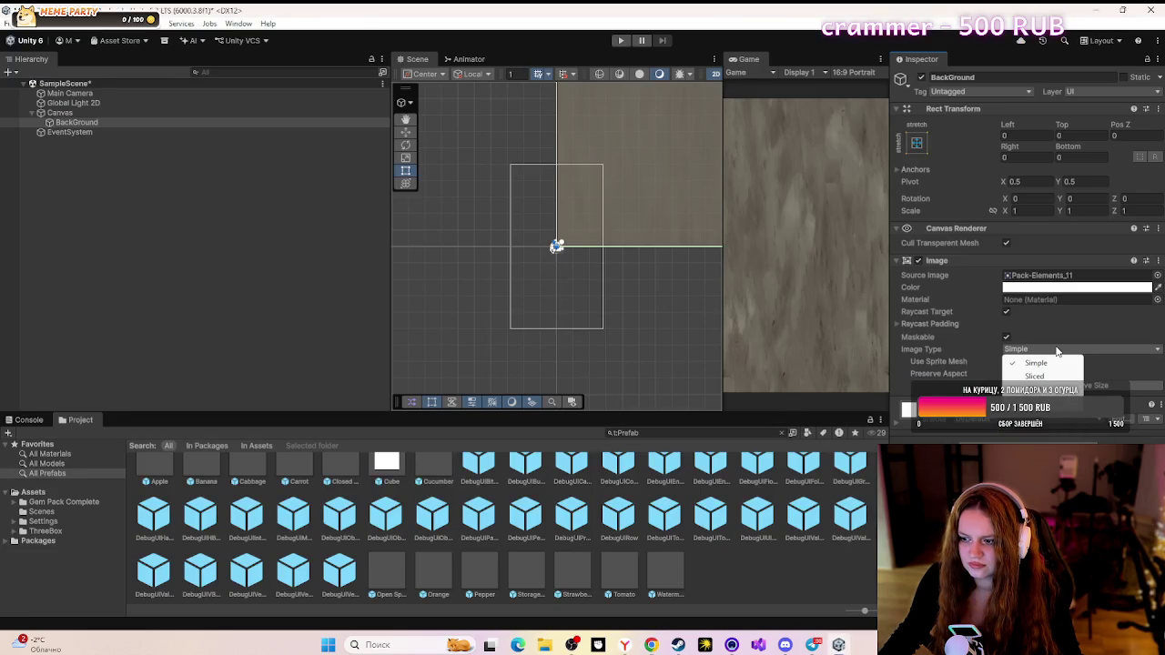
{"action": "left_click", "coordinate": [1109, 373]}
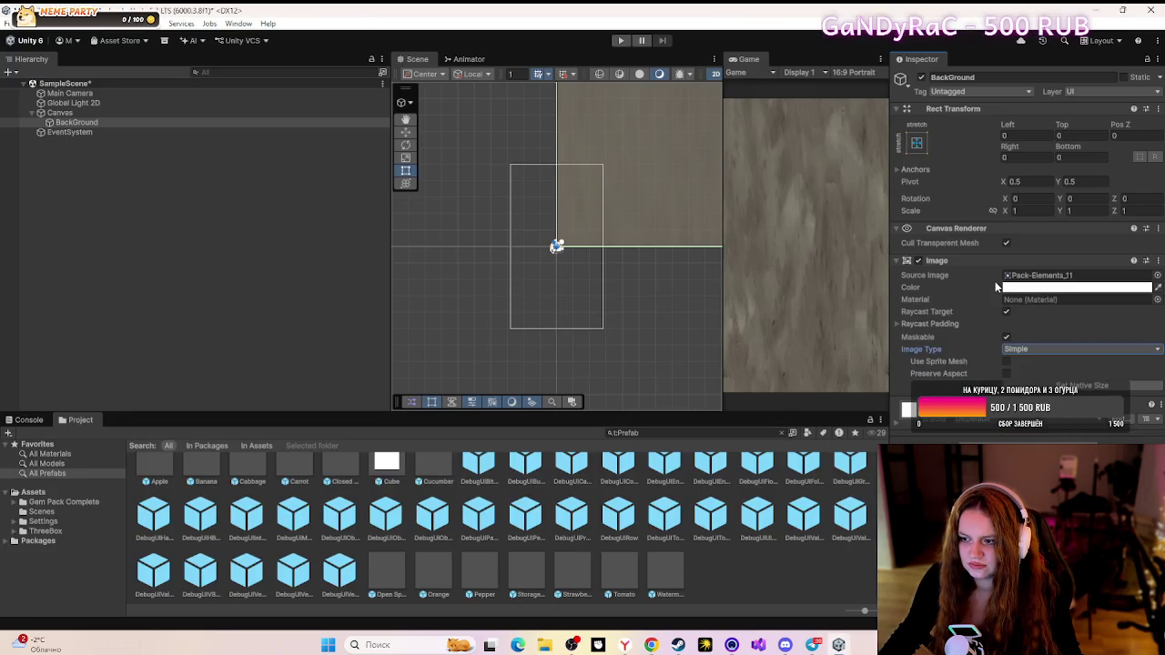
{"action": "left_click", "coordinate": [651, 645]}
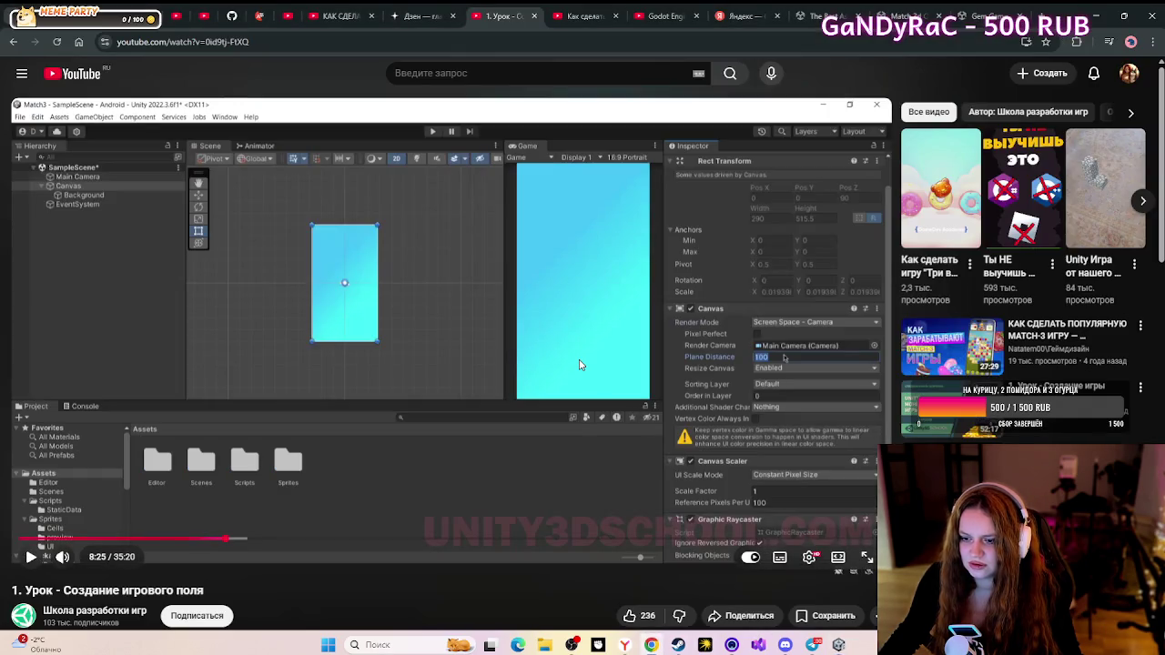
{"action": "left_click", "coordinate": [838, 644]}
{"action": "left_click", "coordinate": [57, 112]}
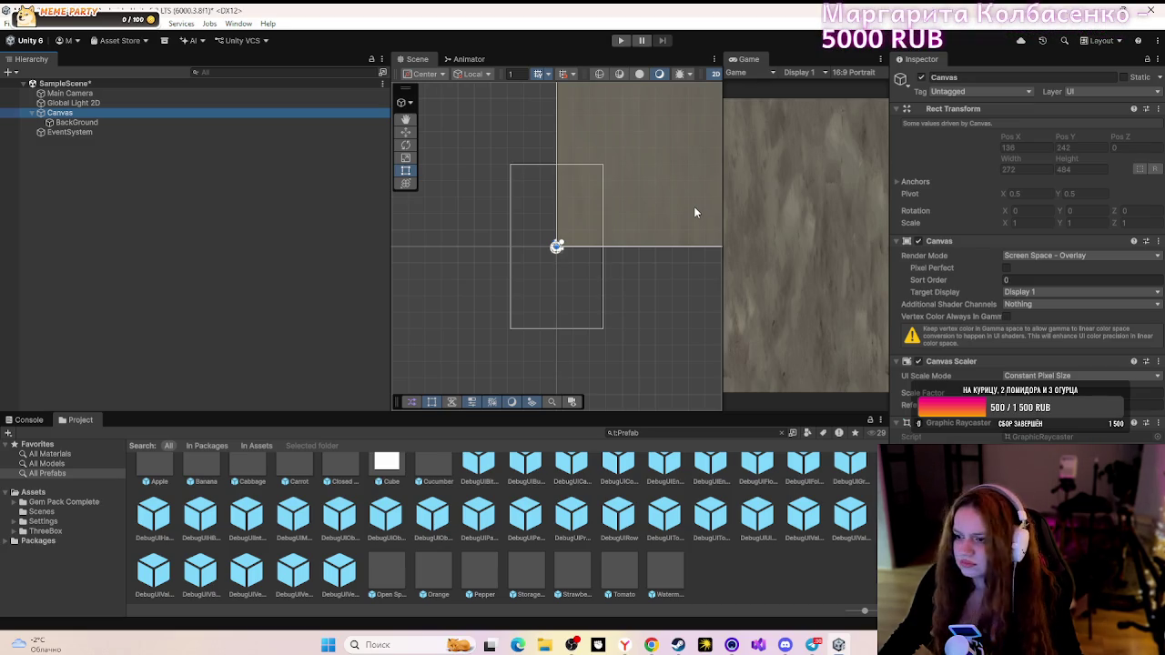
- Set the Canvas Render Mode to Screen Space - Camera, checking it against the tutorial
{"action": "left_click", "coordinate": [1051, 256]}
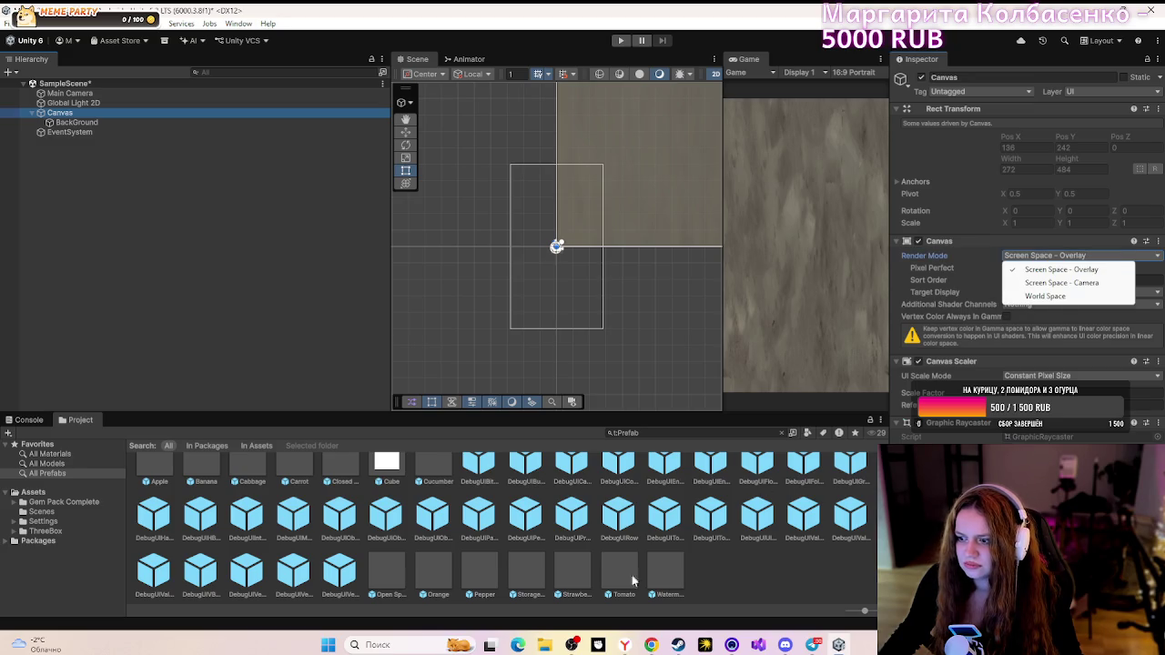
{"action": "left_click", "coordinate": [650, 645]}
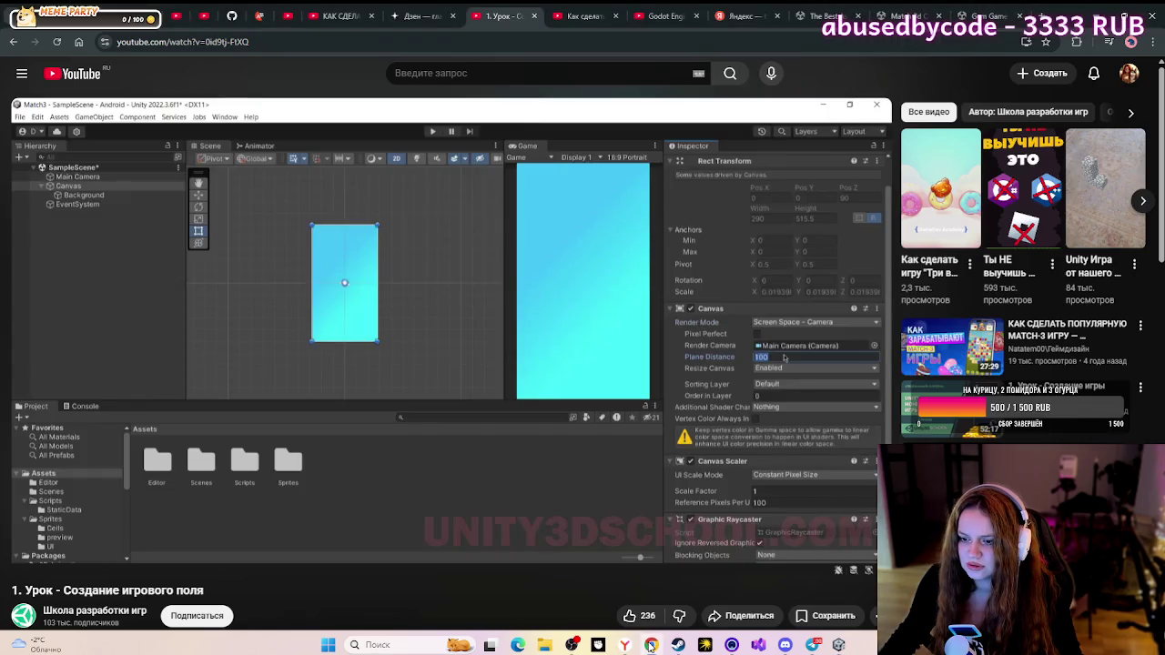
{"action": "left_click", "coordinate": [652, 645]}
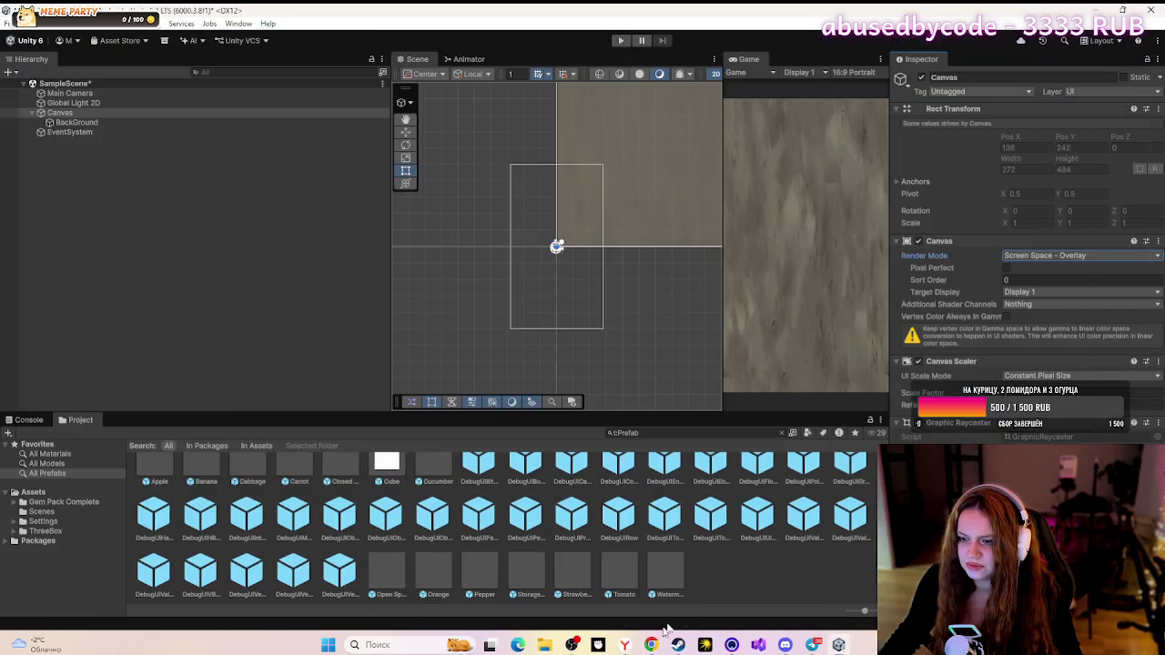
{"action": "left_click", "coordinate": [1122, 261]}
{"action": "left_click", "coordinate": [1047, 279]}
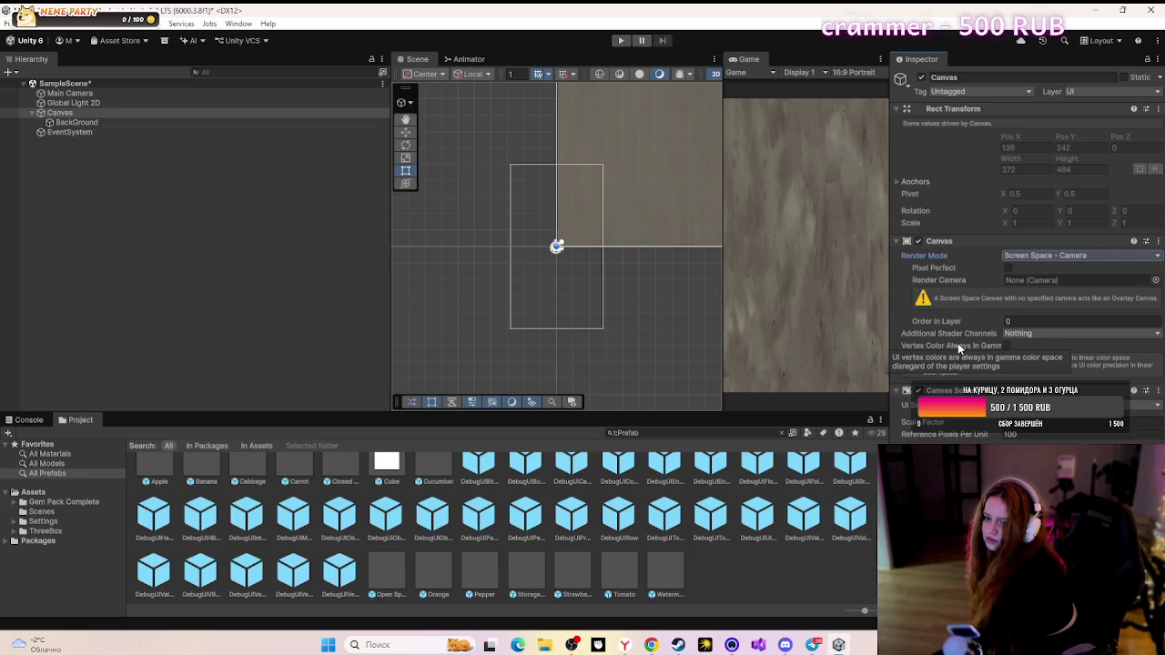
{"action": "left_click", "coordinate": [48, 473]}
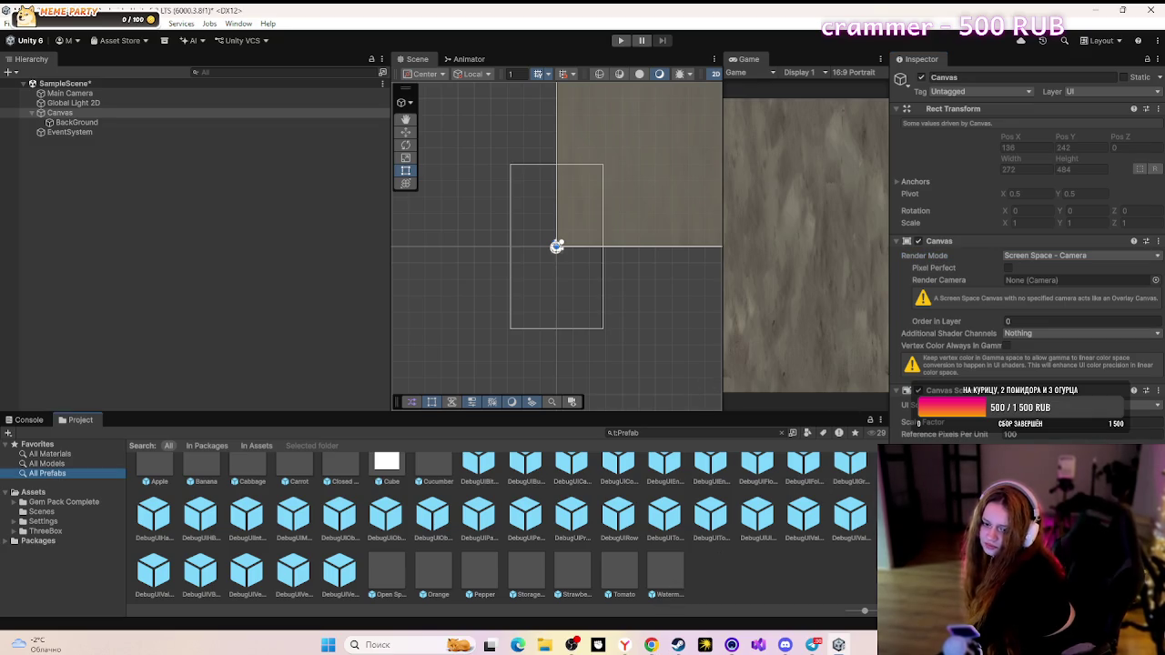
{"action": "left_click", "coordinate": [651, 645]}
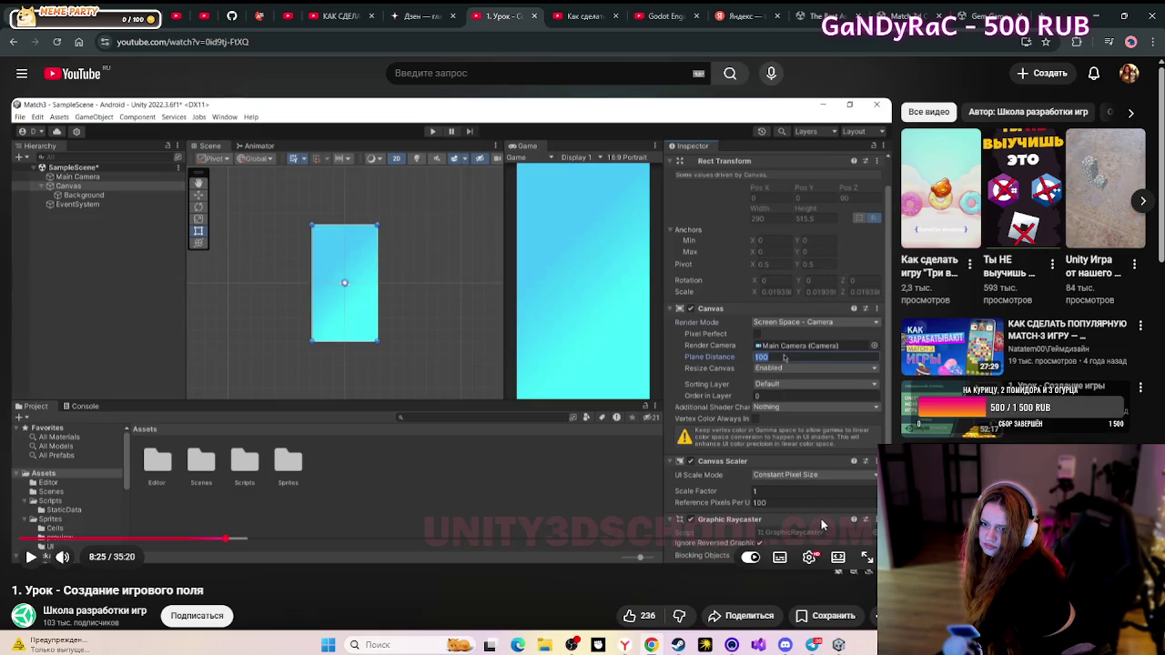
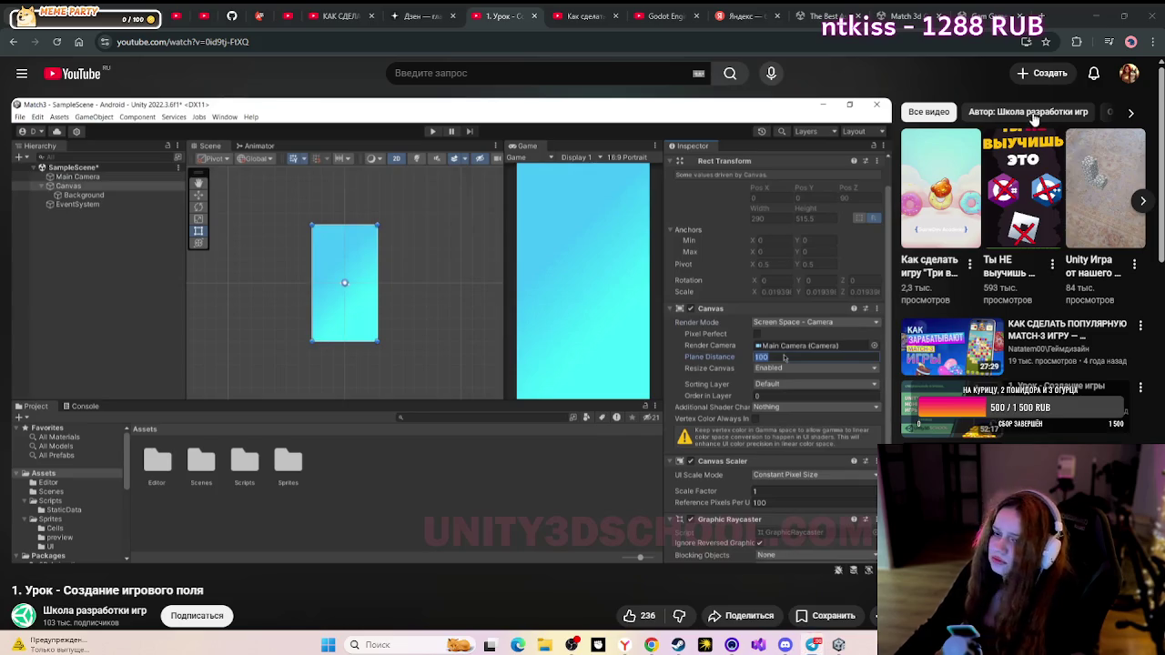
- Load the copied Free Galaxy Background Asset Store link in a new browser tab
{"action": "left_click", "coordinate": [965, 16]}
{"action": "right_click", "coordinate": [642, 42]}
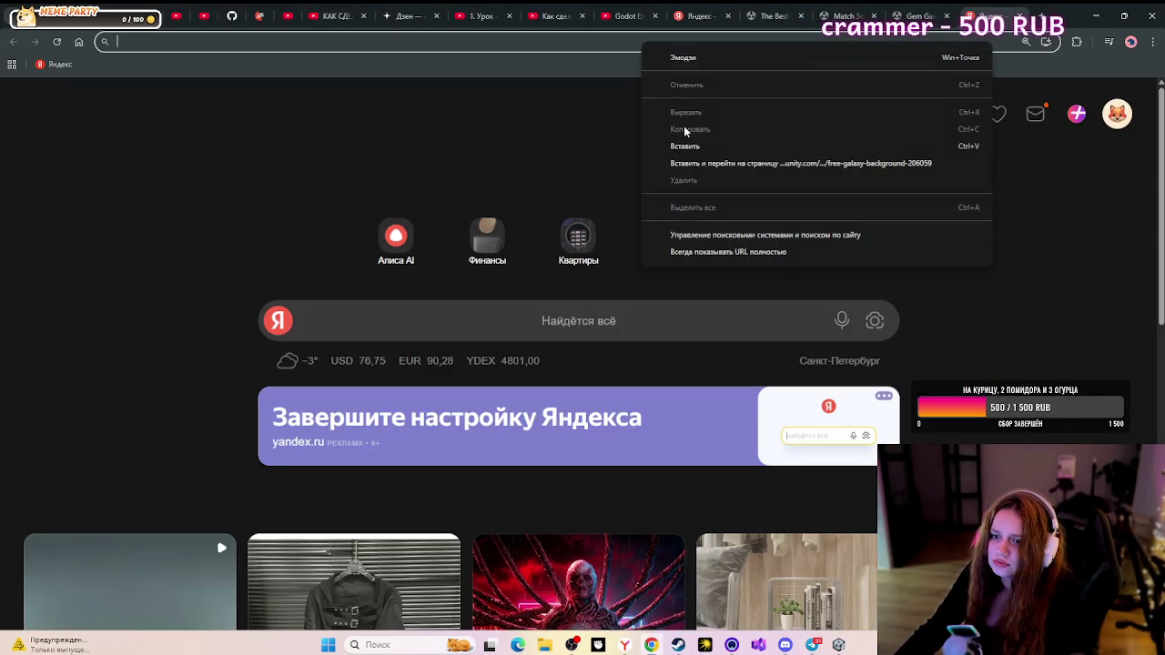
{"action": "left_click", "coordinate": [688, 147]}
{"action": "key", "text": "Return"}
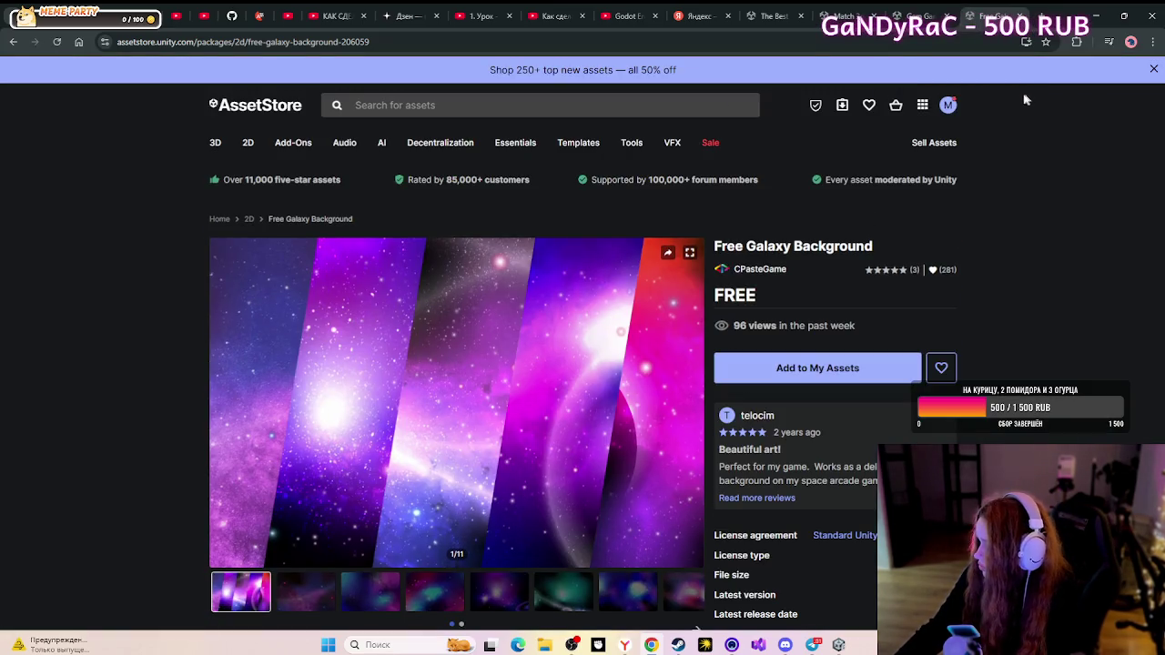
- Scroll down to the asset's previews and view the second gallery image
{"action": "scroll", "coordinate": [543, 203], "scroll_direction": "down", "scroll_amount": 1}
{"action": "scroll", "coordinate": [543, 209], "scroll_direction": "down", "scroll_amount": 1}
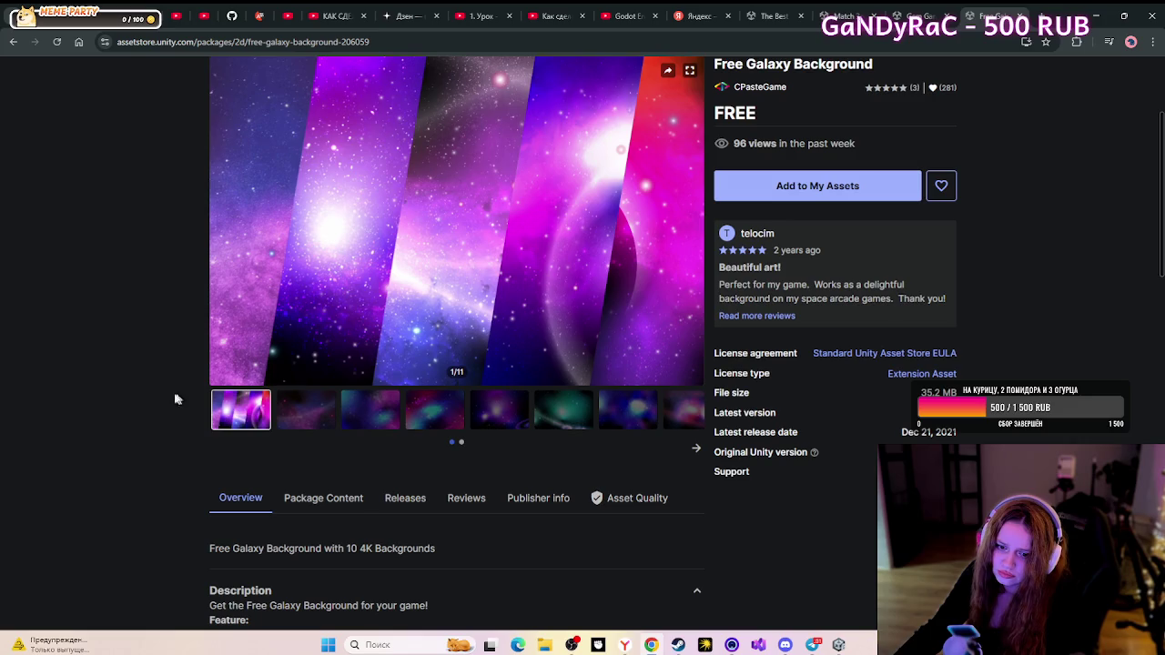
{"action": "left_click", "coordinate": [339, 411]}
{"action": "scroll", "coordinate": [380, 411], "scroll_direction": "down", "scroll_amount": 1}
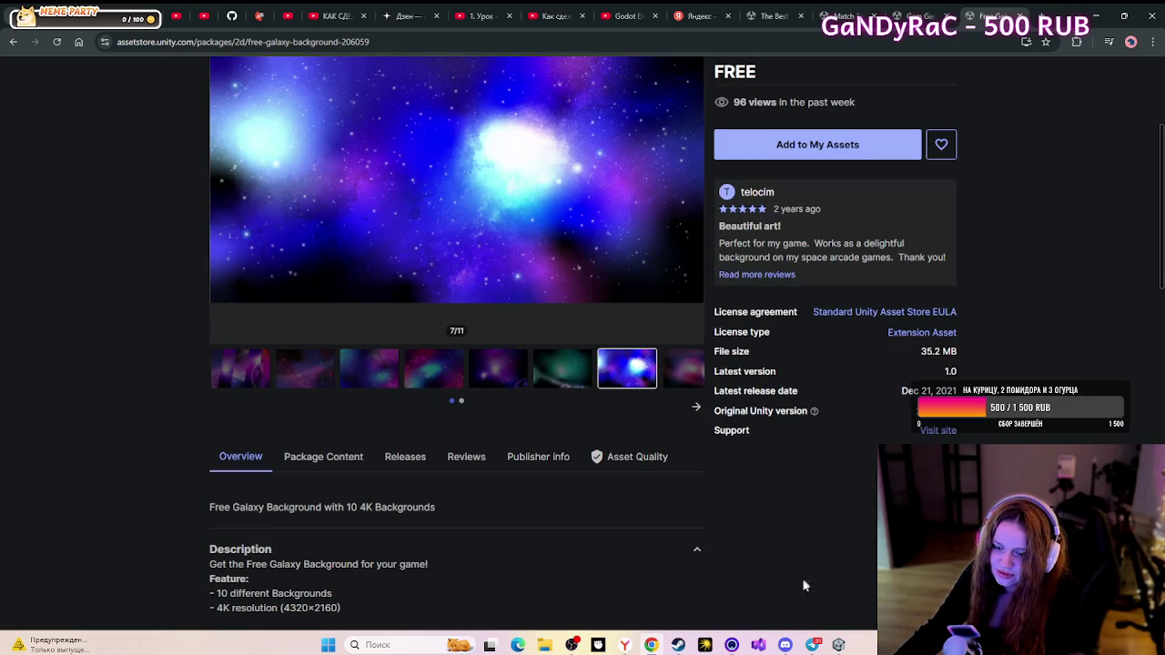
{"action": "left_click", "coordinate": [786, 644]}
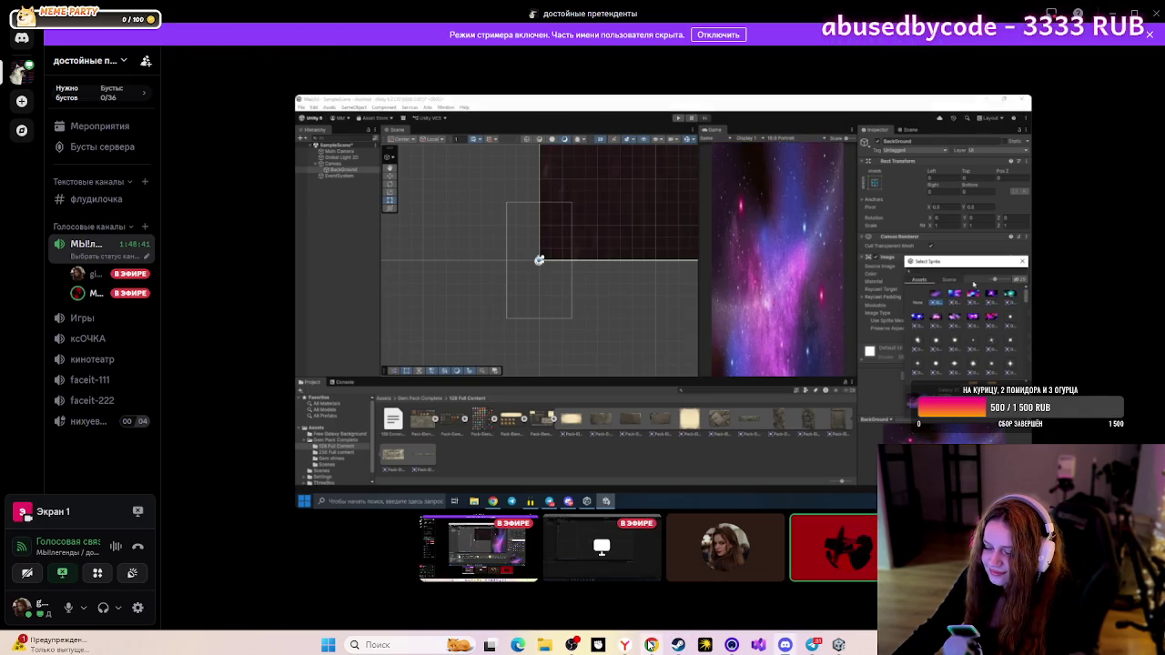
- Move to the Discord minimize control to hide the call window
{"action": "mouse_move", "coordinate": [651, 644]}
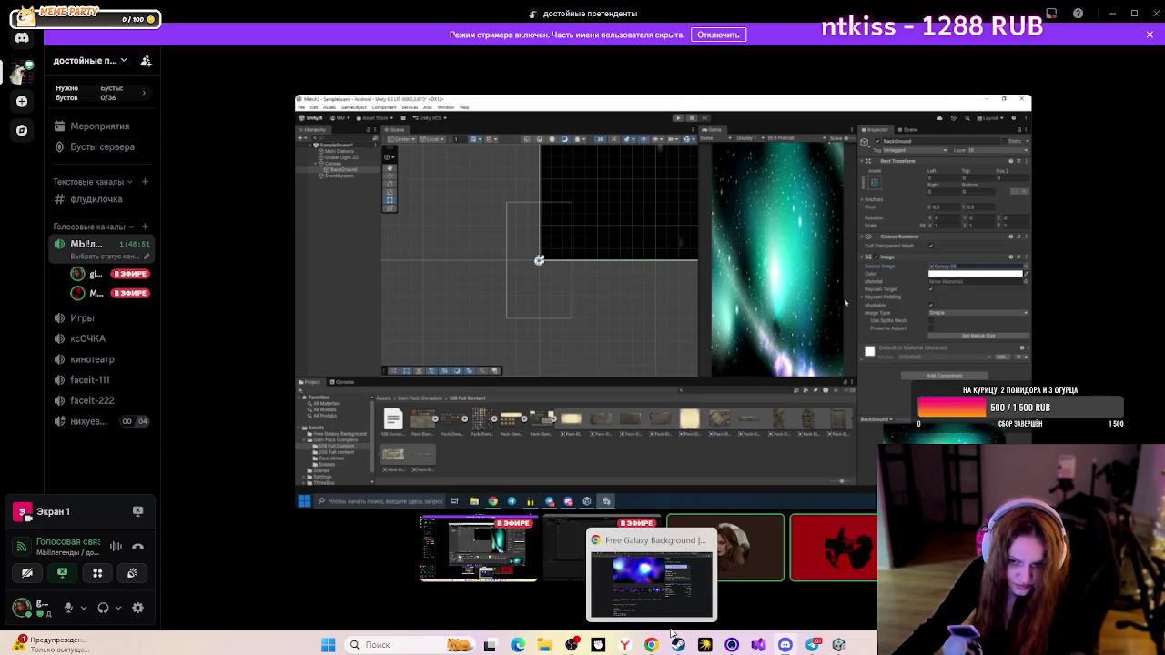
- Return to the browser and view the remaining Free Galaxy Background gallery images
{"action": "mouse_move", "coordinate": [806, 626]}
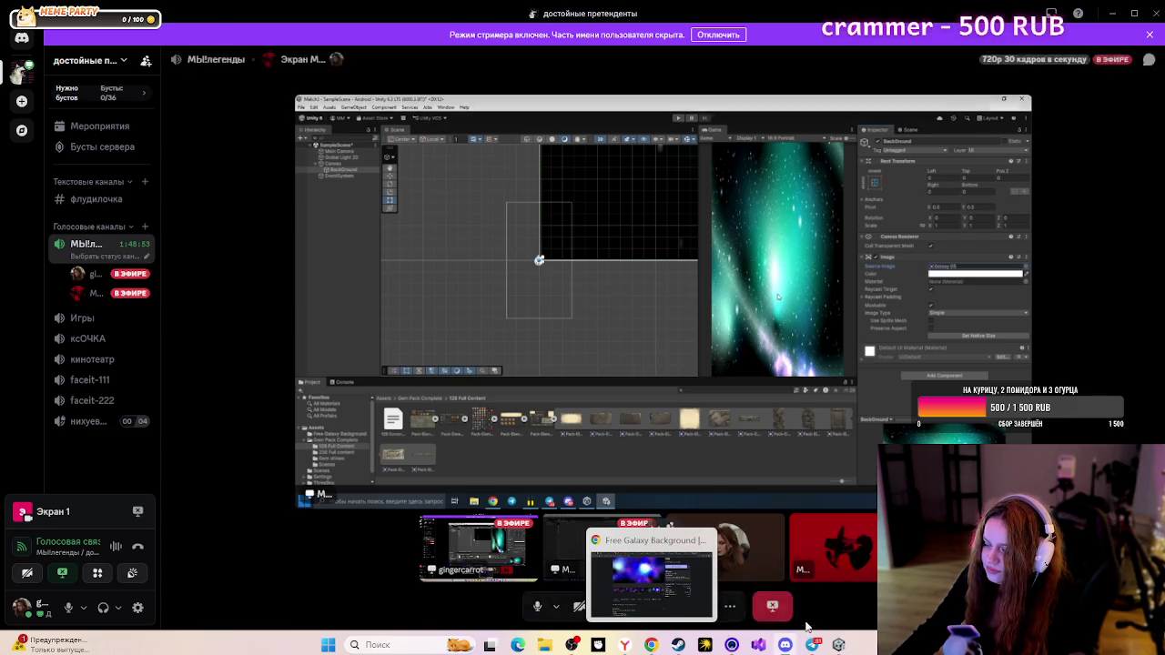
{"action": "left_click", "coordinate": [1112, 13]}
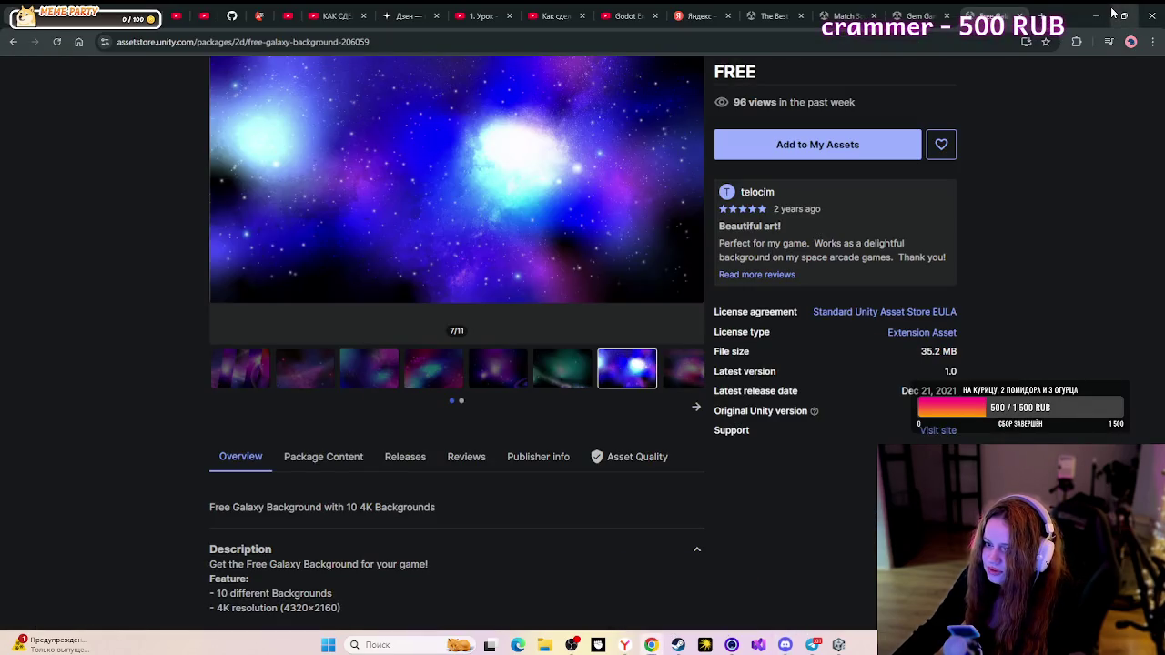
{"action": "left_click", "coordinate": [697, 408]}
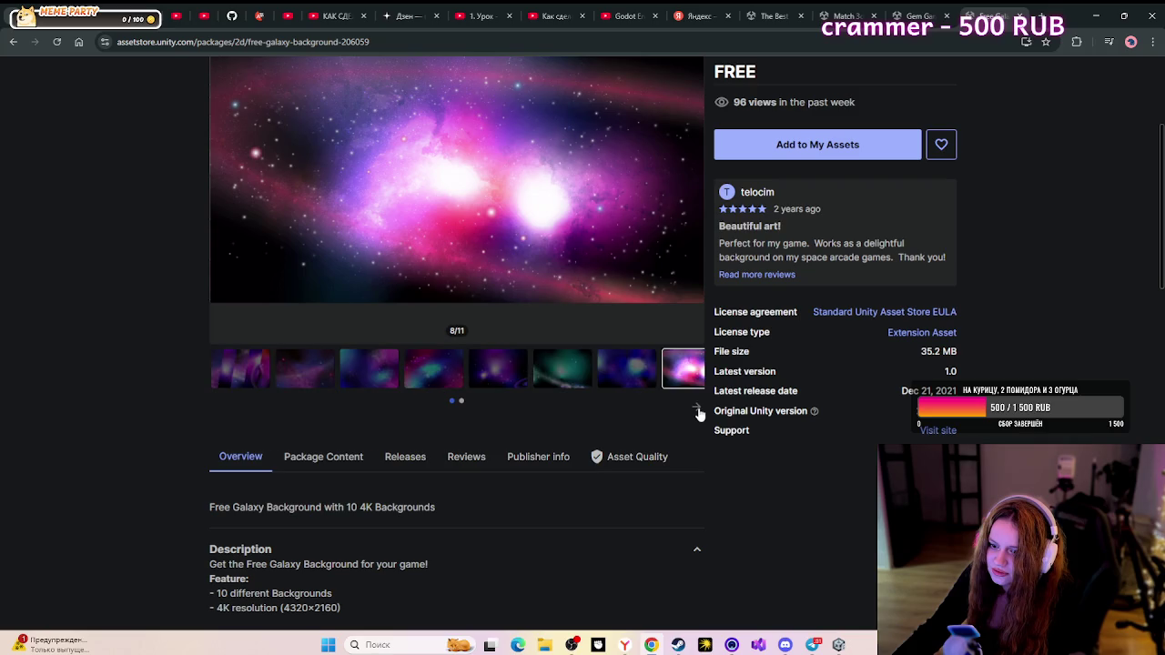
{"action": "left_click", "coordinate": [437, 368]}
{"action": "scroll", "coordinate": [642, 346], "scroll_direction": "up", "scroll_amount": 3}
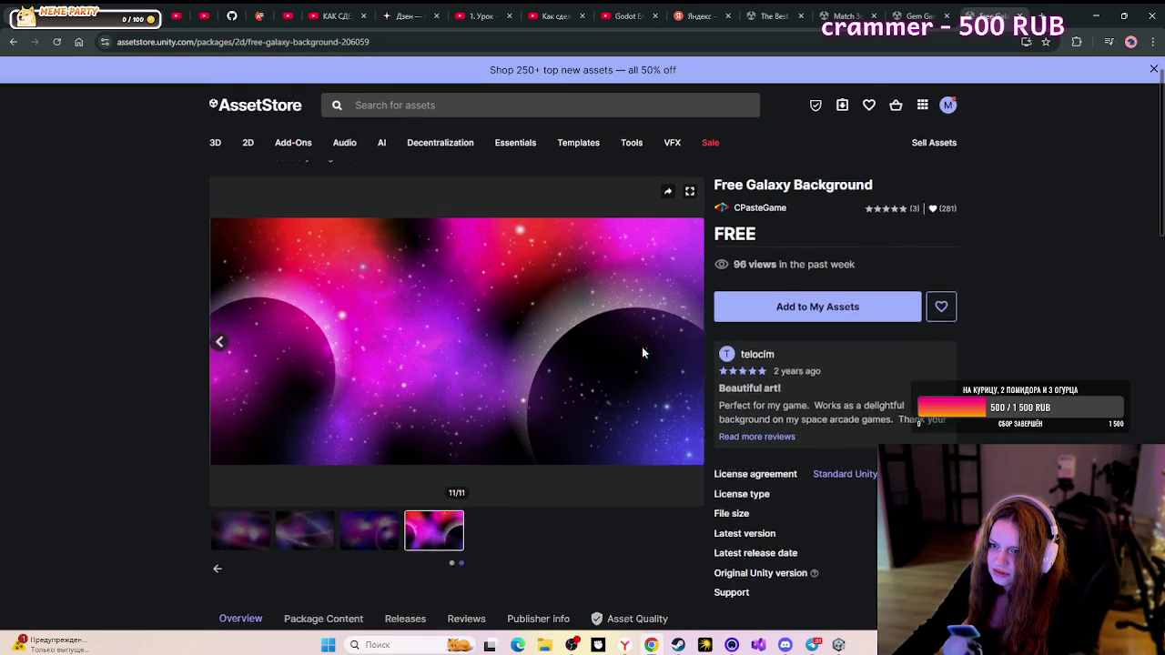
- Copy the word 'Background' from the asset title and search the store for it
{"action": "left_click_drag", "start_coordinate": [795, 244], "coordinate": [876, 252]}
{"action": "key", "text": "super+c"}
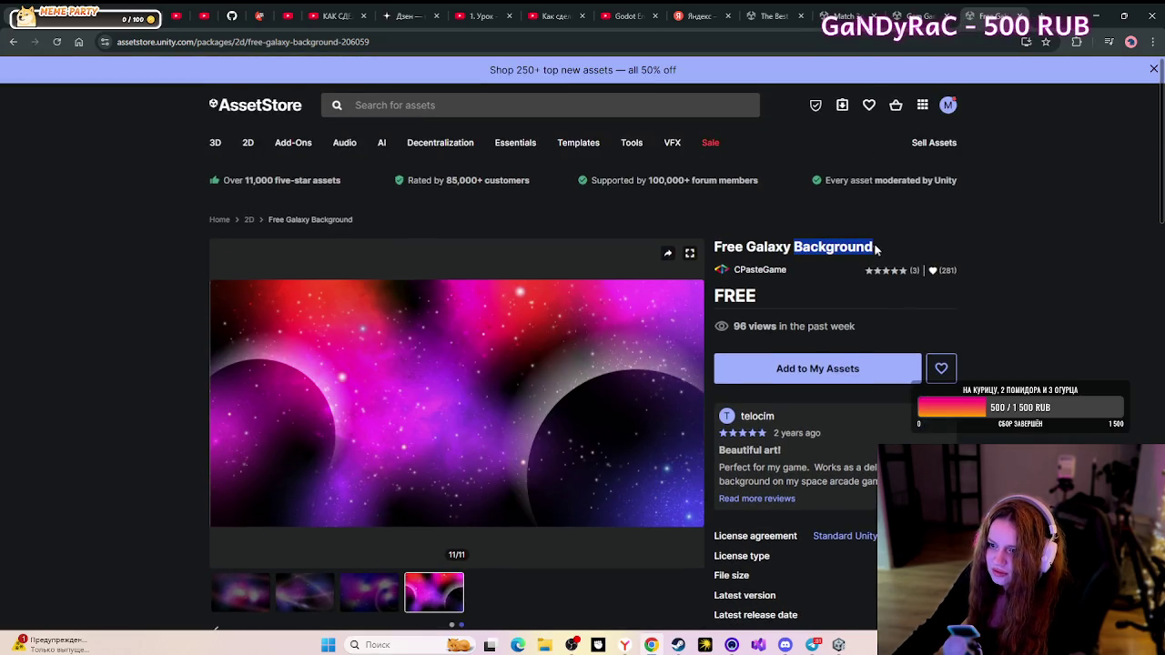
{"action": "right_click", "coordinate": [875, 249]}
{"action": "left_click", "coordinate": [899, 262]}
{"action": "left_click", "coordinate": [468, 110]}
{"action": "right_click", "coordinate": [468, 110]}
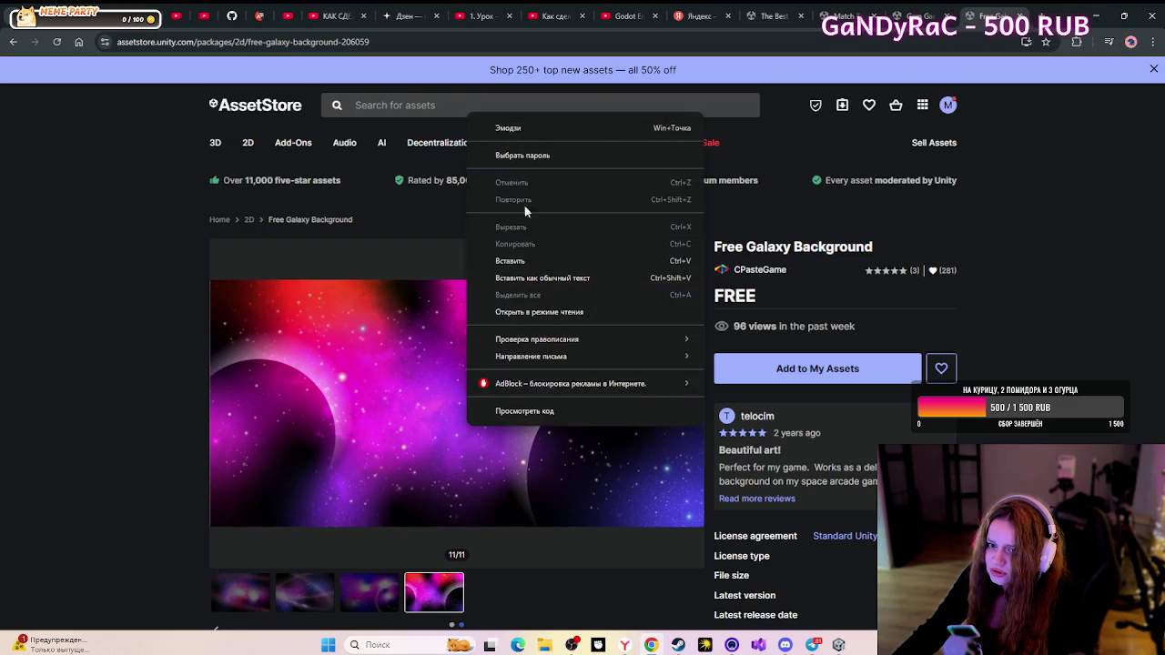
{"action": "left_click", "coordinate": [536, 260]}
{"action": "key", "text": "Return"}
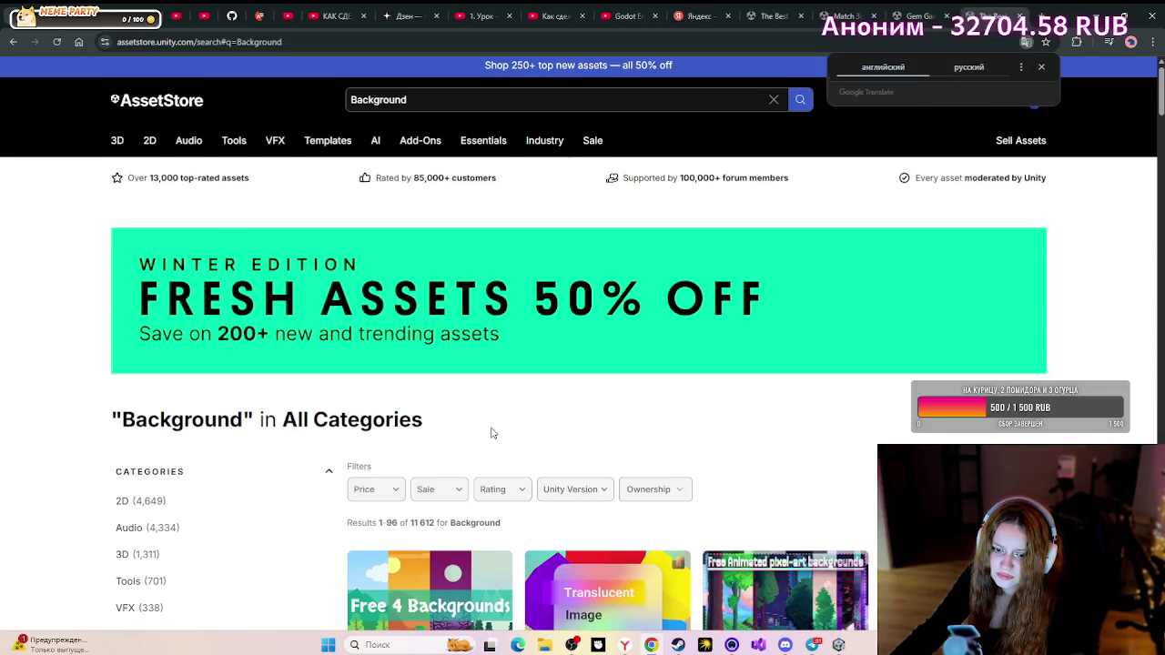
- Filter the Background search results by Price to Free only
{"action": "scroll", "coordinate": [491, 434], "scroll_direction": "down", "scroll_amount": 2}
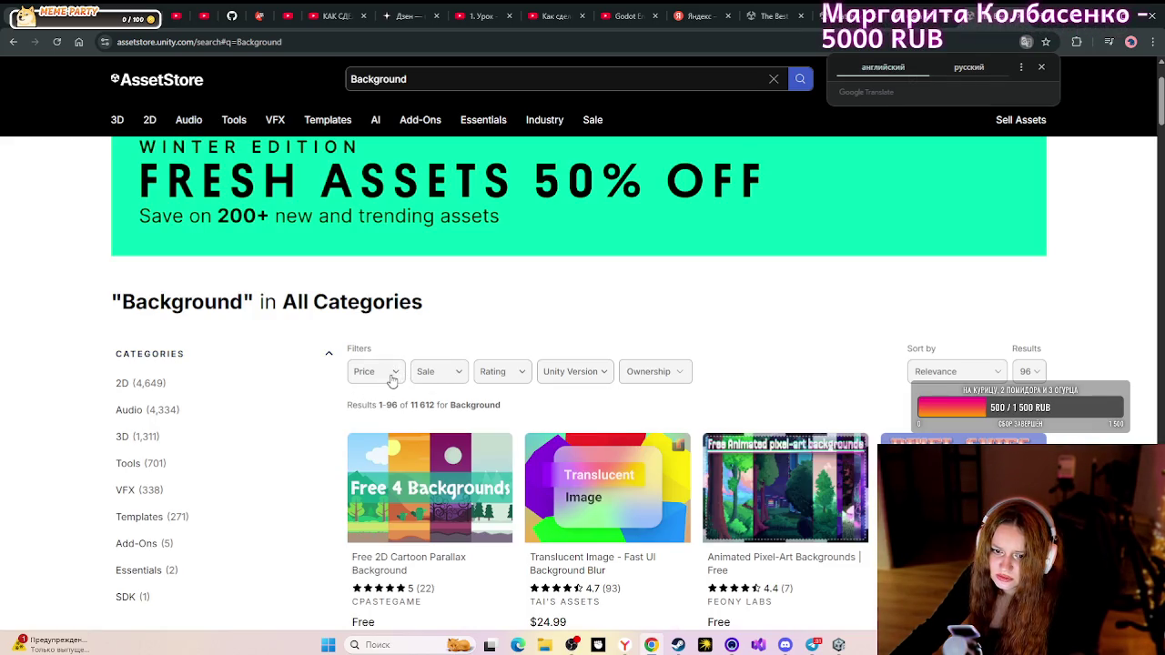
{"action": "left_click", "coordinate": [392, 372]}
{"action": "left_click", "coordinate": [360, 404]}
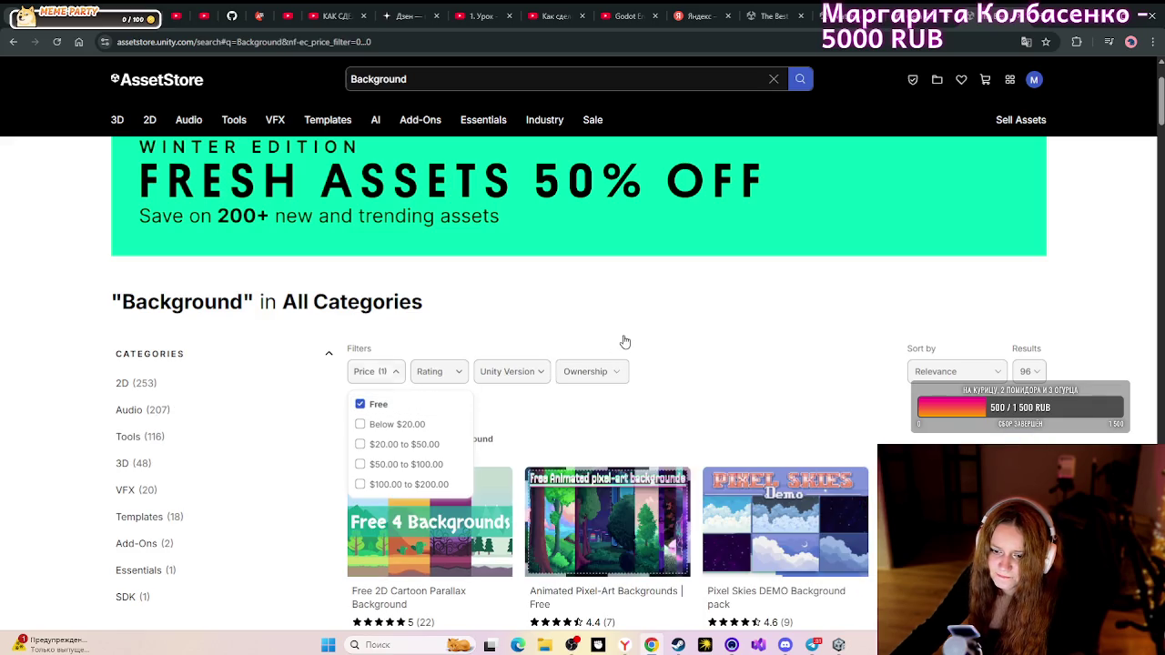
- Scroll down through the grid of free Background assets
{"action": "scroll", "coordinate": [628, 344], "scroll_direction": "down", "scroll_amount": 2}
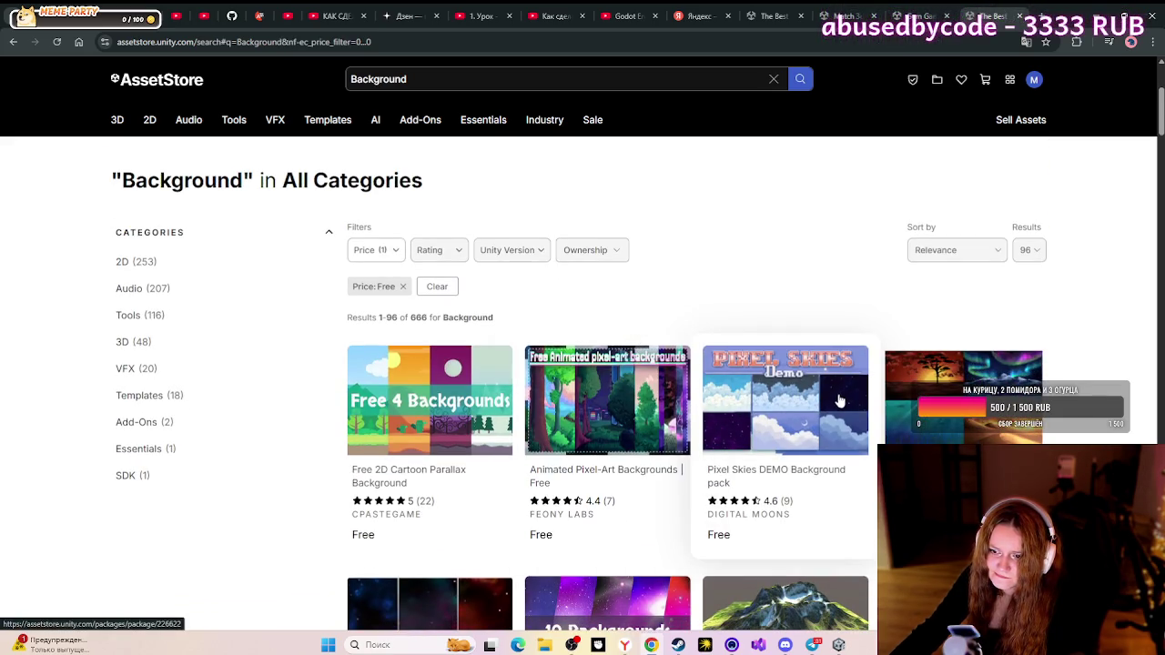
{"action": "scroll", "coordinate": [901, 432], "scroll_direction": "down", "scroll_amount": 2}
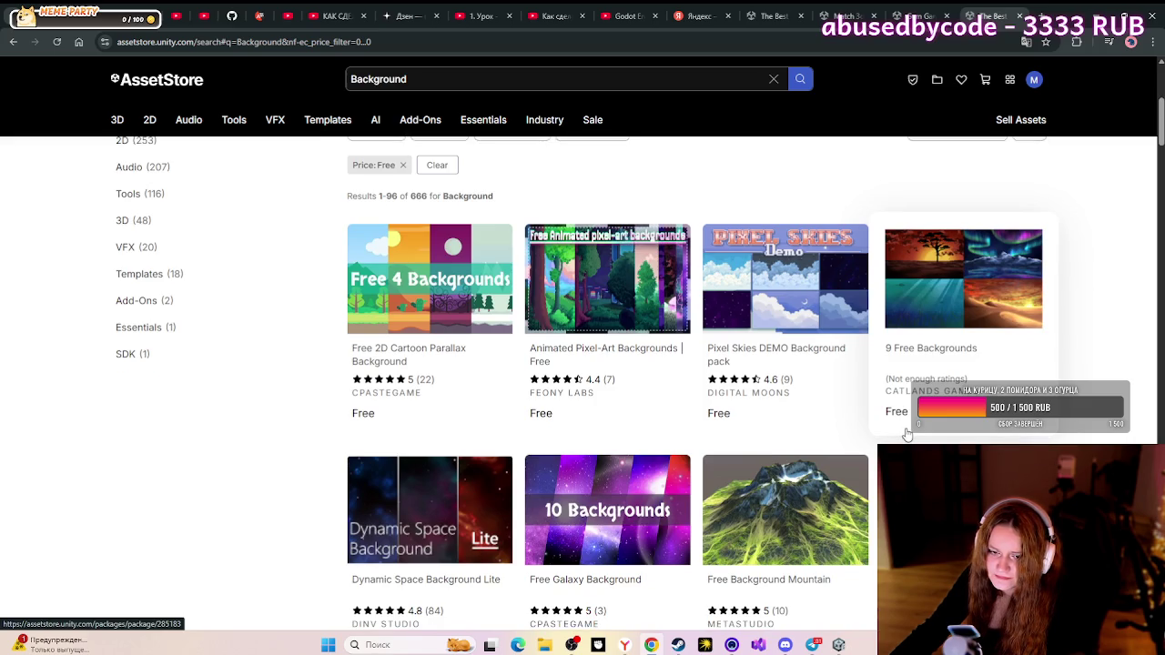
{"action": "scroll", "coordinate": [906, 434], "scroll_direction": "down", "scroll_amount": 4}
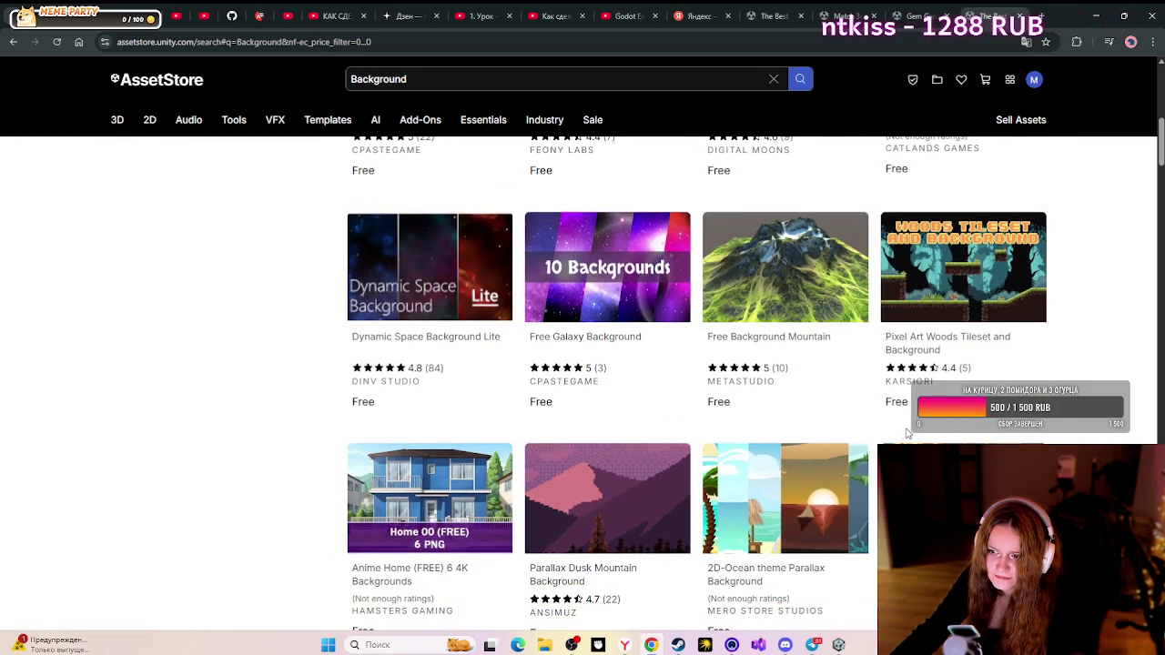
{"action": "scroll", "coordinate": [907, 434], "scroll_direction": "down", "scroll_amount": 3}
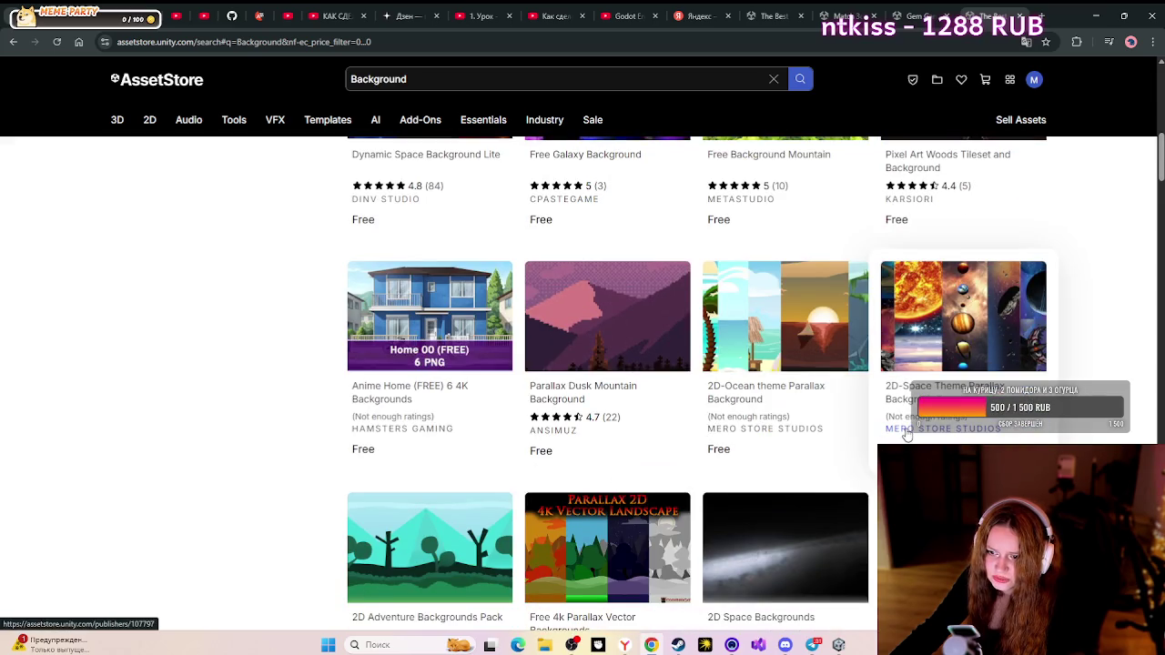
{"action": "scroll", "coordinate": [907, 434], "scroll_direction": "down", "scroll_amount": 3}
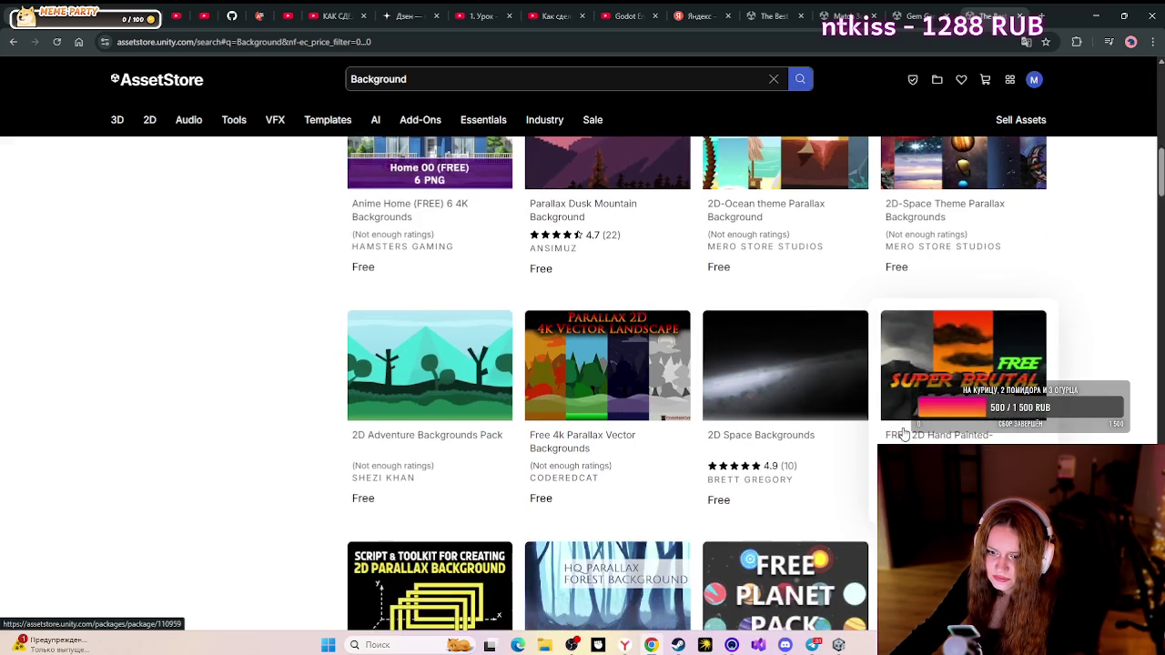
{"action": "scroll", "coordinate": [903, 434], "scroll_direction": "down", "scroll_amount": 7}
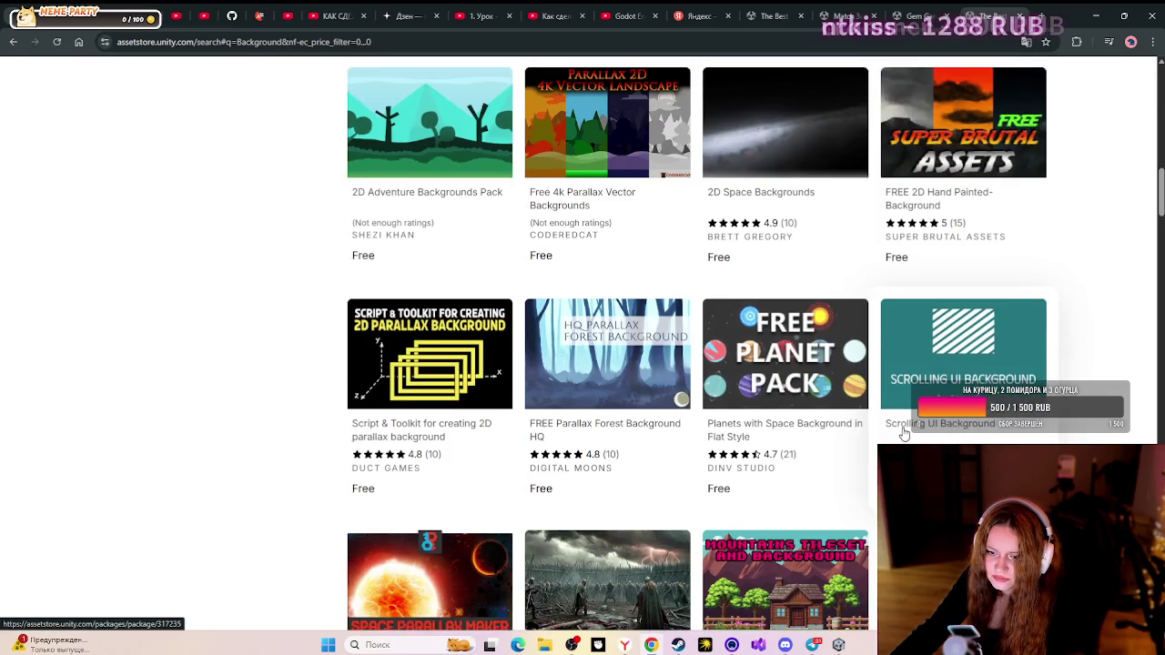
{"action": "scroll", "coordinate": [904, 434], "scroll_direction": "down", "scroll_amount": 7}
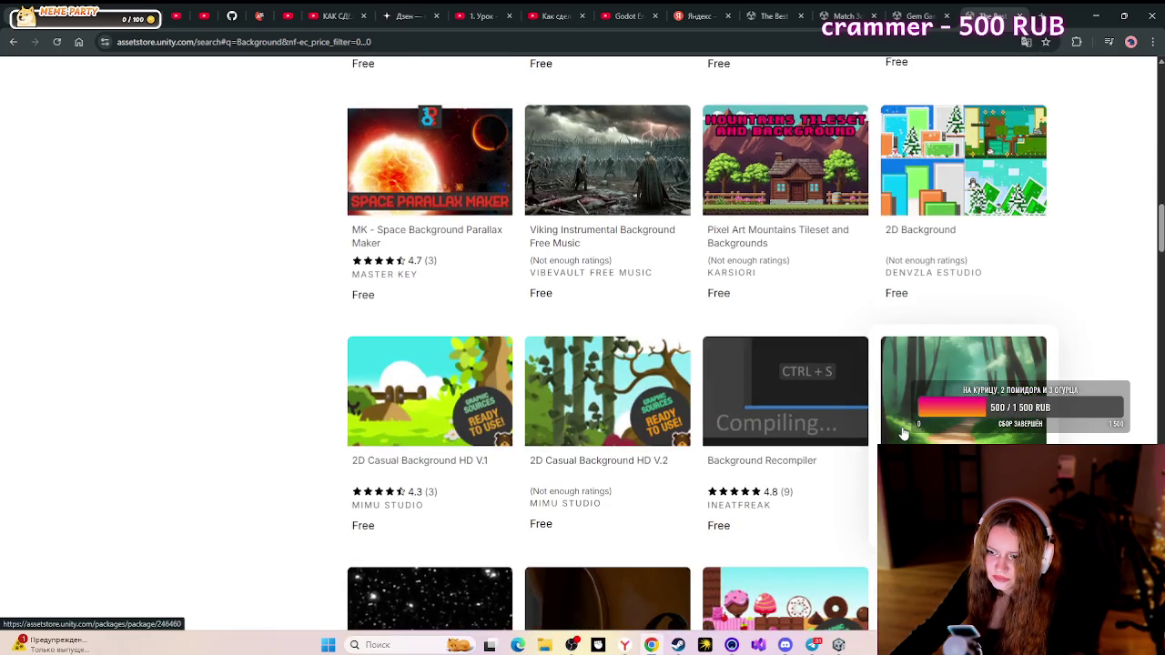
{"action": "scroll", "coordinate": [903, 434], "scroll_direction": "down", "scroll_amount": 7}
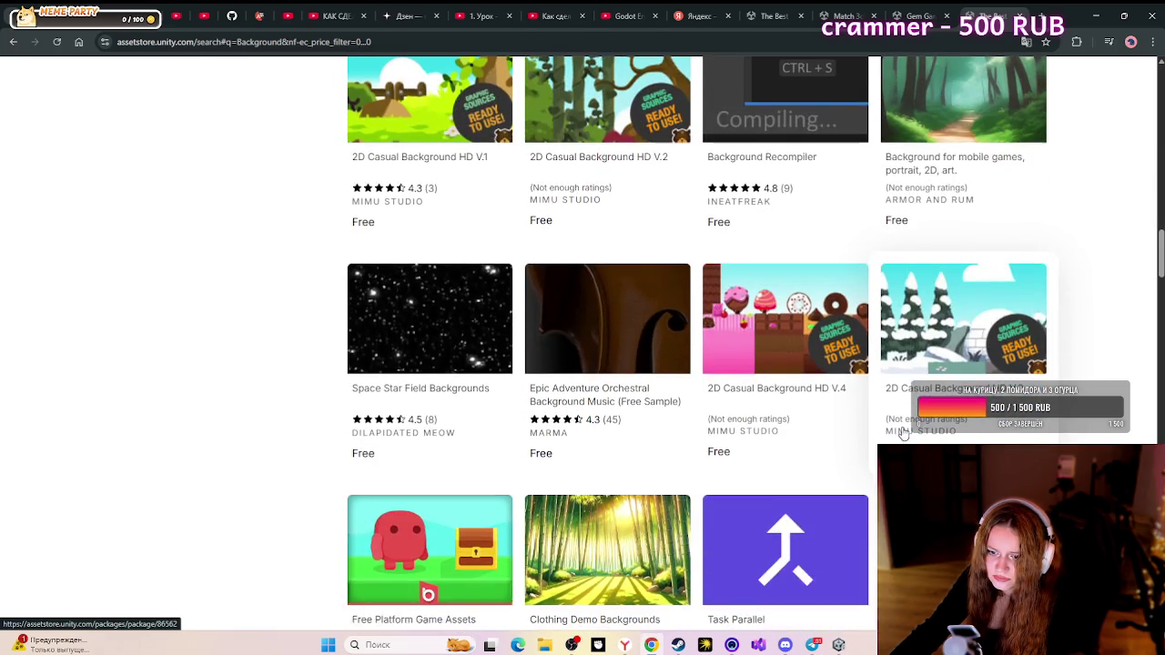
{"action": "scroll", "coordinate": [903, 434], "scroll_direction": "down", "scroll_amount": 12}
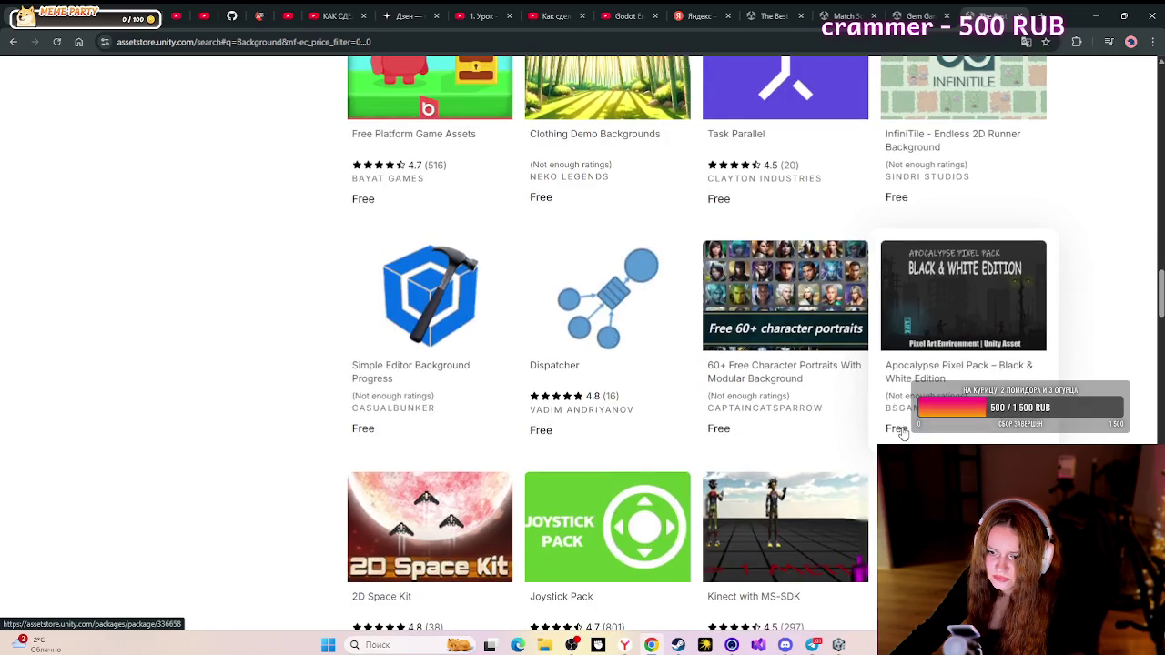
{"action": "scroll", "coordinate": [901, 434], "scroll_direction": "down", "scroll_amount": 10}
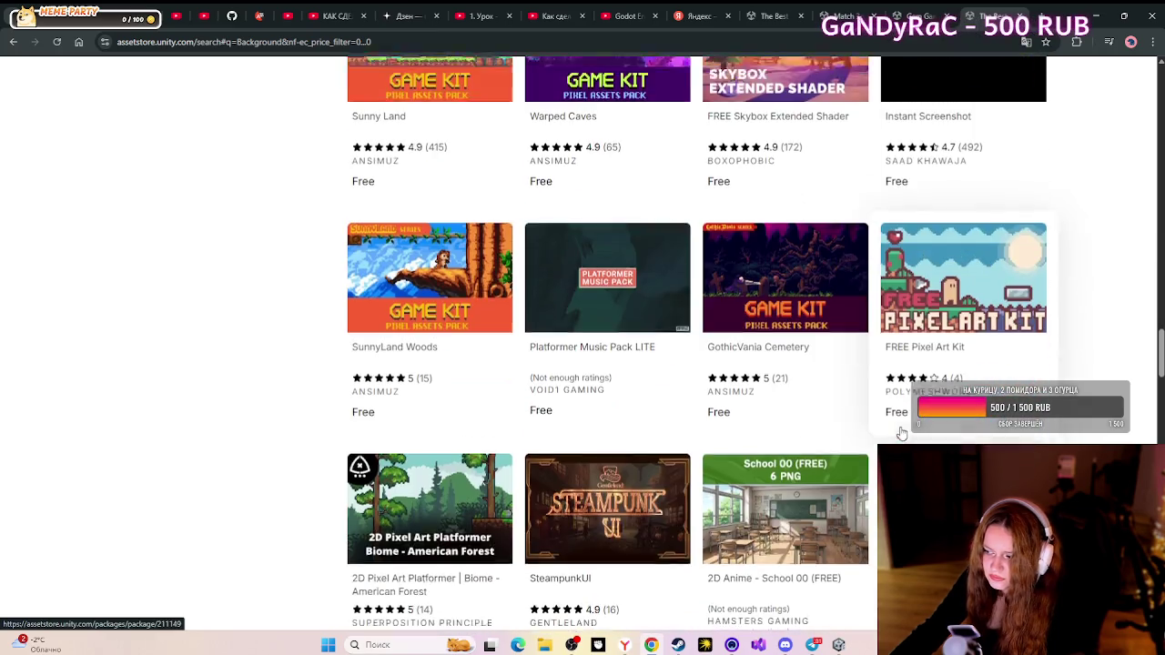
{"action": "scroll", "coordinate": [901, 434], "scroll_direction": "down", "scroll_amount": 4}
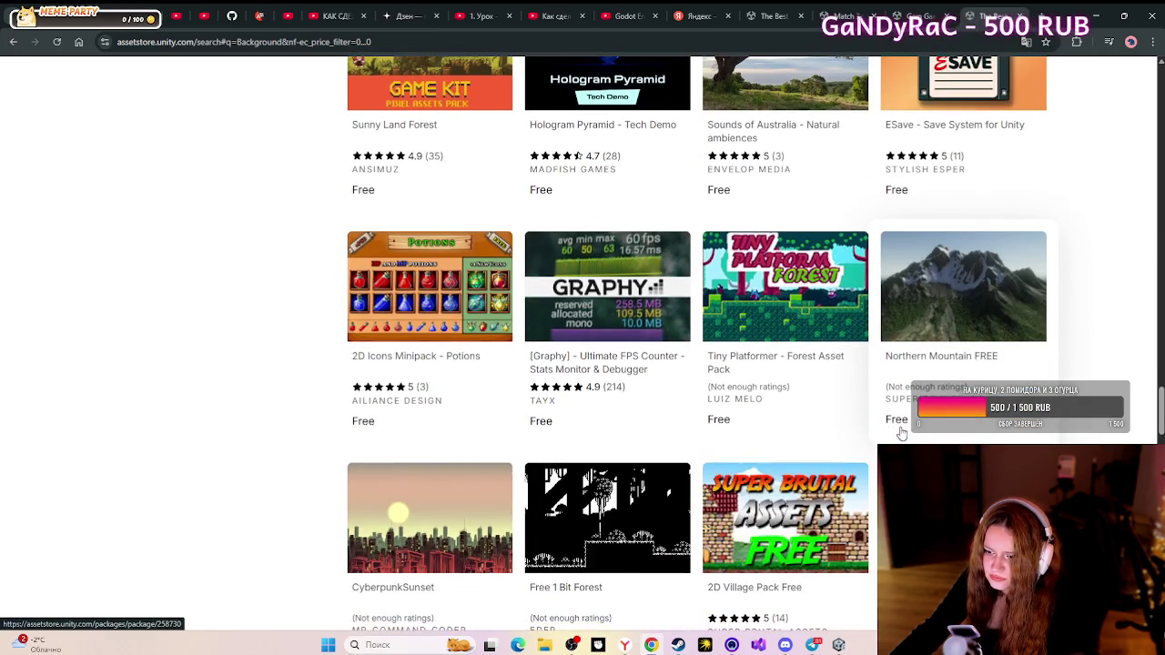
{"action": "scroll", "coordinate": [901, 434], "scroll_direction": "down", "scroll_amount": 3}
{"action": "scroll", "coordinate": [901, 434], "scroll_direction": "down", "scroll_amount": 4}
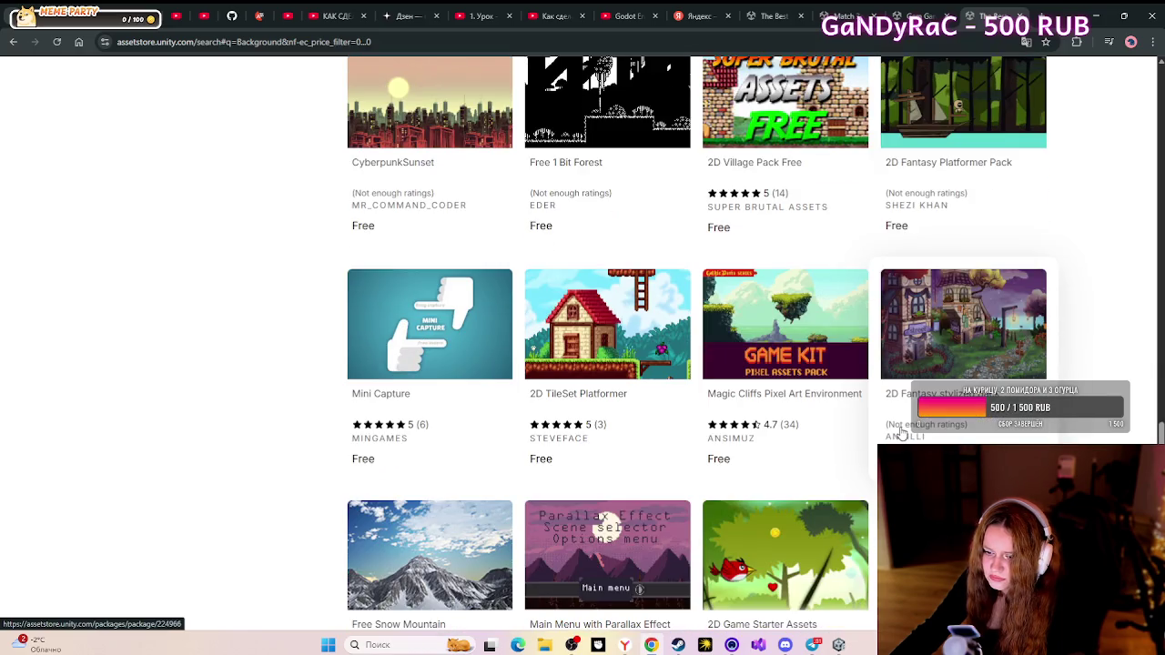
{"action": "scroll", "coordinate": [901, 434], "scroll_direction": "down", "scroll_amount": 2}
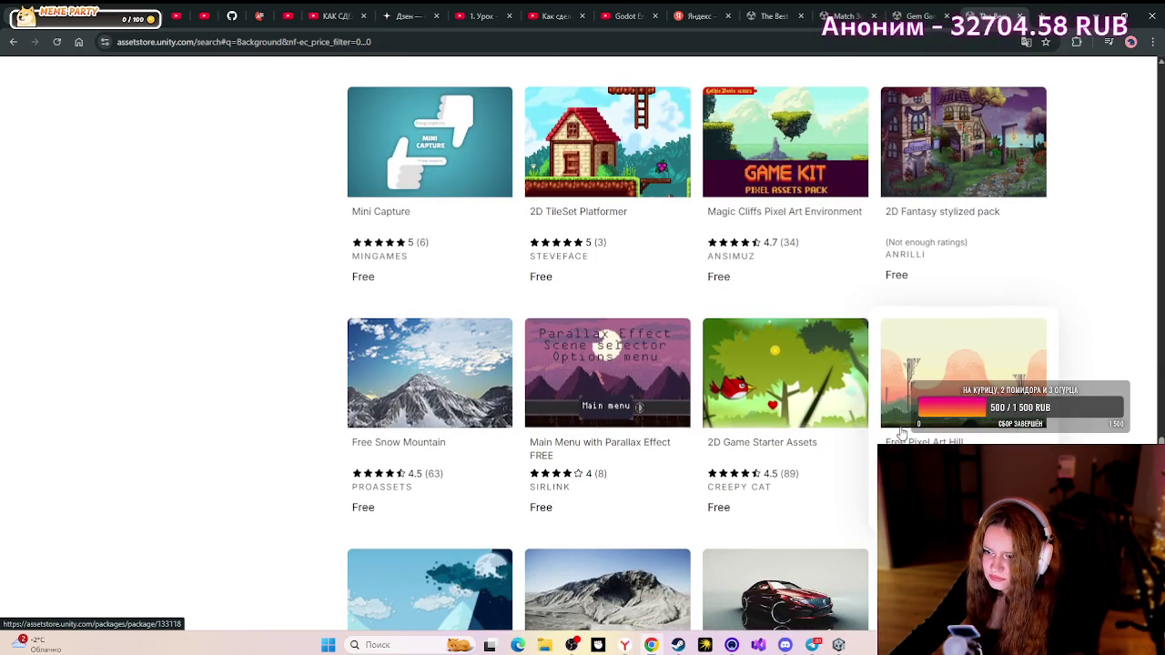
- Add Free Pixel Art Hill to My Assets by accepting the terms, then choose Open in Unity
{"action": "left_click", "coordinate": [901, 435]}
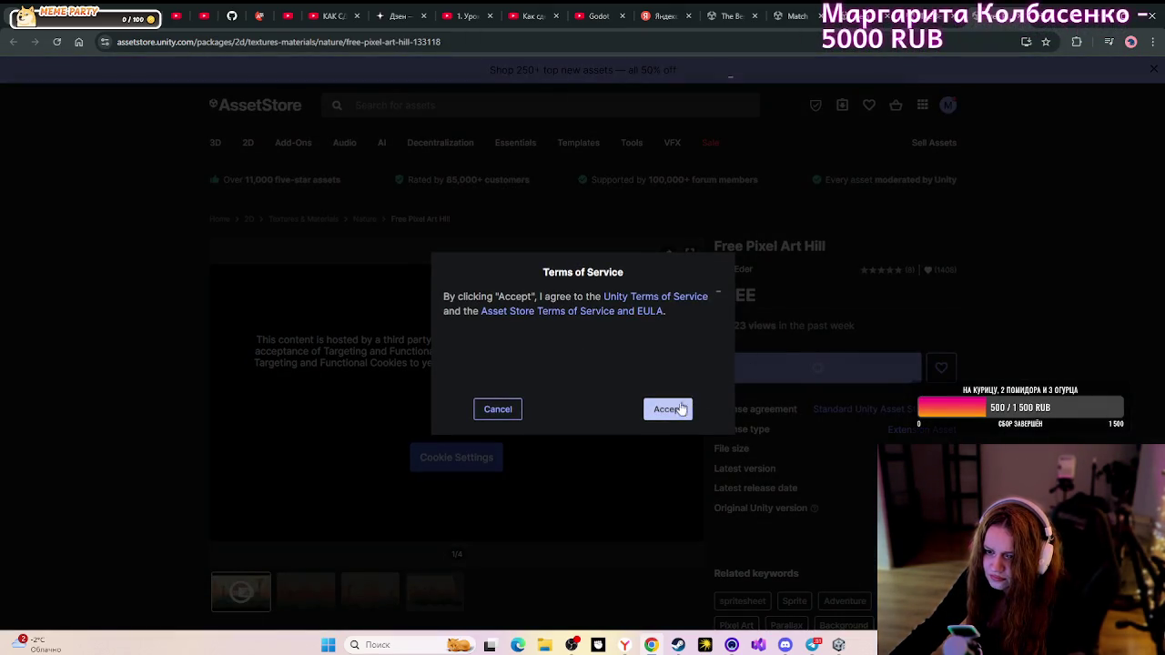
{"action": "left_click", "coordinate": [678, 408]}
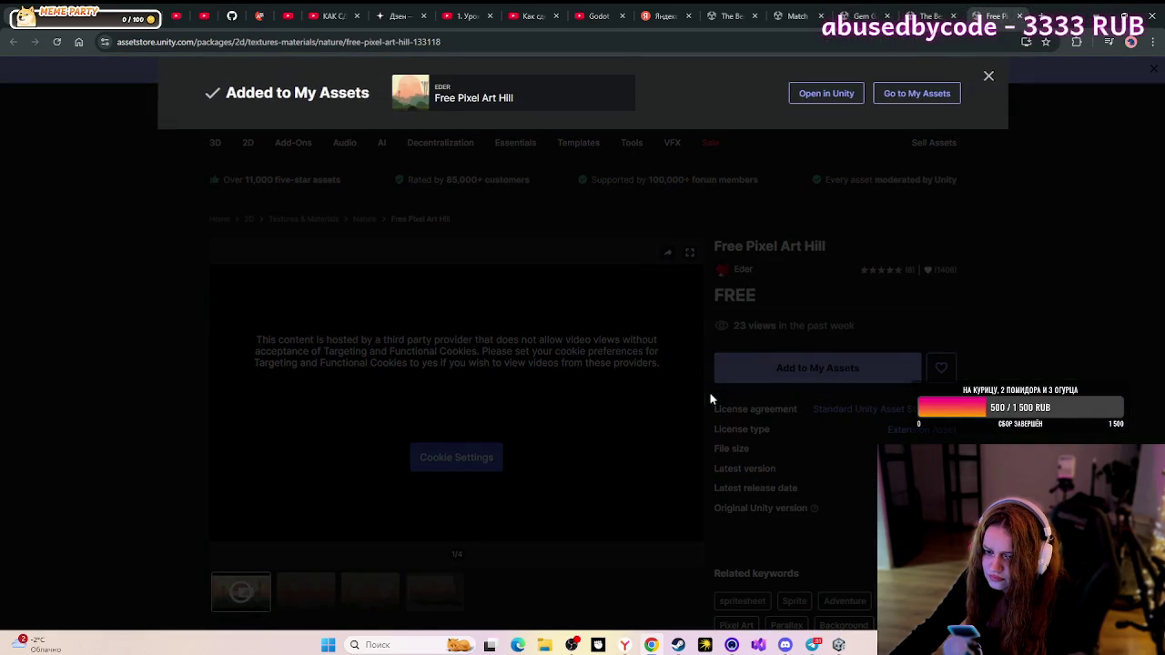
{"action": "left_click", "coordinate": [843, 99]}
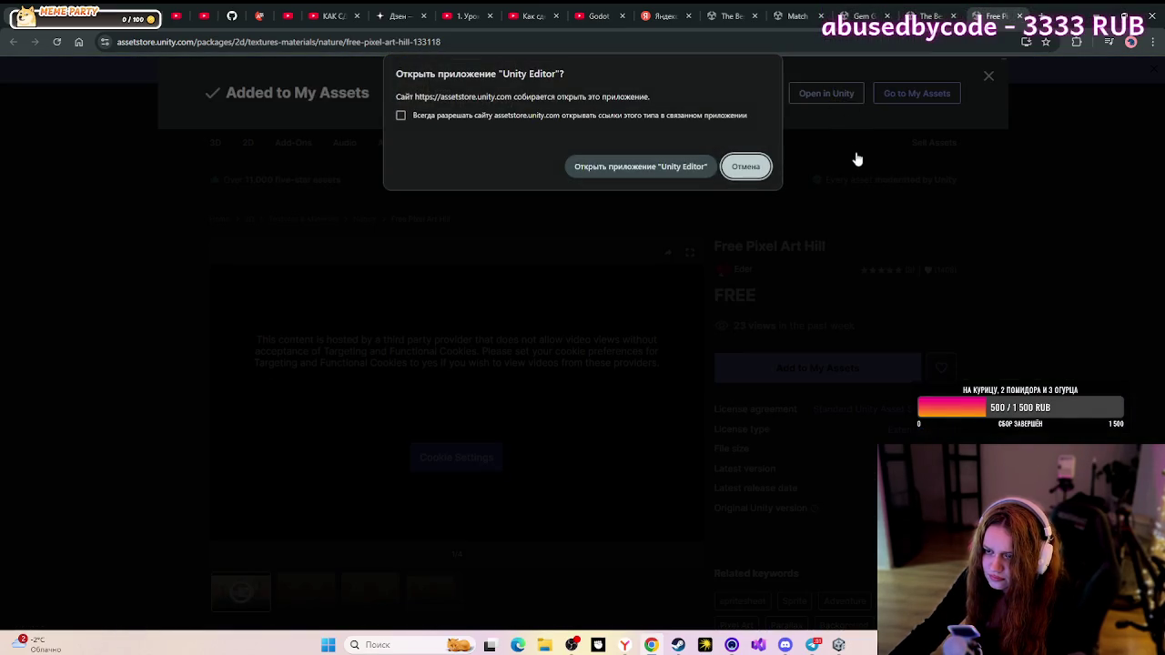
- Let the browser open Unity Editor, then download Free Pixel Art Hill 1.0 and import all files
{"action": "left_click", "coordinate": [673, 165]}
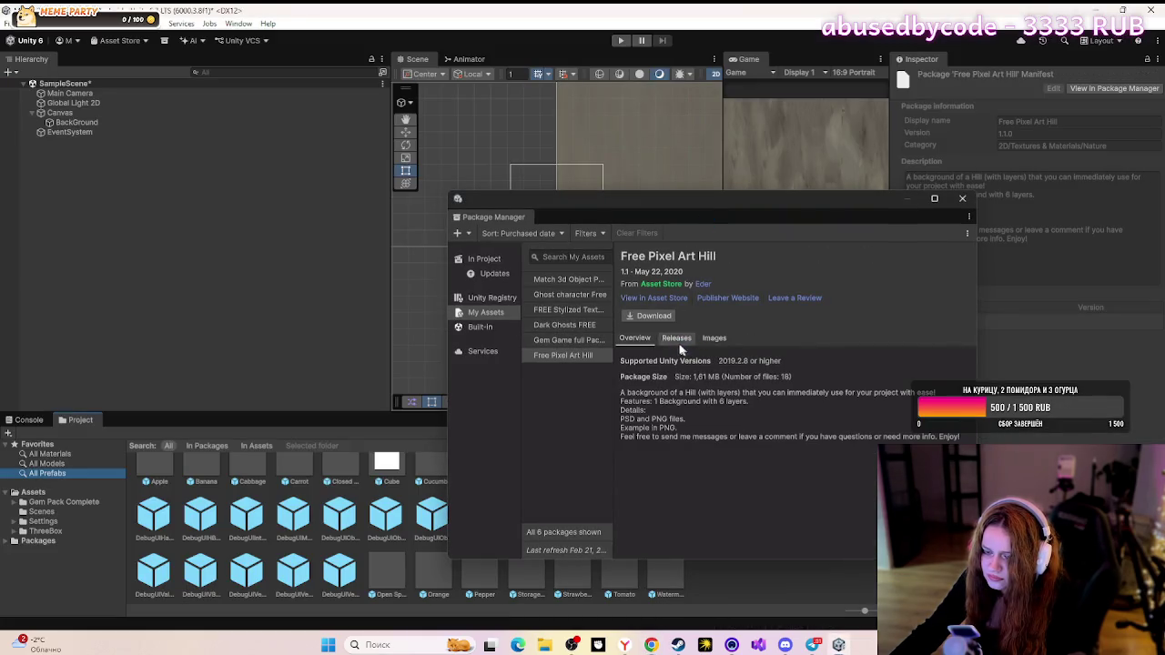
{"action": "left_click", "coordinate": [660, 317]}
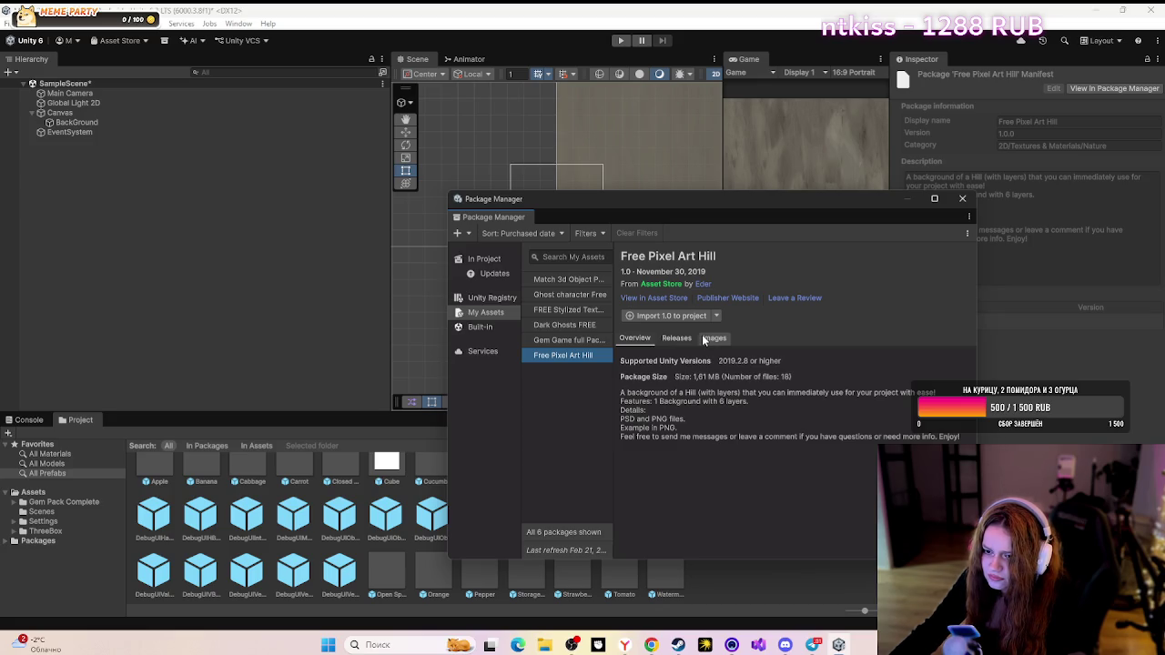
{"action": "left_click", "coordinate": [690, 317]}
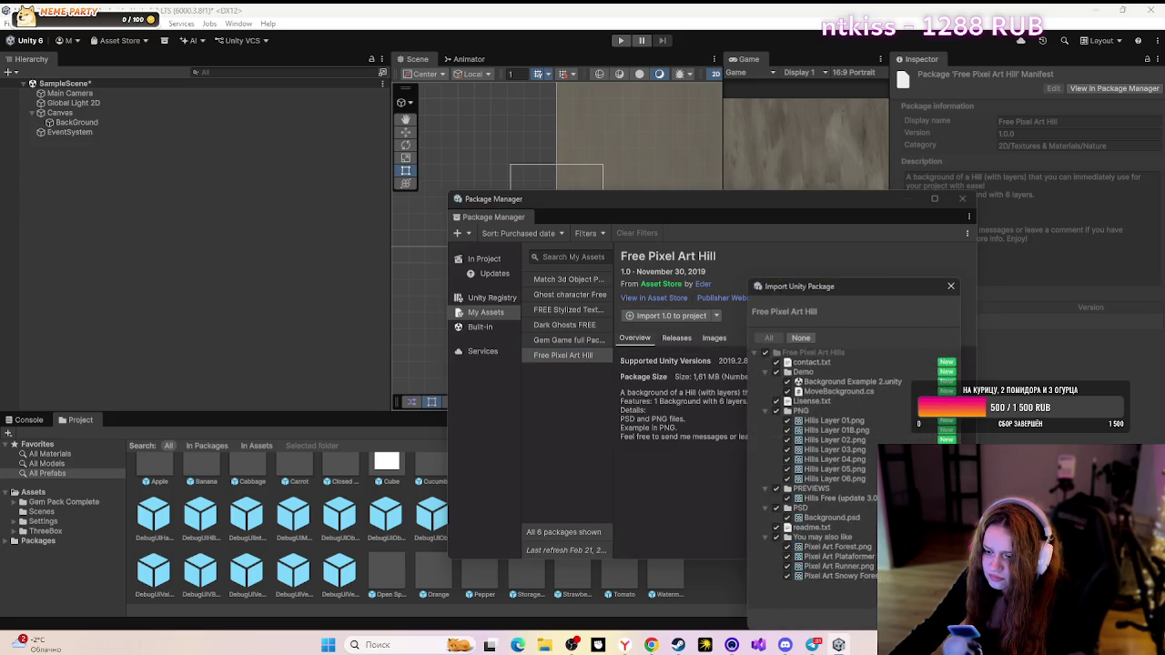
{"action": "left_click", "coordinate": [928, 615]}
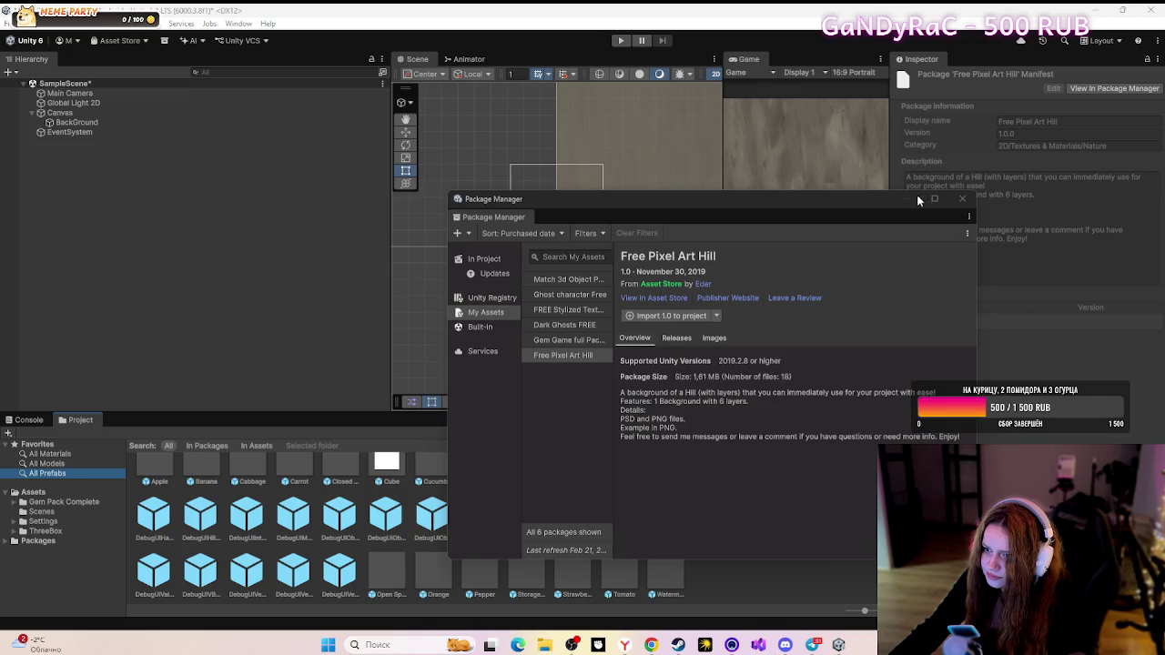
- Select BackGround and preview stone, forest, platformer and snowy forest sprites as its Source Image
{"action": "left_click", "coordinate": [962, 198]}
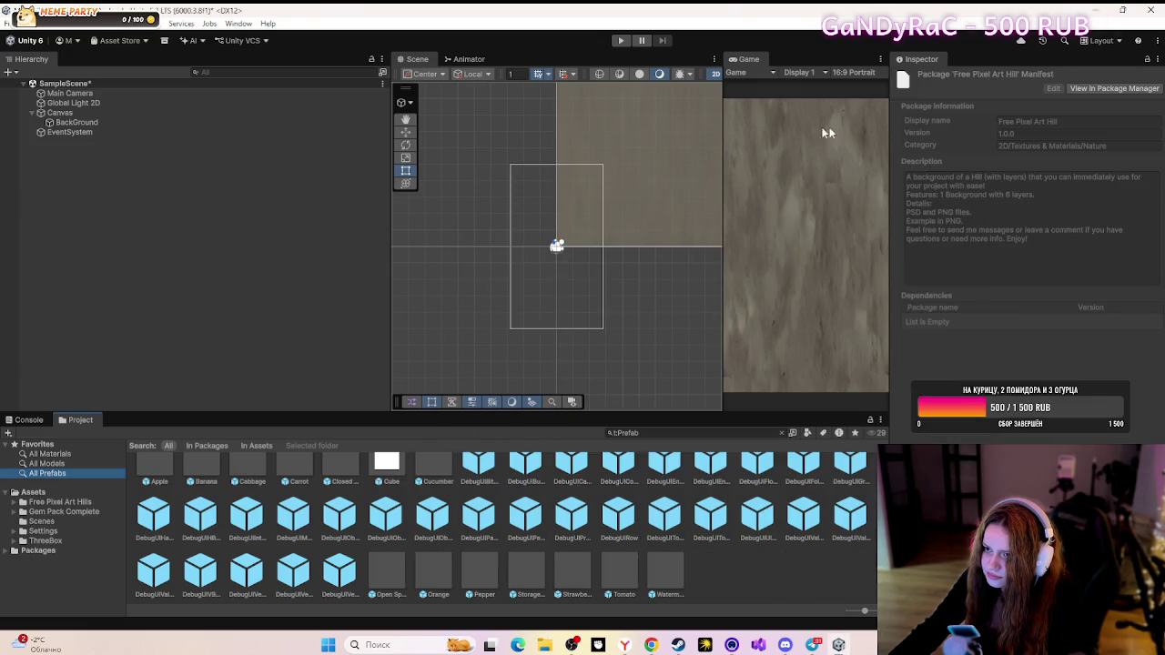
{"action": "left_click", "coordinate": [113, 122]}
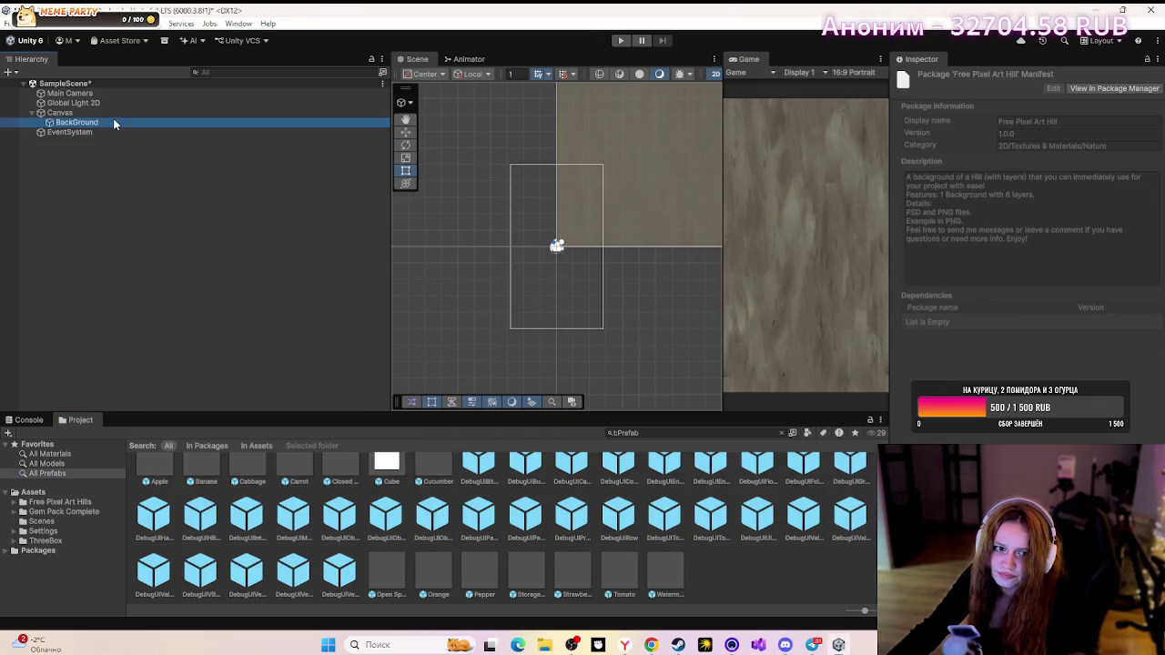
{"action": "left_click", "coordinate": [1081, 276]}
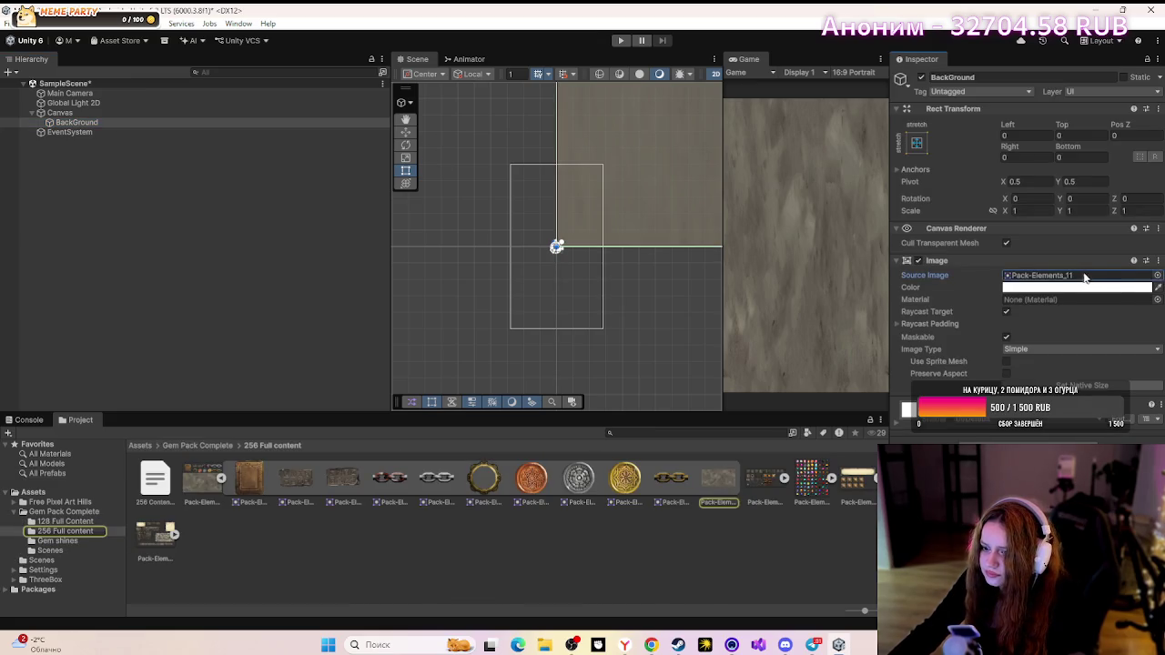
{"action": "left_click", "coordinate": [1157, 276]}
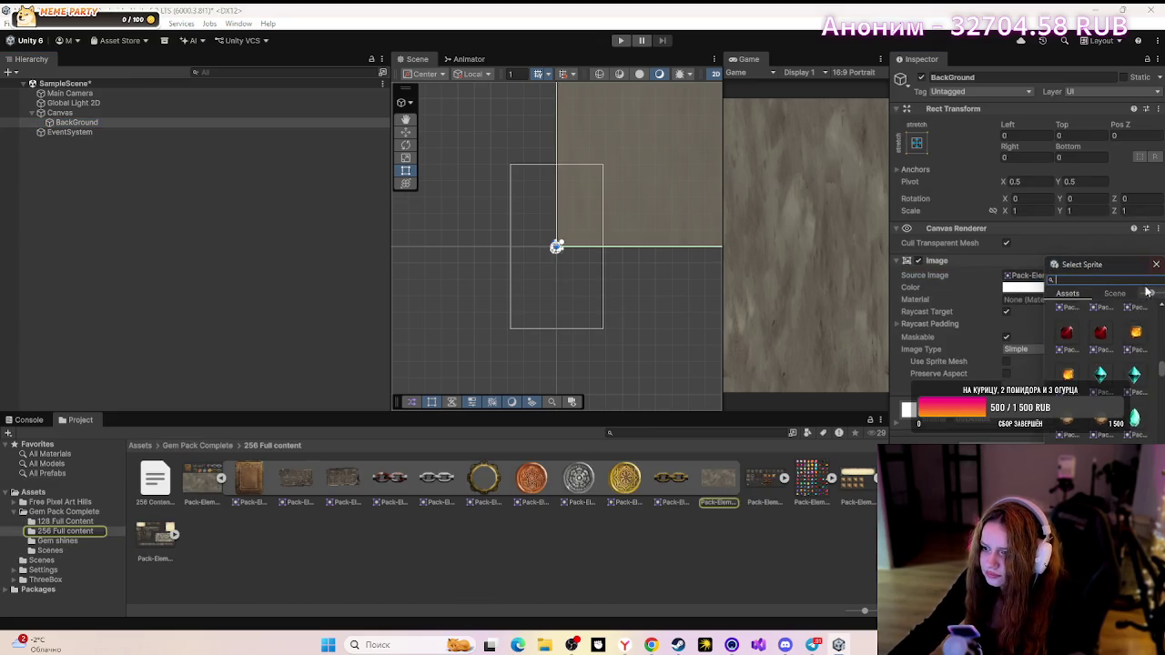
{"action": "scroll", "coordinate": [1104, 356], "scroll_direction": "down", "scroll_amount": 10}
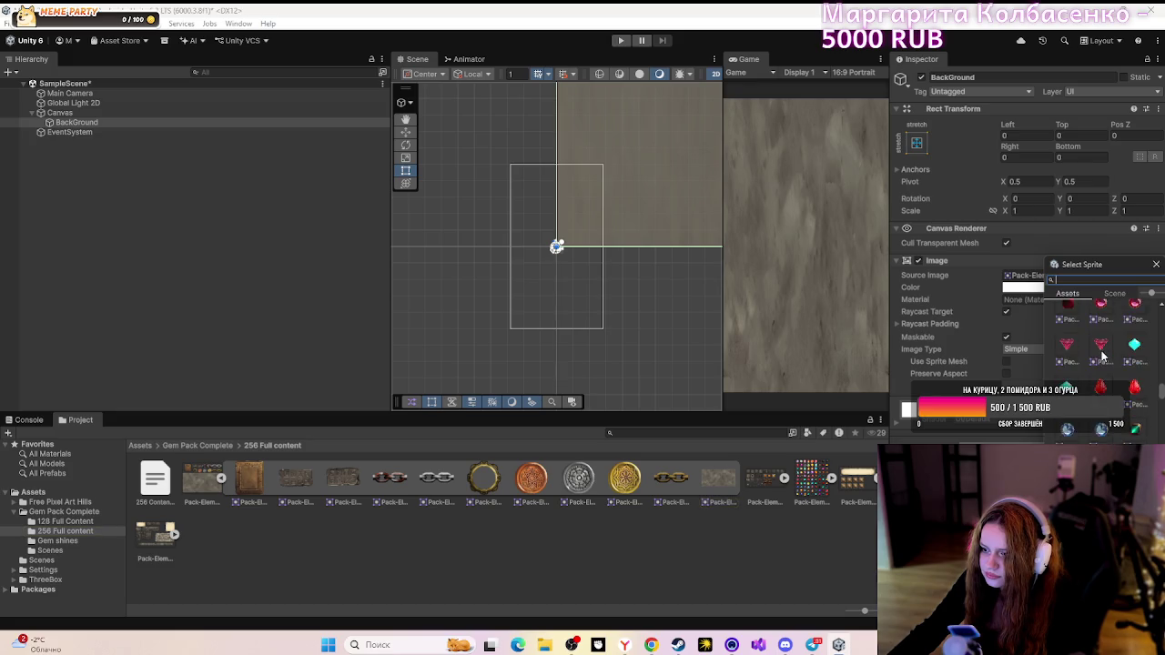
{"action": "scroll", "coordinate": [1105, 356], "scroll_direction": "down", "scroll_amount": 15}
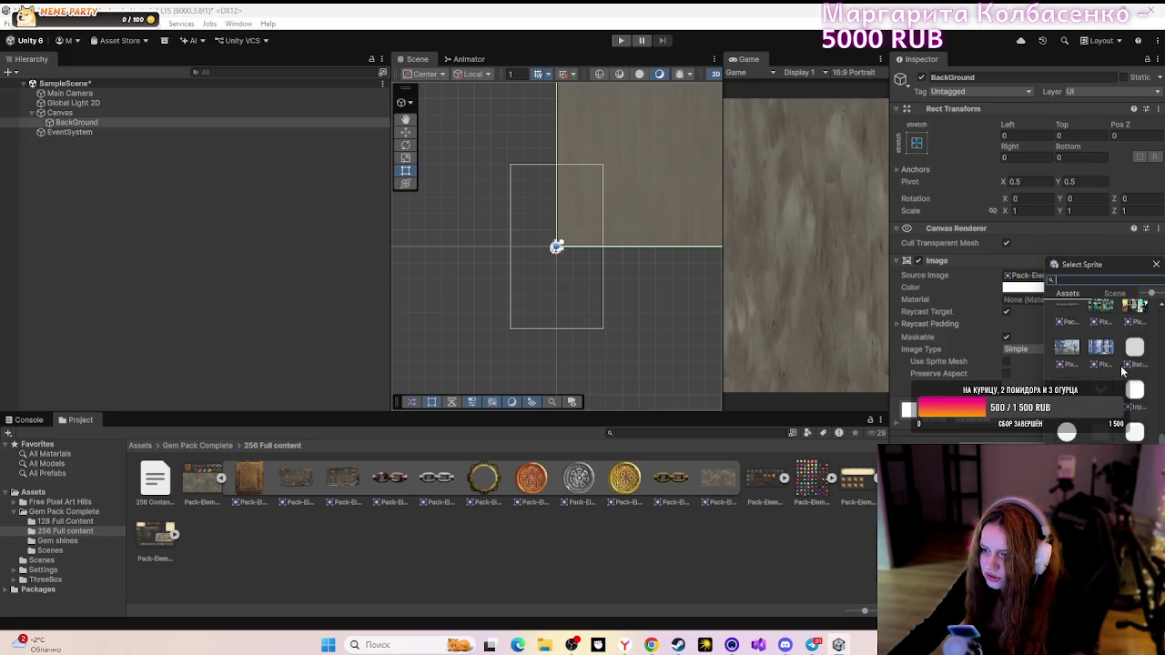
{"action": "scroll", "coordinate": [1091, 344], "scroll_direction": "up", "scroll_amount": 2}
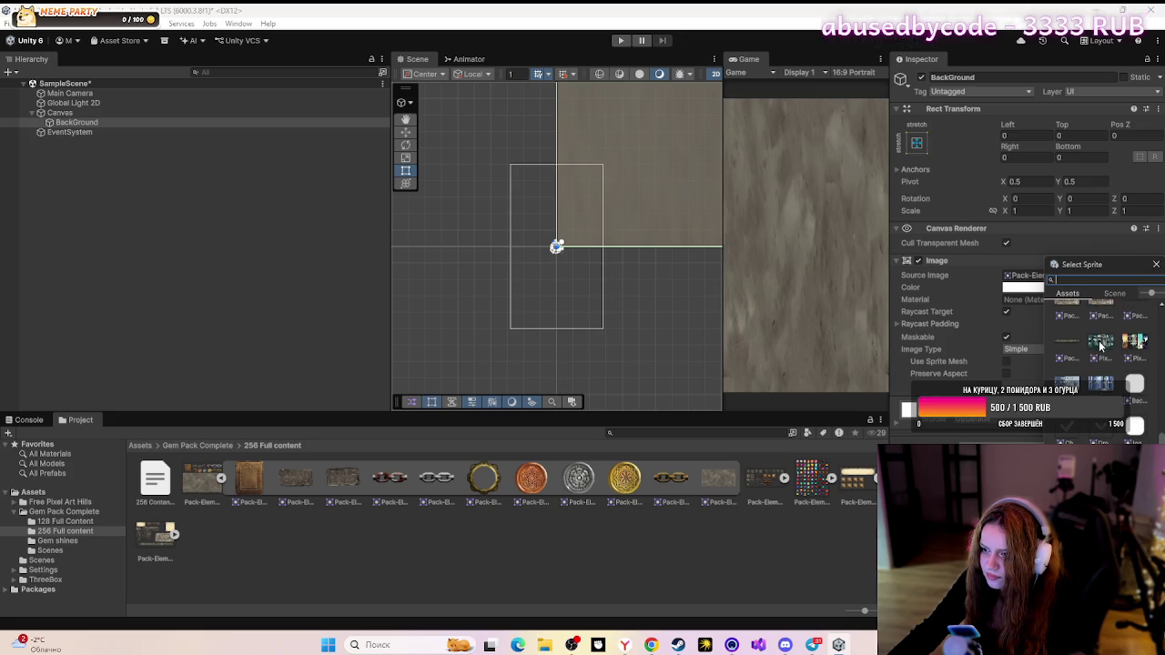
{"action": "left_click", "coordinate": [1100, 344]}
{"action": "left_click", "coordinate": [1103, 377]}
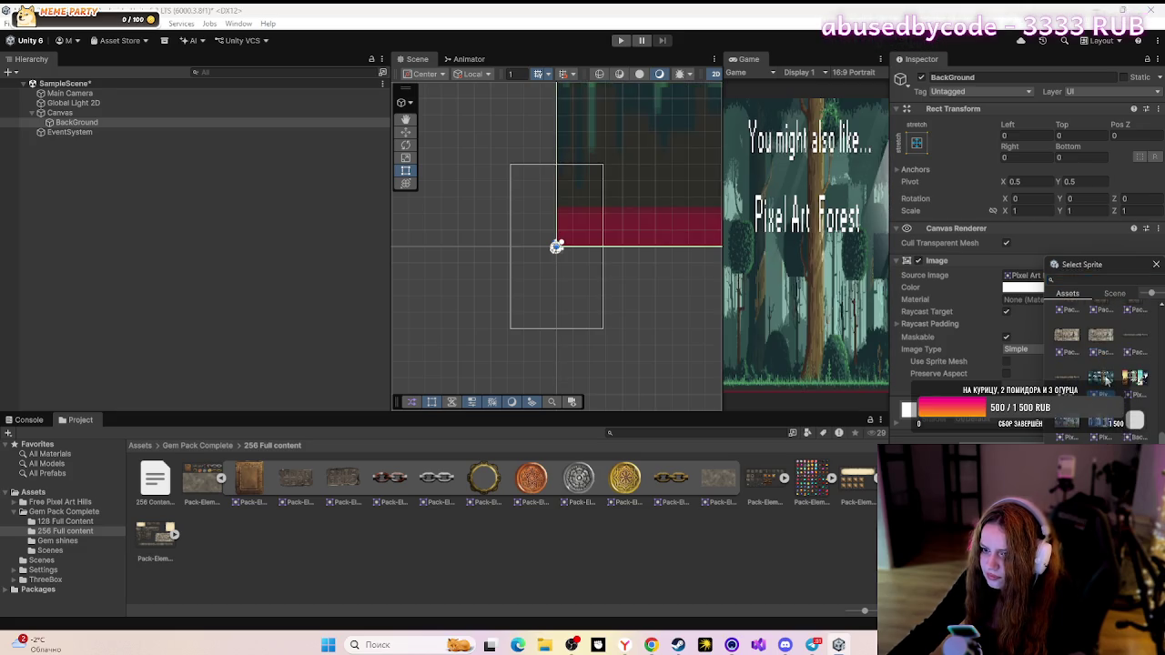
{"action": "left_click", "coordinate": [1133, 378]}
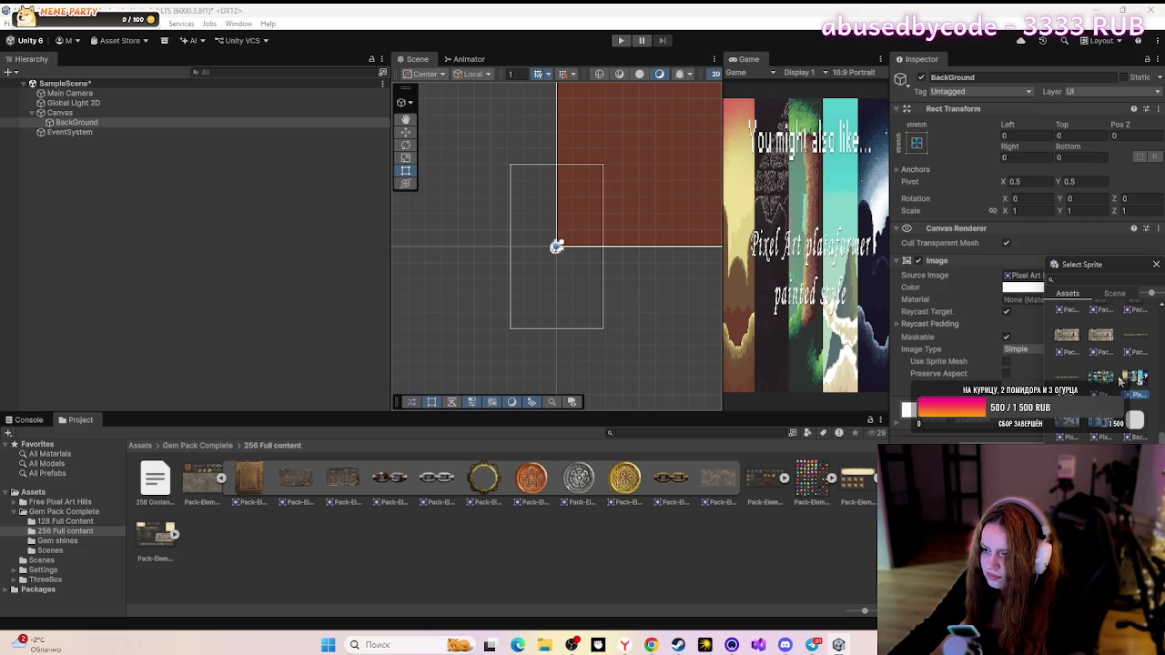
{"action": "left_click", "coordinate": [1105, 383]}
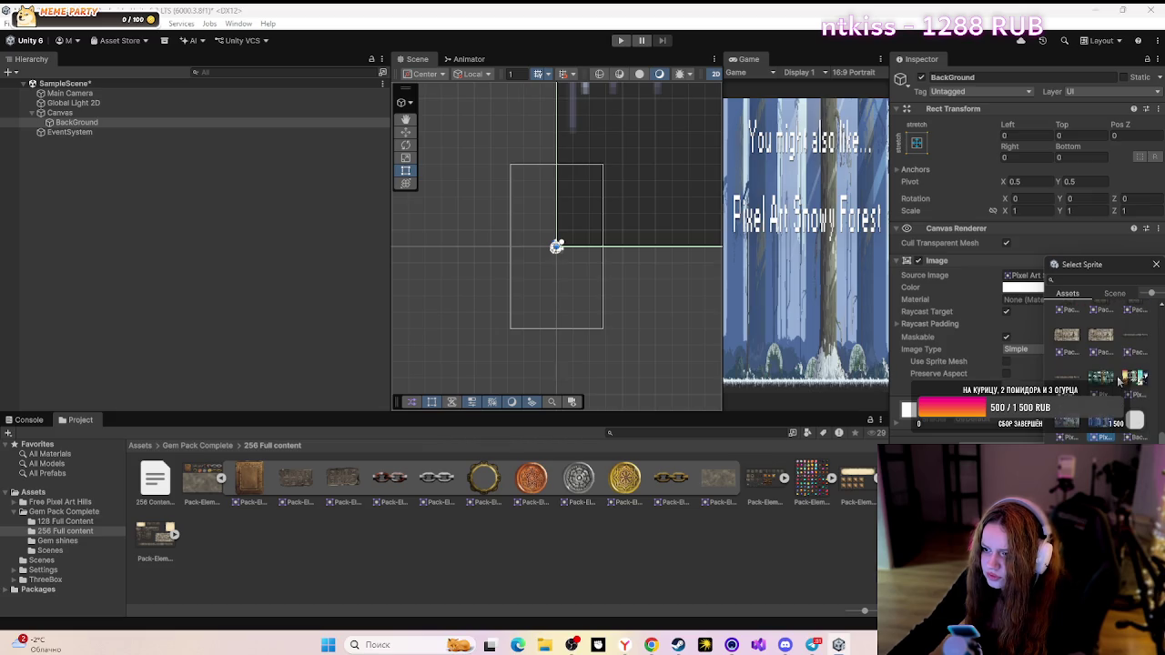
{"action": "left_click", "coordinate": [1102, 375]}
- Choose Hills Free (update 3.0) as the BackGround Source Image and close the picker
{"action": "scroll", "coordinate": [1089, 383], "scroll_direction": "down", "scroll_amount": 3}
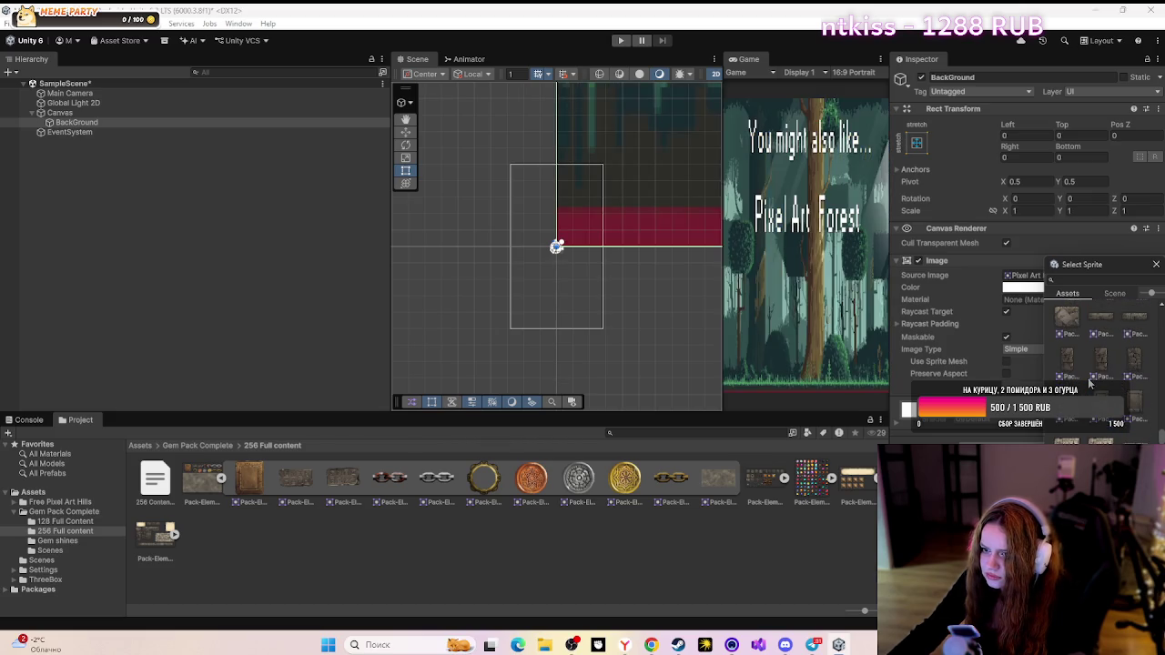
{"action": "scroll", "coordinate": [1089, 383], "scroll_direction": "down", "scroll_amount": 3}
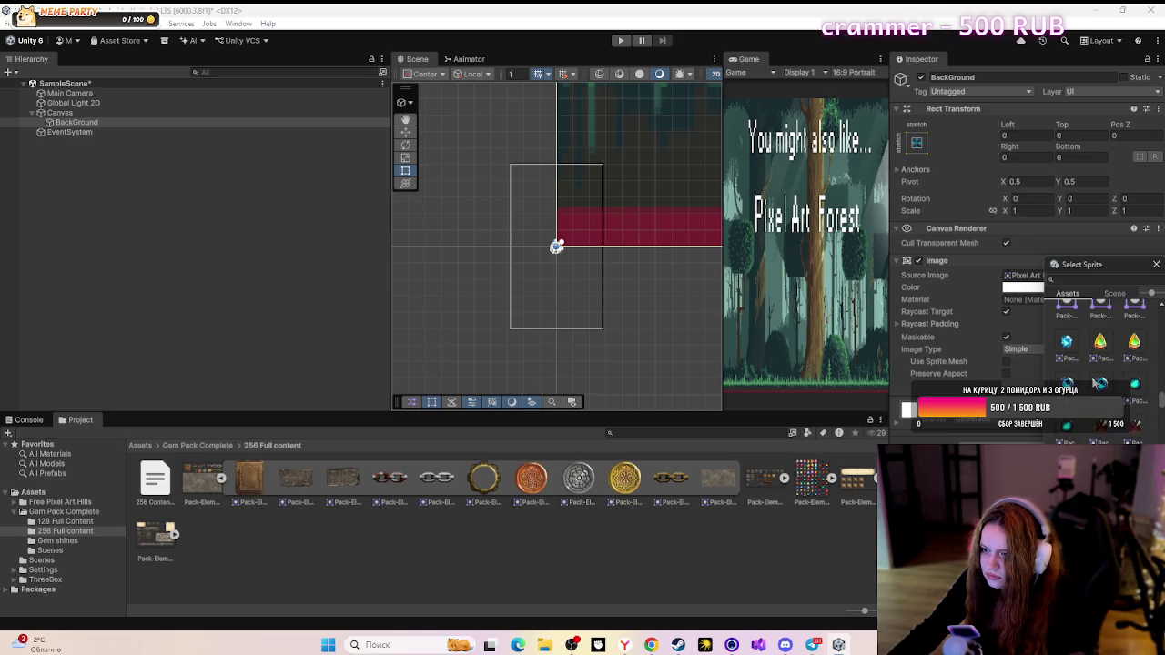
{"action": "scroll", "coordinate": [1093, 381], "scroll_direction": "down", "scroll_amount": 3}
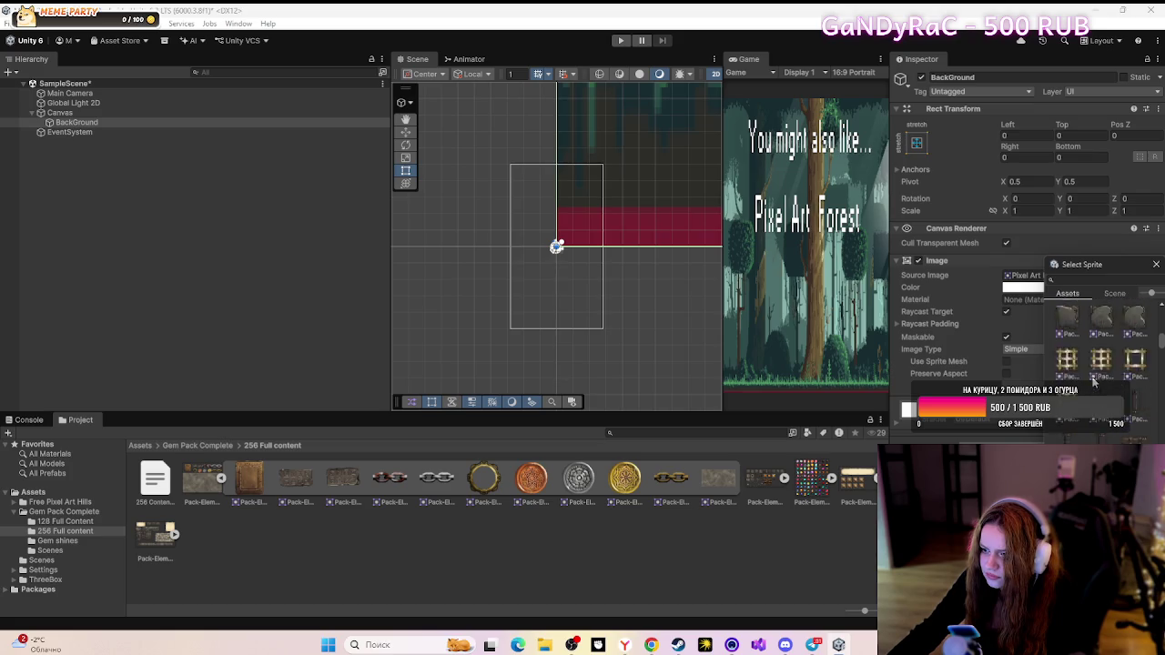
{"action": "scroll", "coordinate": [1093, 382], "scroll_direction": "down", "scroll_amount": 2}
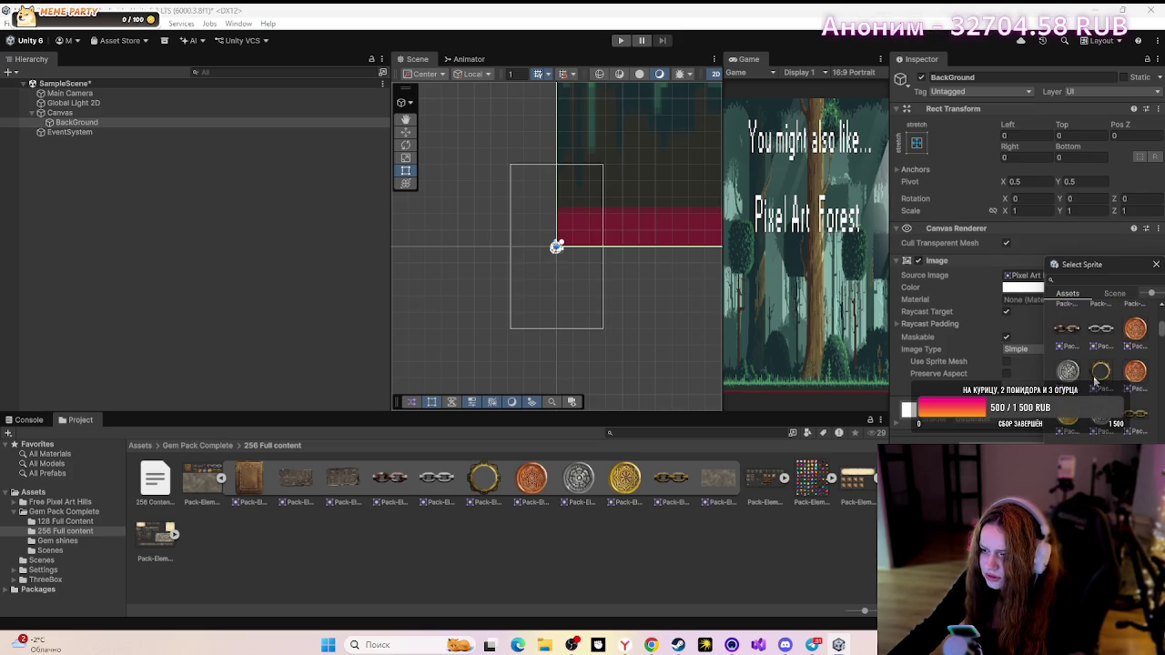
{"action": "scroll", "coordinate": [1095, 381], "scroll_direction": "up", "scroll_amount": 3}
{"action": "scroll", "coordinate": [1084, 421], "scroll_direction": "down", "scroll_amount": 1}
{"action": "left_click", "coordinate": [1069, 441]}
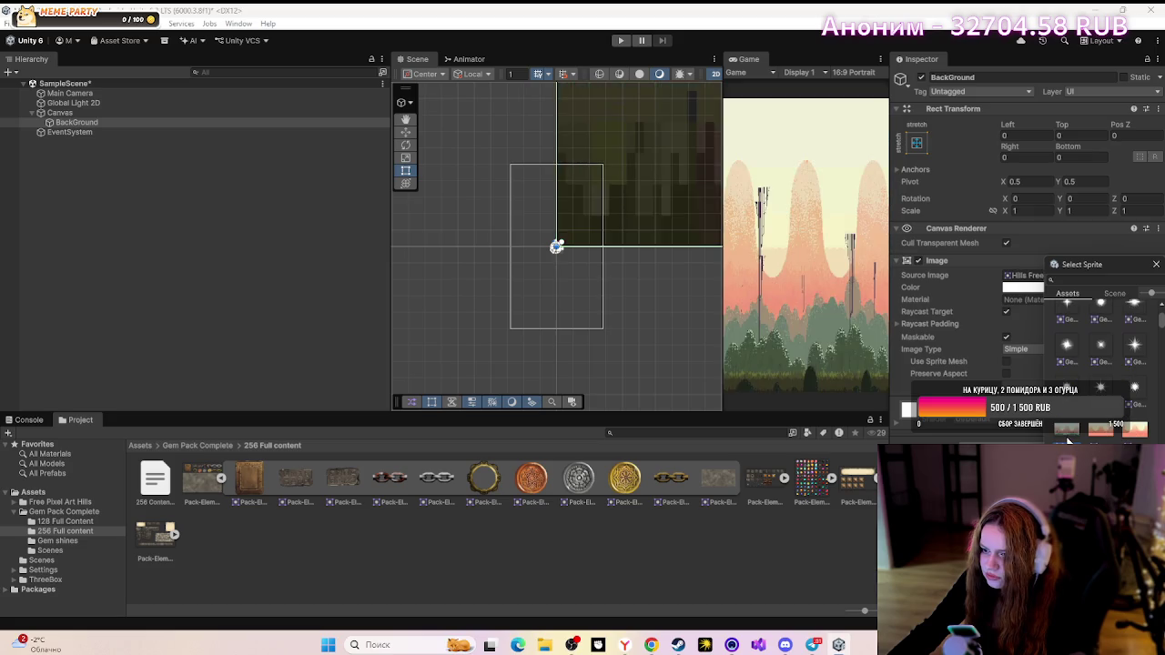
{"action": "left_click", "coordinate": [1101, 437]}
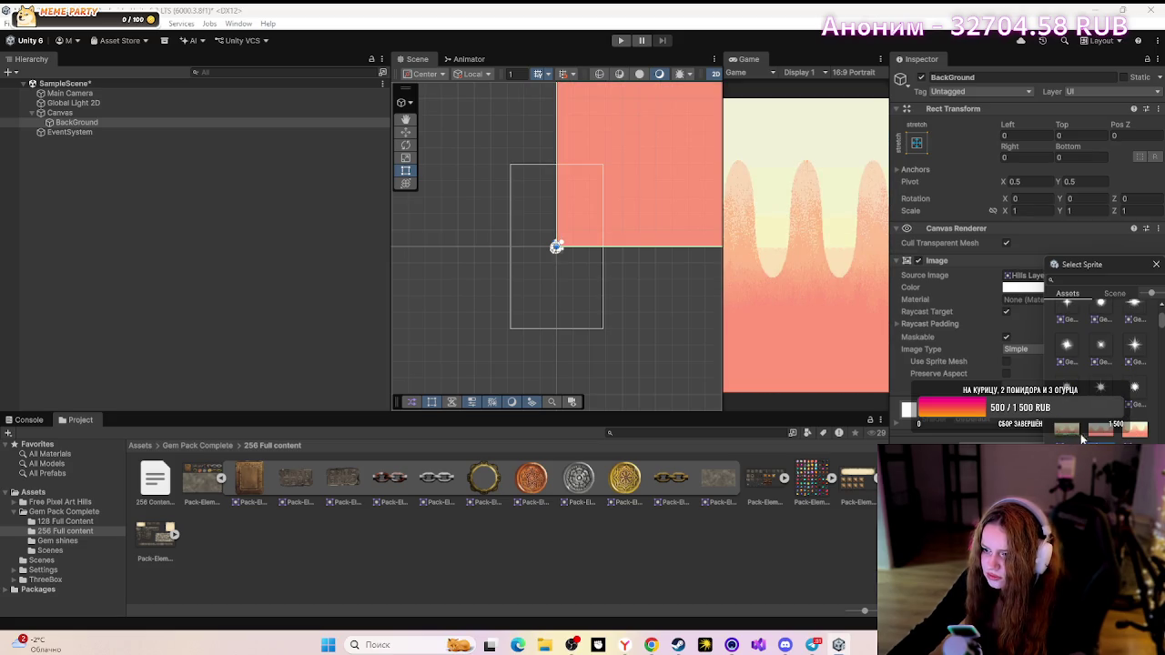
{"action": "scroll", "coordinate": [1080, 409], "scroll_direction": "up", "scroll_amount": 1}
{"action": "left_click", "coordinate": [1074, 365]}
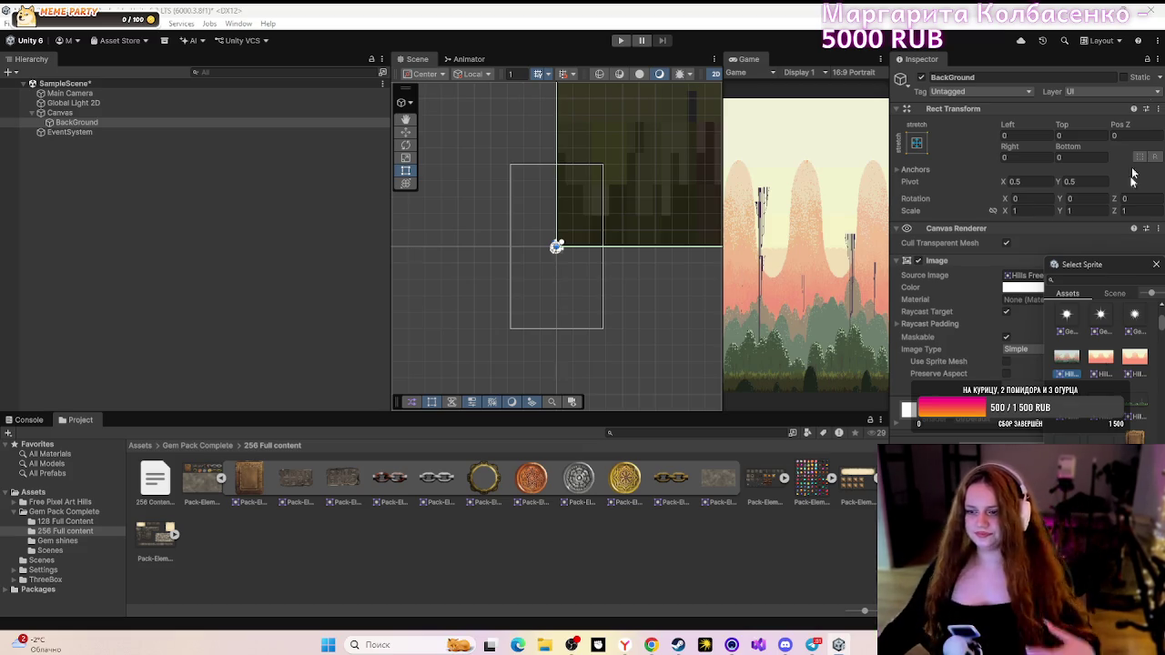
{"action": "key", "text": "Escape"}
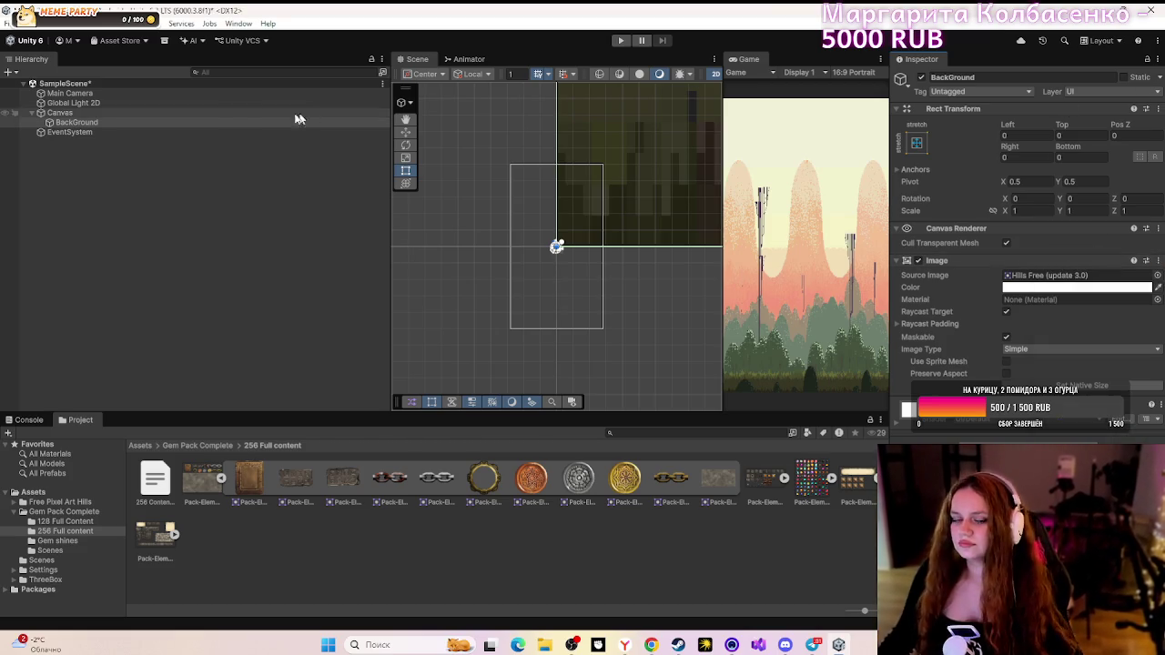
- Select the Canvas and compare its render camera setting with the tutorial video
{"action": "left_click", "coordinate": [58, 114]}
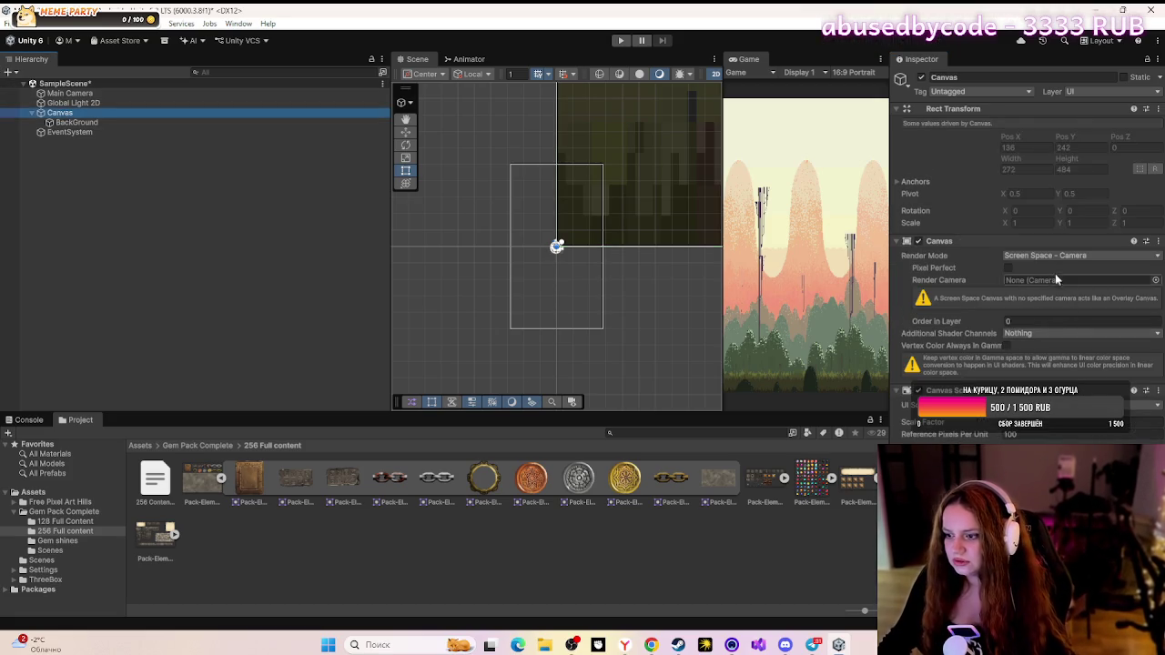
{"action": "left_click", "coordinate": [1020, 282]}
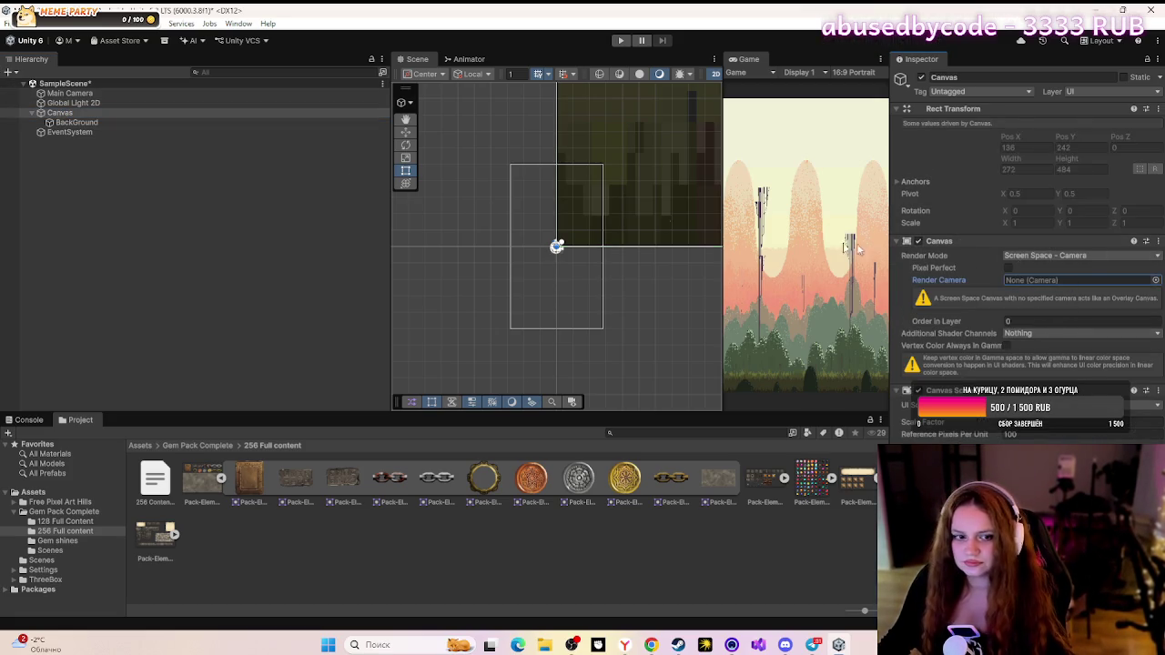
{"action": "left_click", "coordinate": [651, 645]}
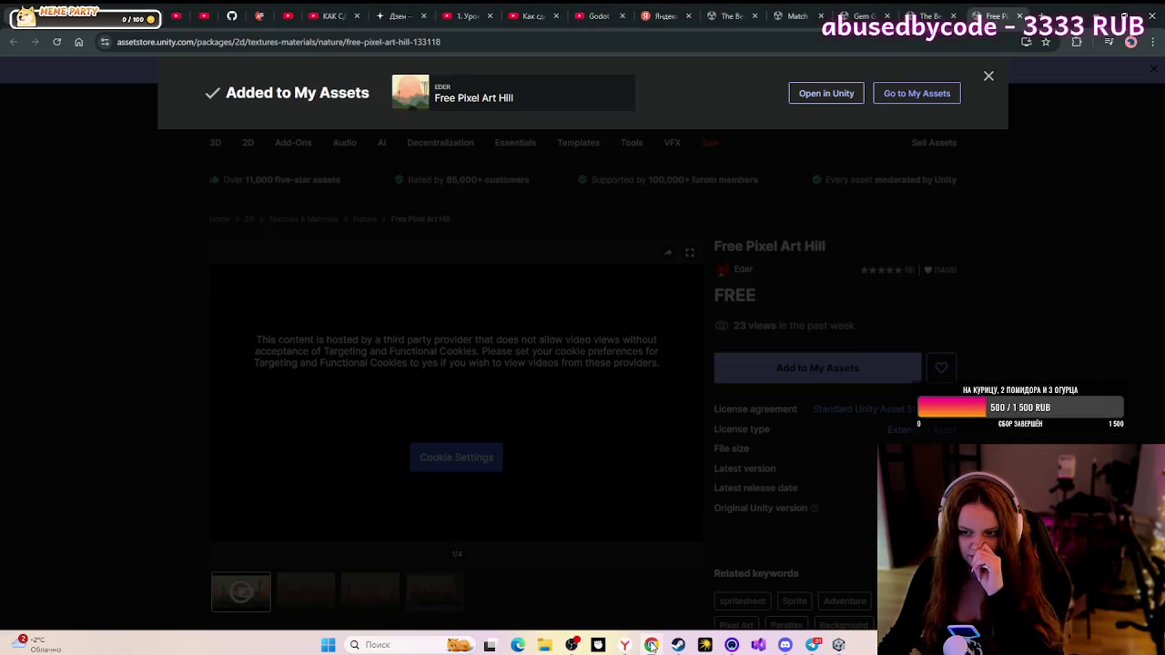
{"action": "left_click", "coordinate": [461, 15]}
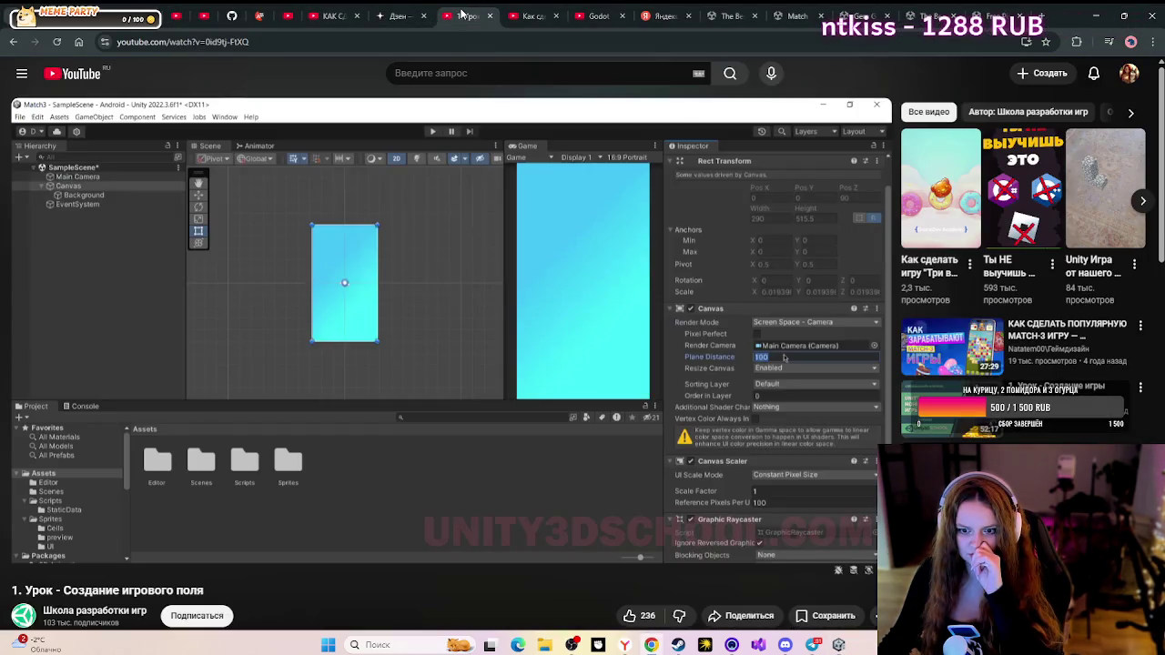
{"action": "mouse_move", "coordinate": [588, 550]}
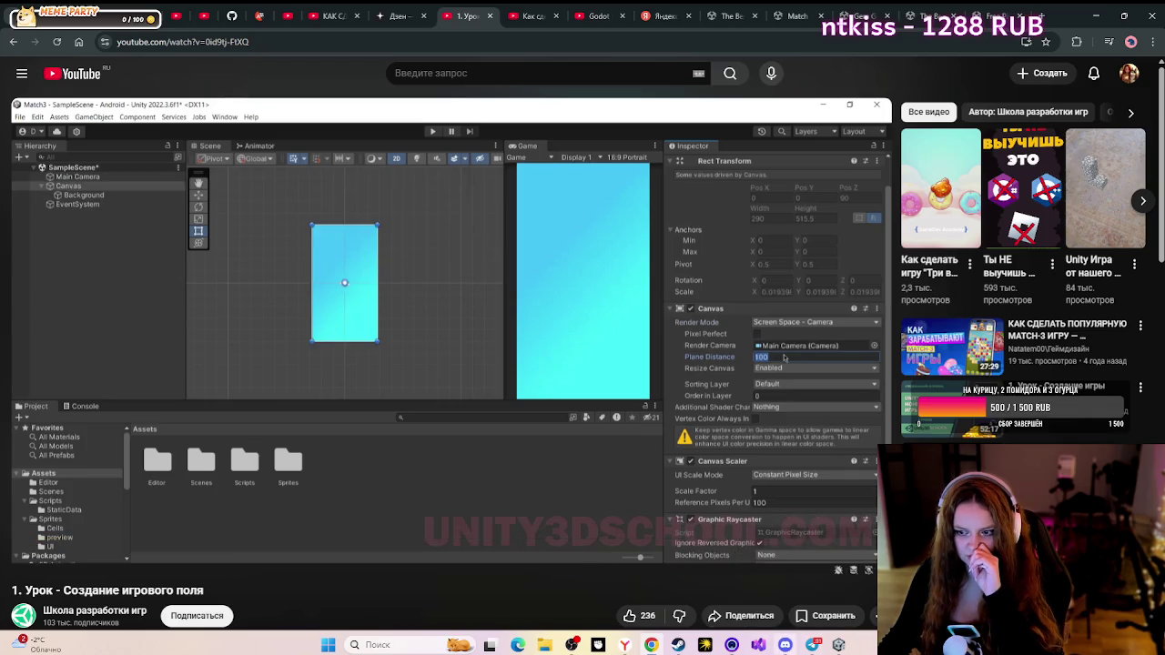
{"action": "left_click", "coordinate": [758, 644]}
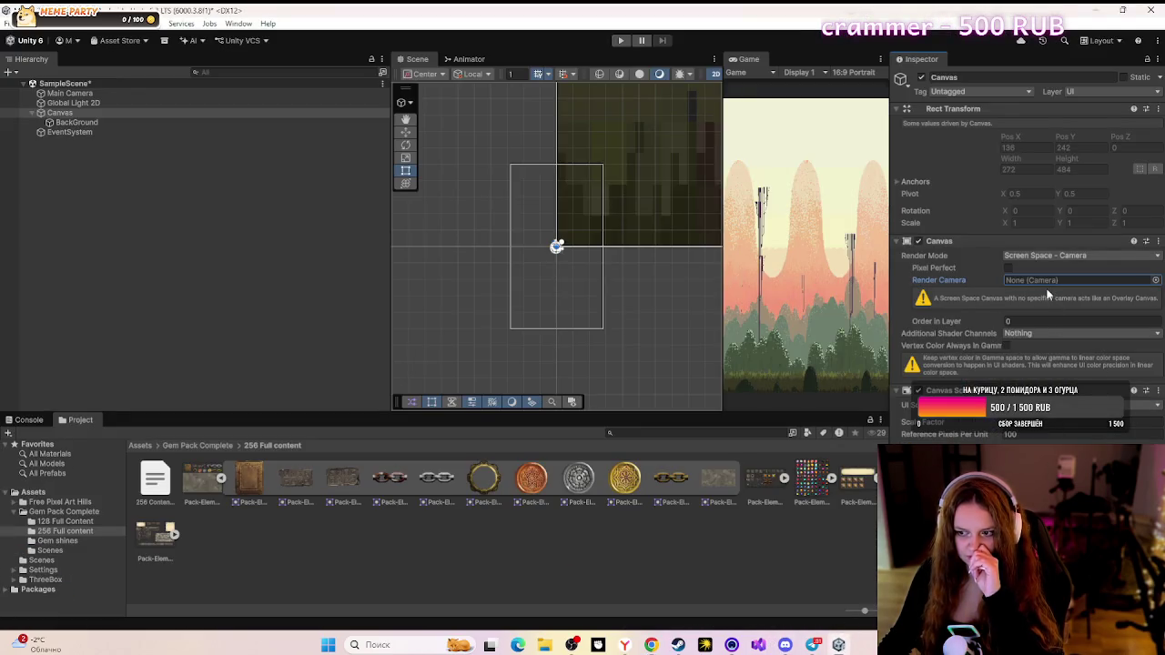
- Assign Main Camera as the Canvas Render Camera
{"action": "left_click", "coordinate": [1154, 283]}
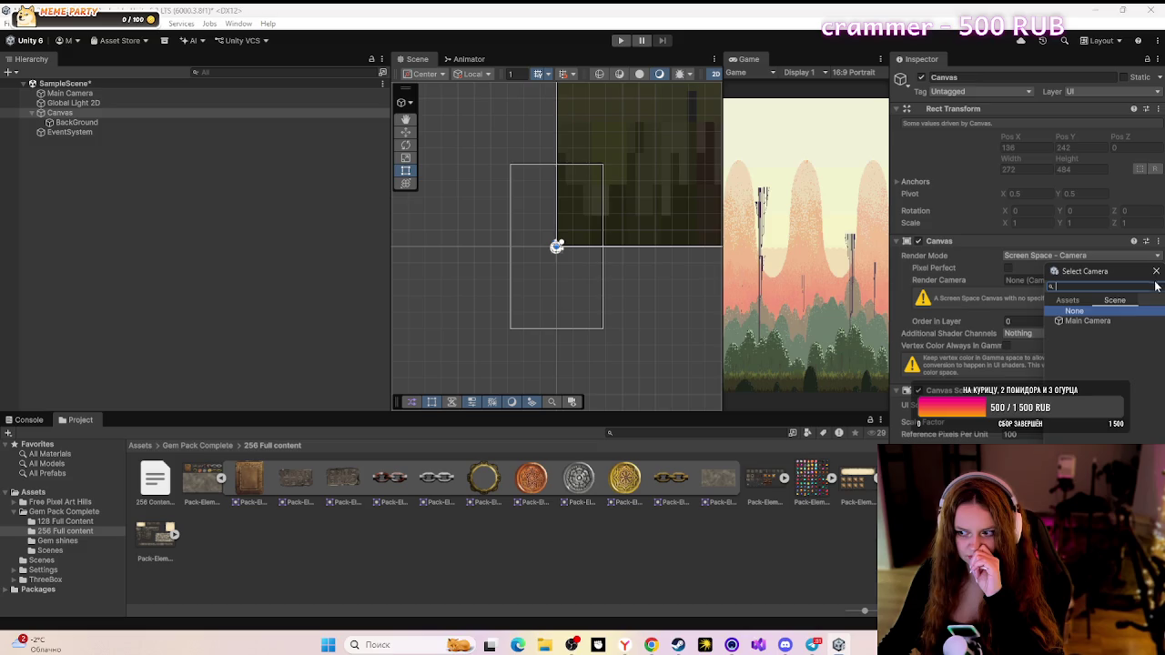
{"action": "left_click", "coordinate": [1104, 321]}
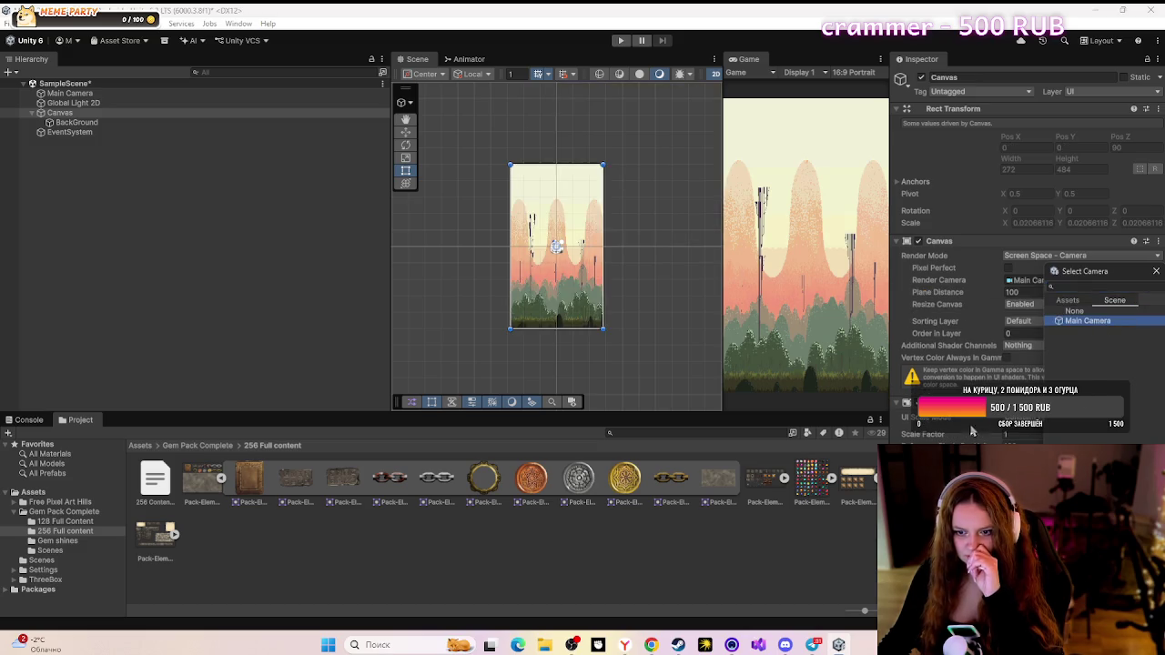
{"action": "left_click", "coordinate": [988, 326]}
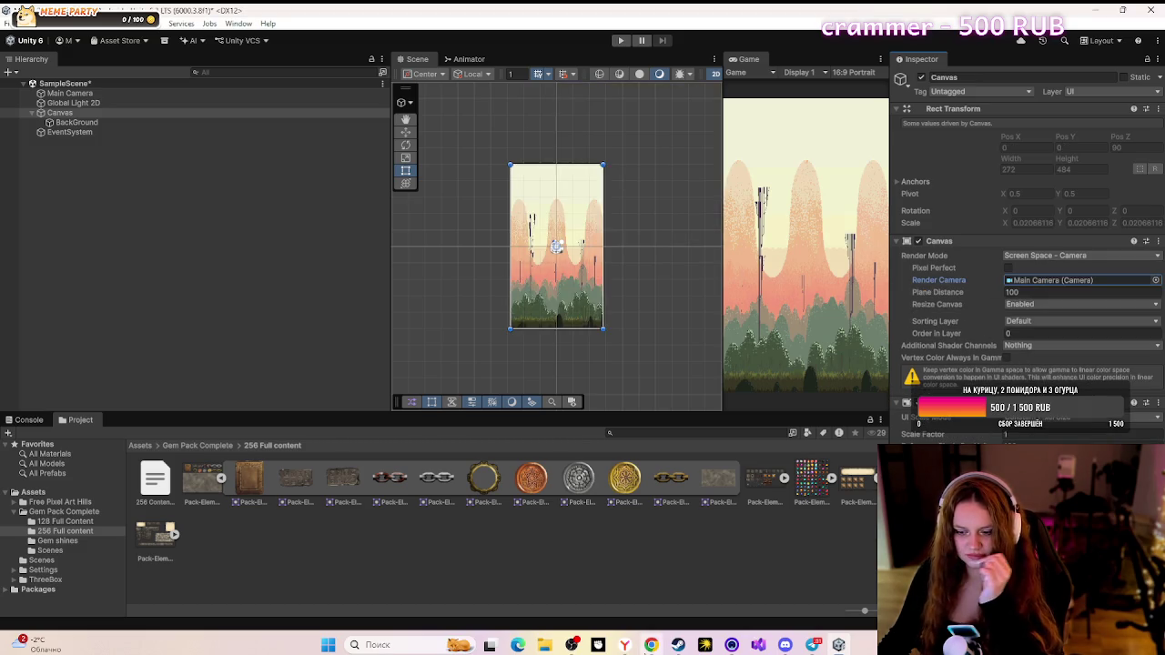
{"action": "left_click", "coordinate": [651, 644]}
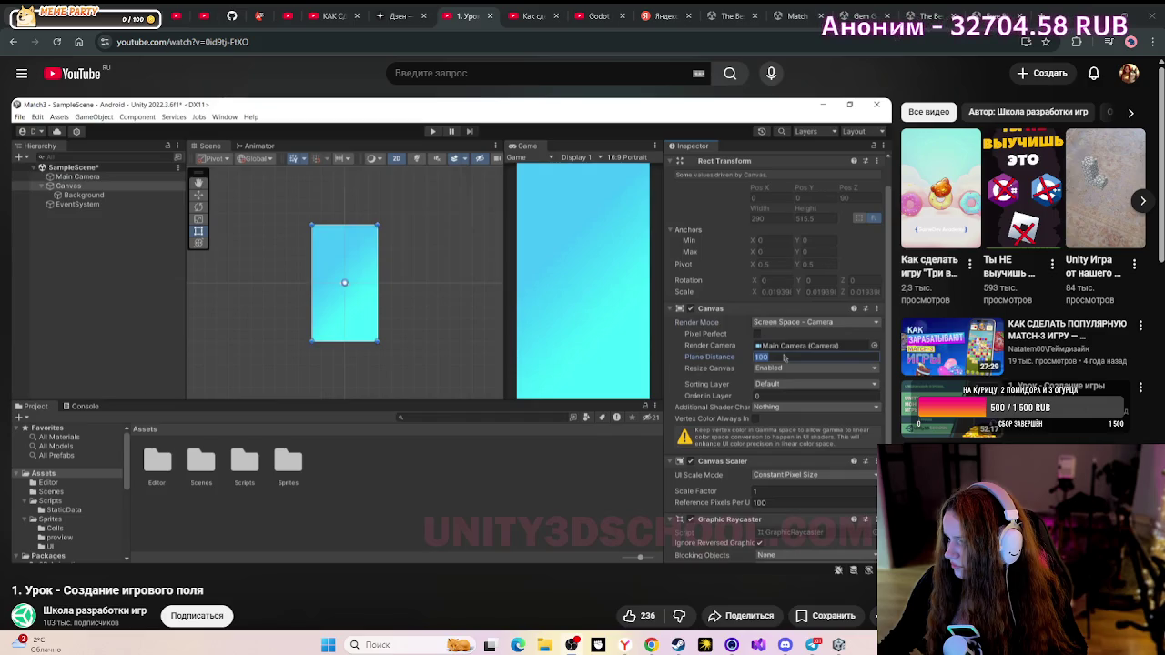
- Play the tutorial and pause it at 8:27
{"action": "mouse_move", "coordinate": [316, 343]}
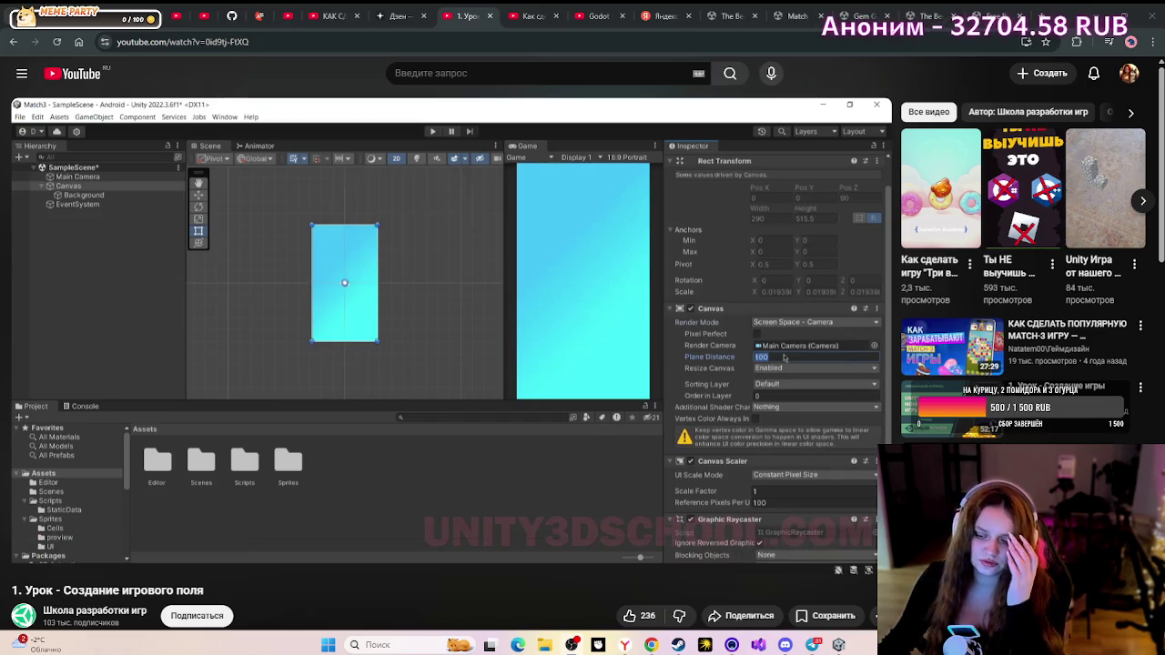
{"action": "left_click", "coordinate": [839, 645]}
{"action": "left_click", "coordinate": [839, 644]}
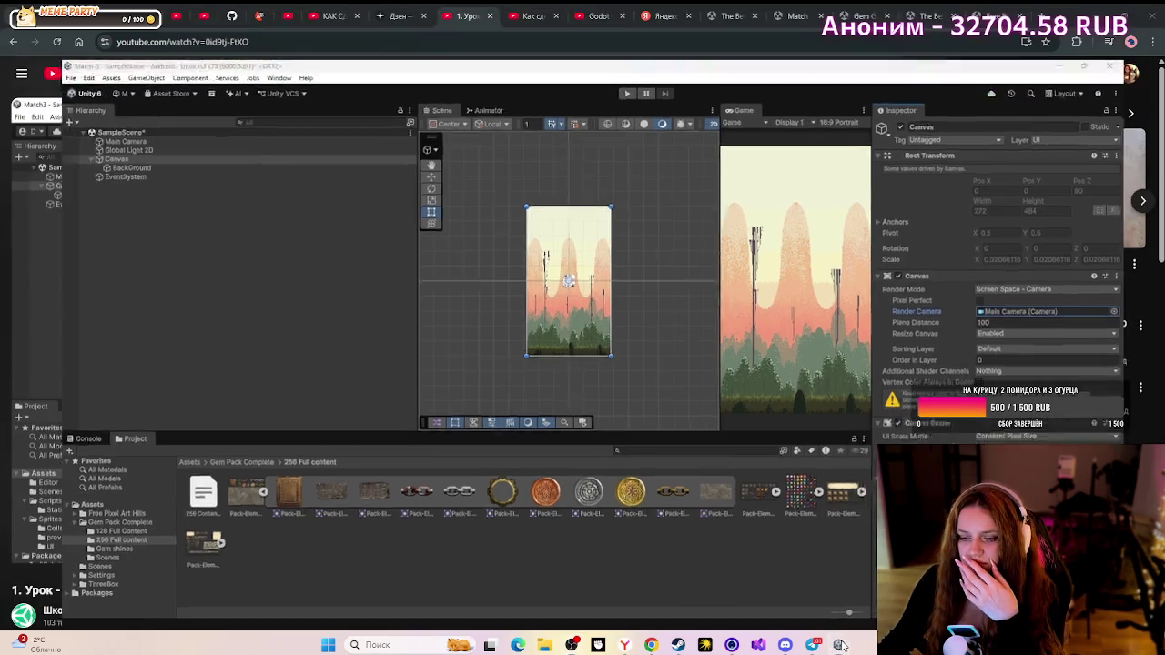
{"action": "left_click", "coordinate": [526, 361]}
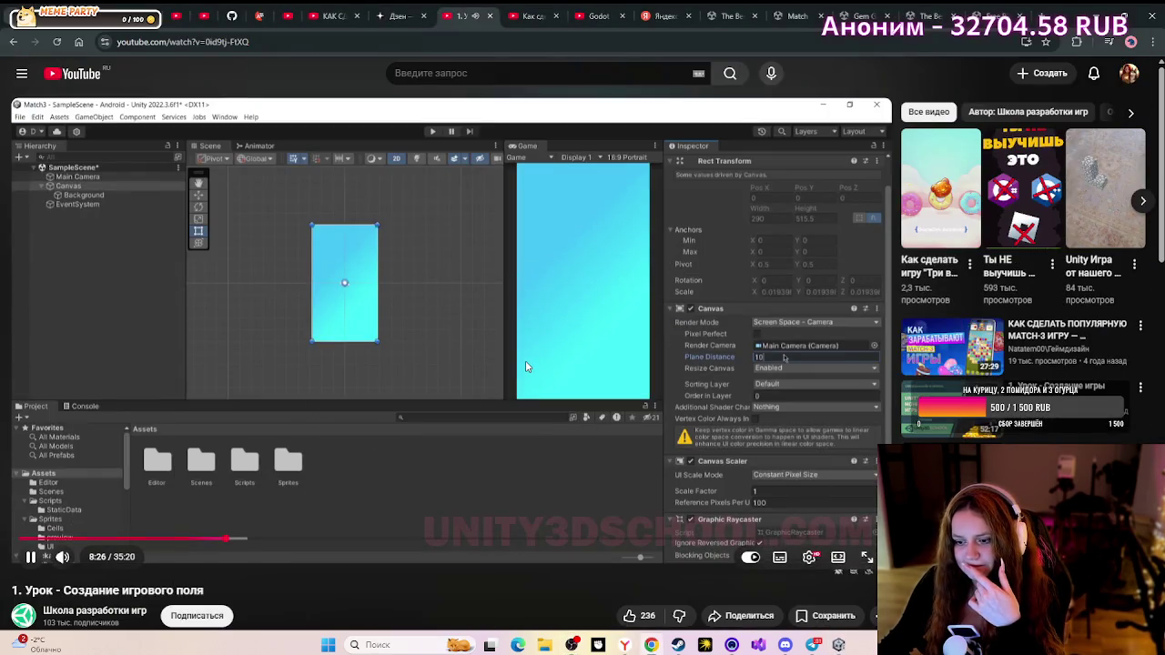
{"action": "left_click", "coordinate": [525, 361]}
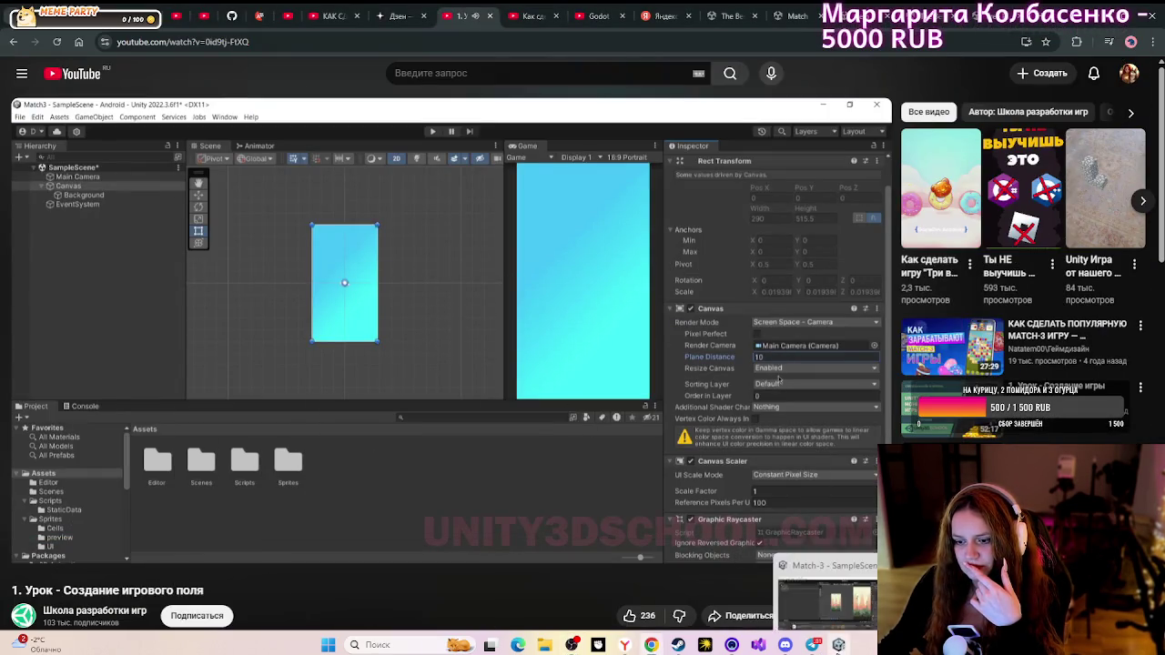
- Set the Canvas Plane Distance to 10 in Unity
{"action": "left_click", "coordinate": [840, 644]}
{"action": "left_click", "coordinate": [1021, 292]}
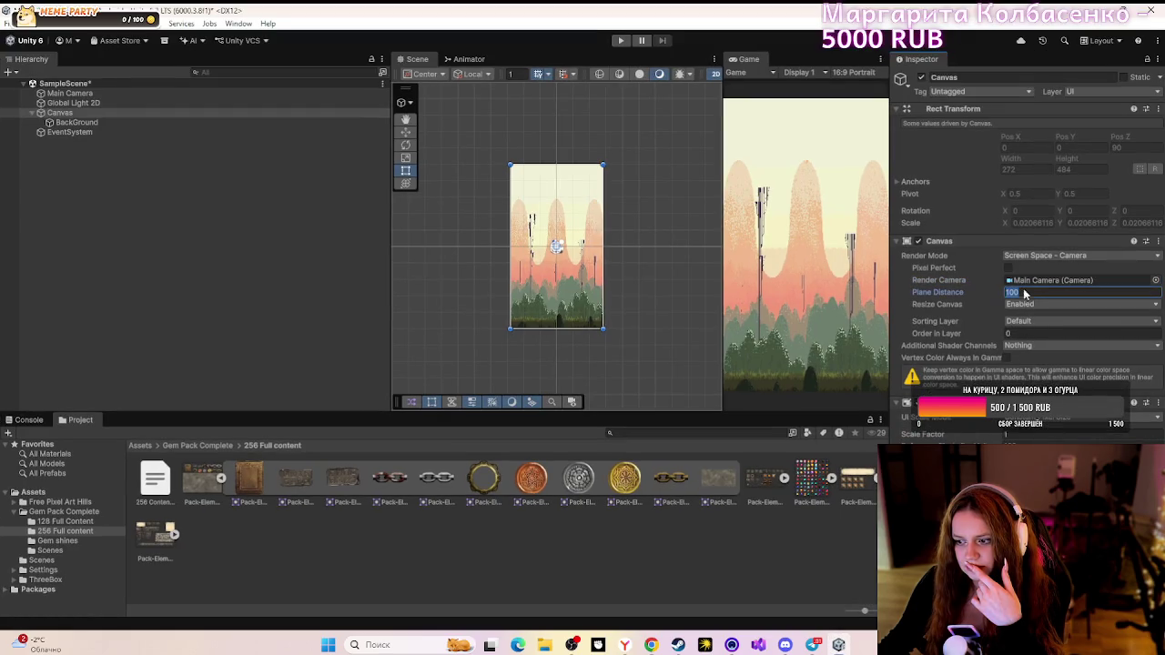
{"action": "type", "text": "10"}
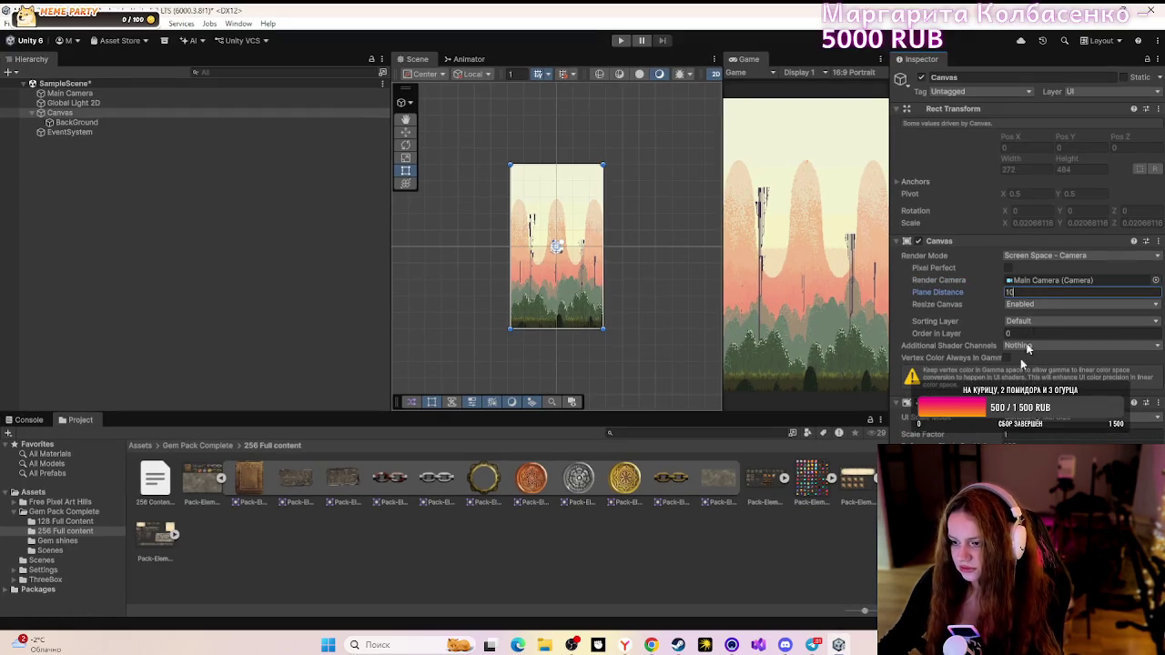
{"action": "key", "text": "Return"}
- Step through the lesson around 8:28–8:30 until its Canvas Scaler settings are visible
{"action": "left_click", "coordinate": [650, 644]}
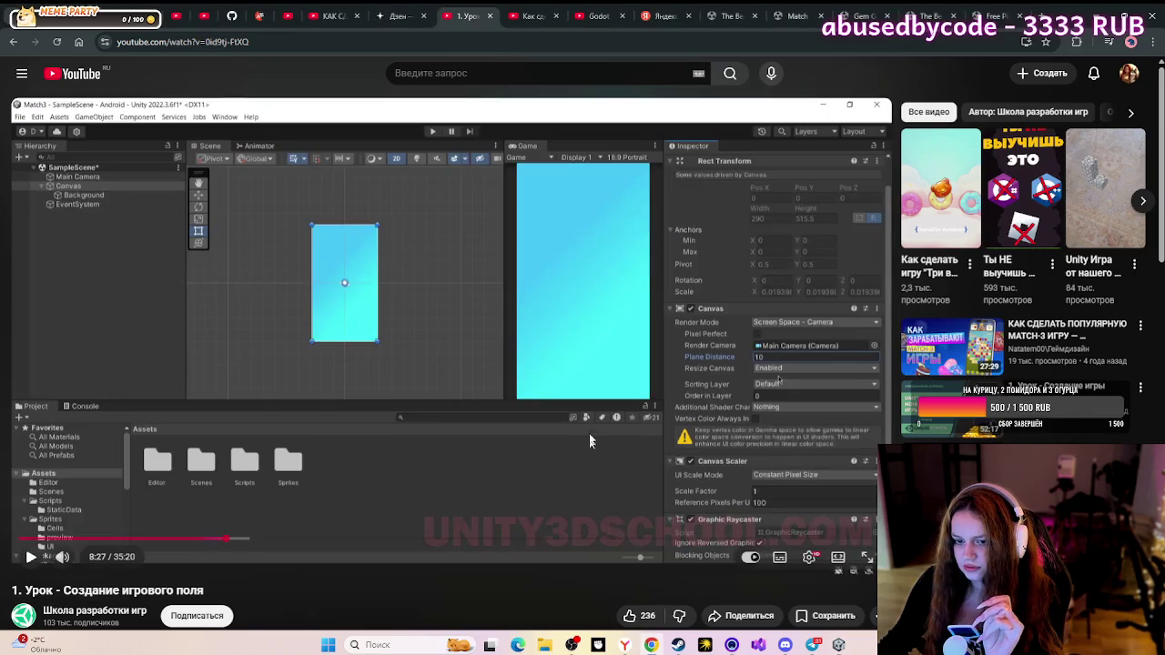
{"action": "left_click", "coordinate": [591, 419]}
{"action": "left_click", "coordinate": [591, 418]}
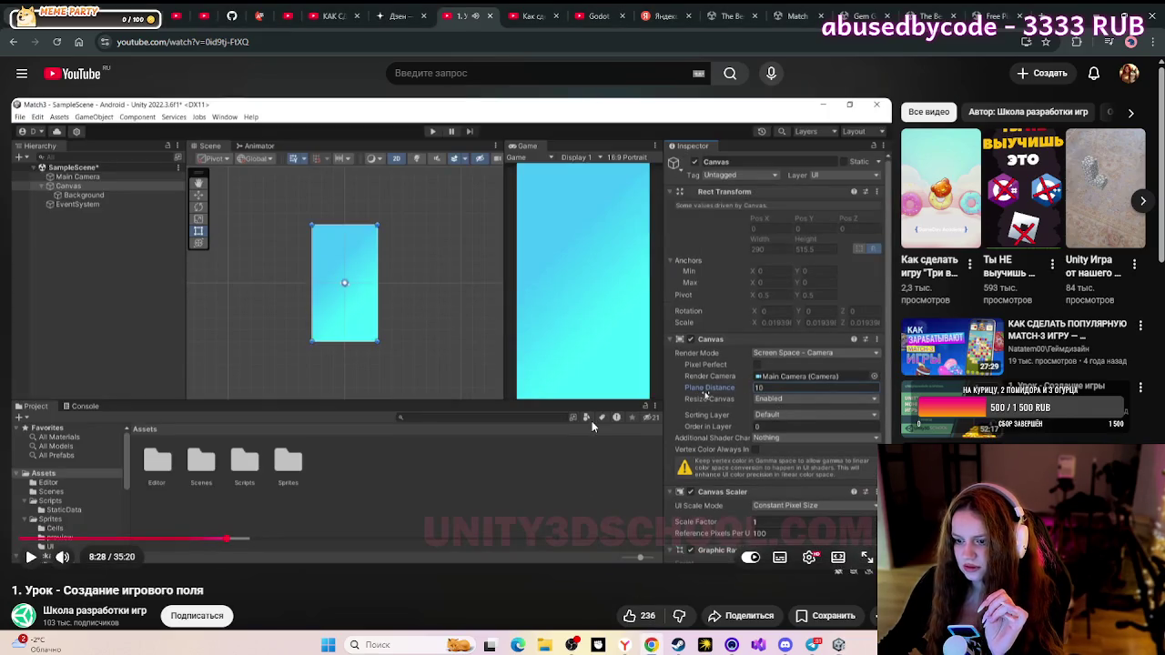
{"action": "left_click", "coordinate": [592, 420]}
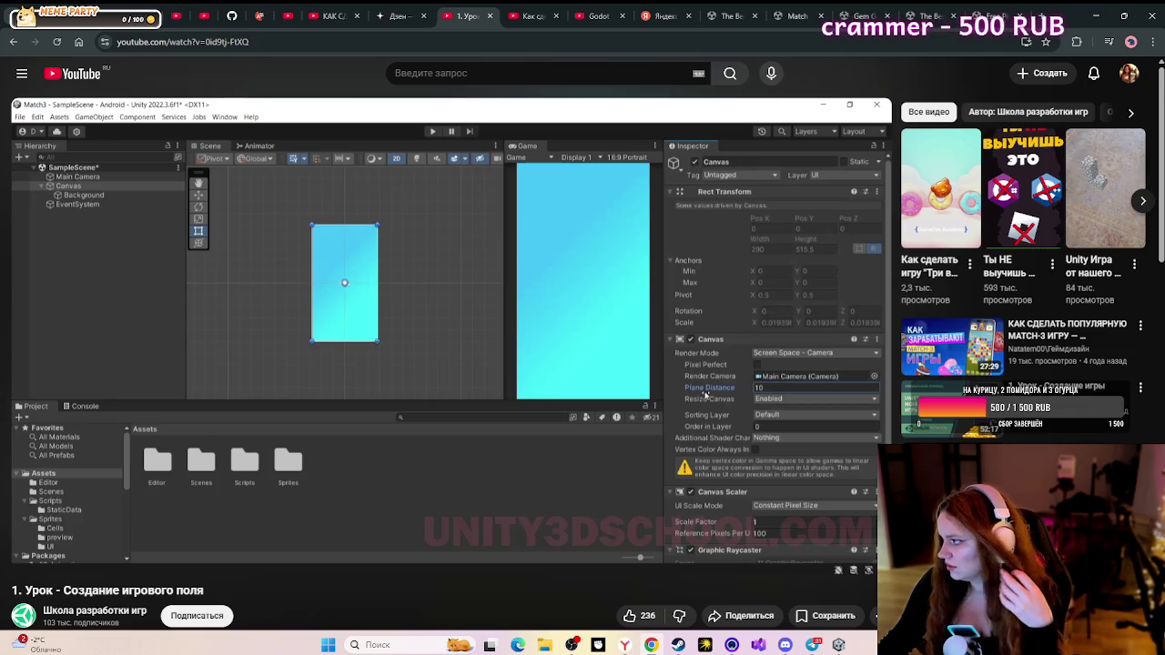
{"action": "mouse_move", "coordinate": [592, 422]}
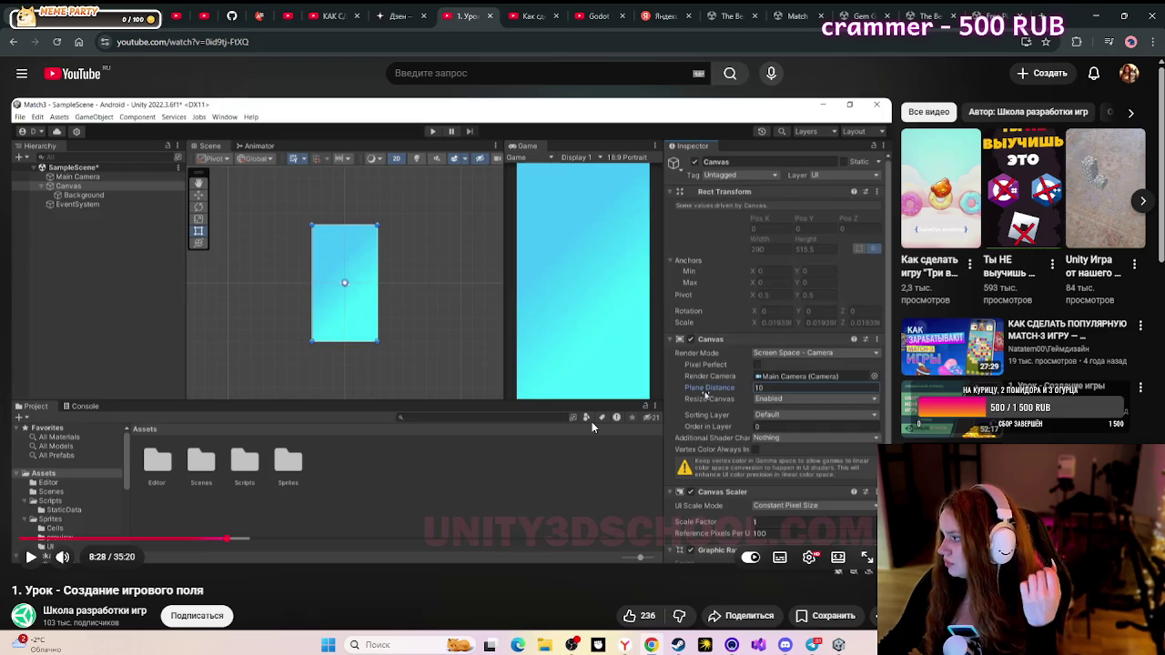
{"action": "left_click", "coordinate": [592, 422]}
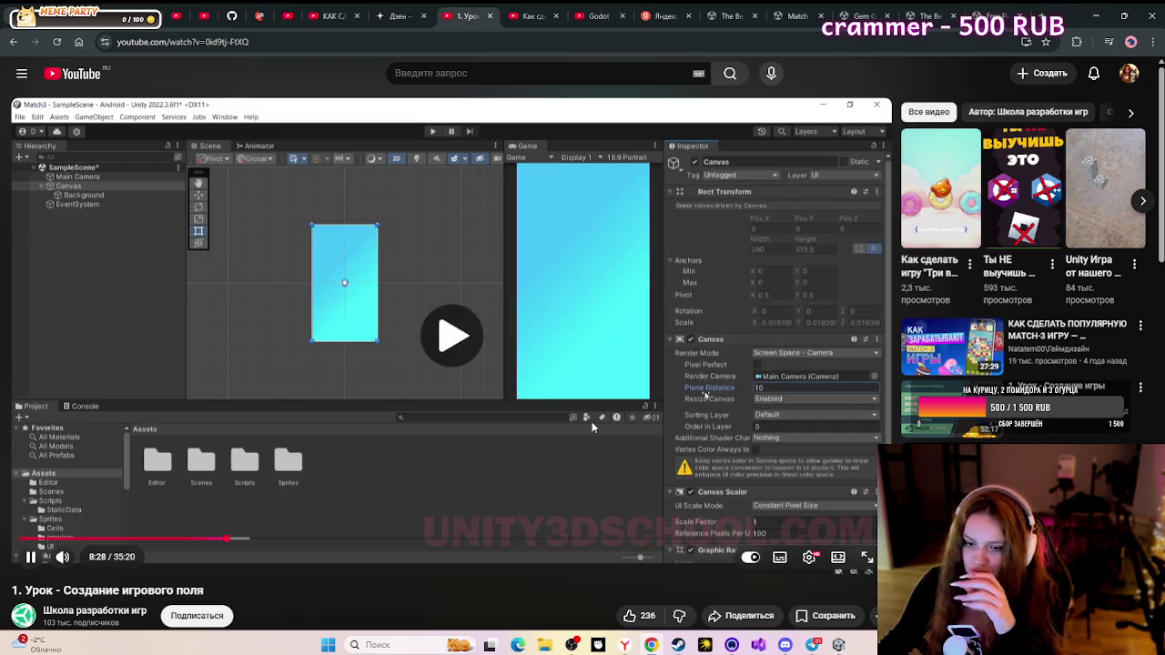
{"action": "left_click", "coordinate": [592, 421]}
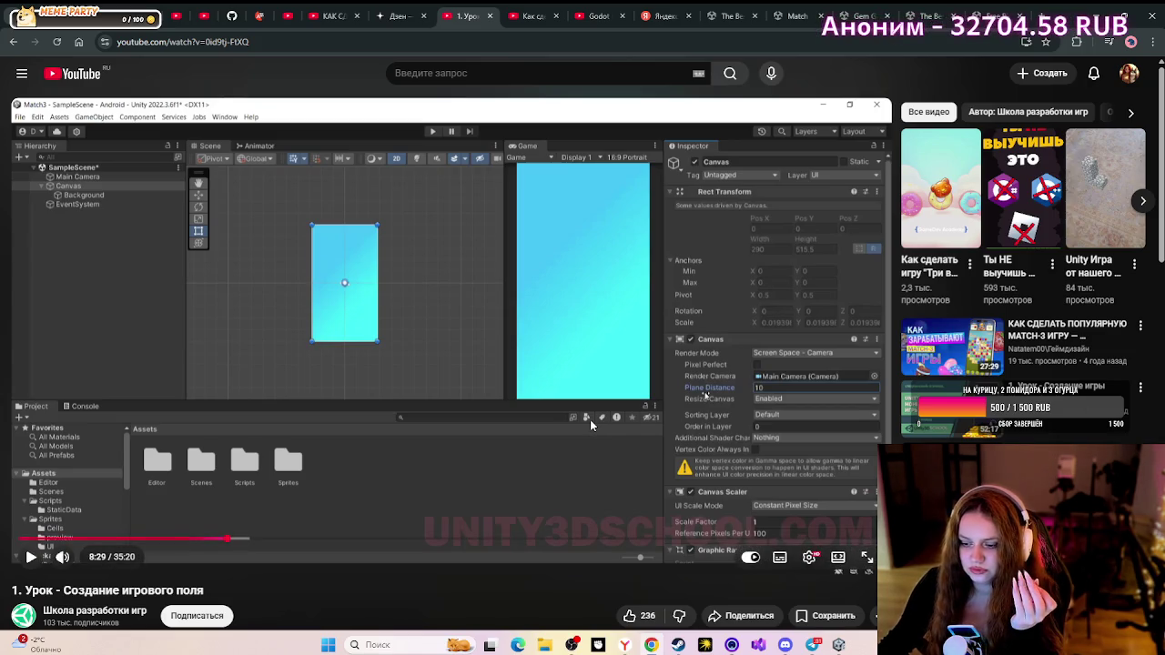
{"action": "left_click", "coordinate": [589, 420]}
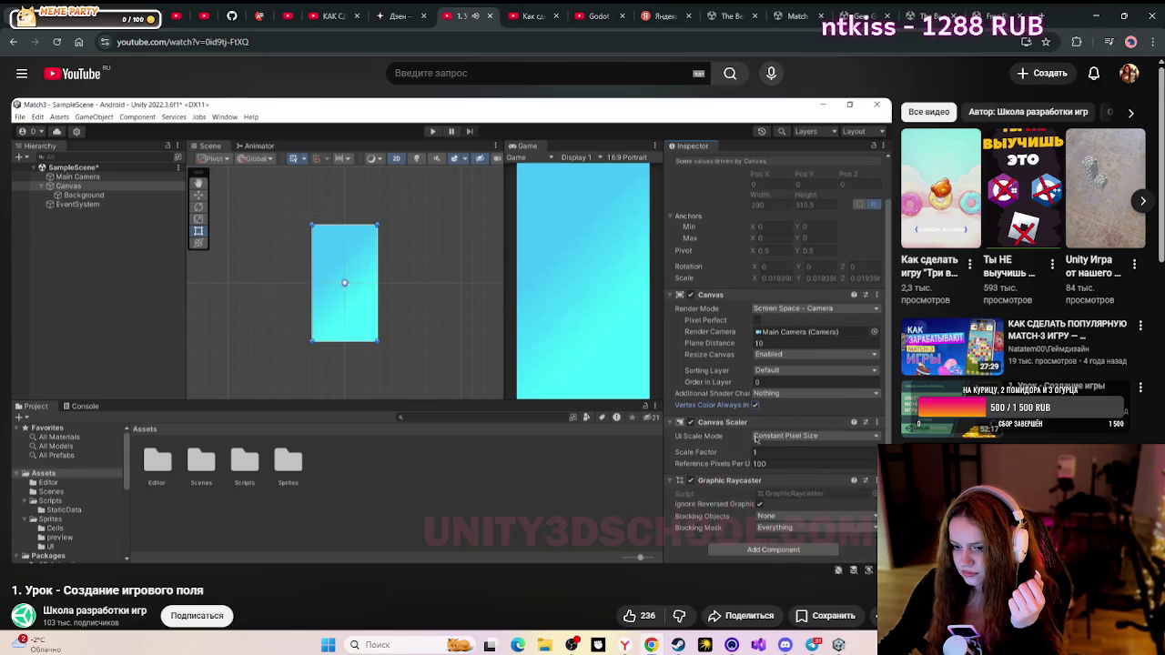
{"action": "left_click", "coordinate": [590, 421]}
- Tick Vertex Color Always In Gamma on the Canvas, then play the tutorial to 8:55
{"action": "key", "text": "alt+Tab"}
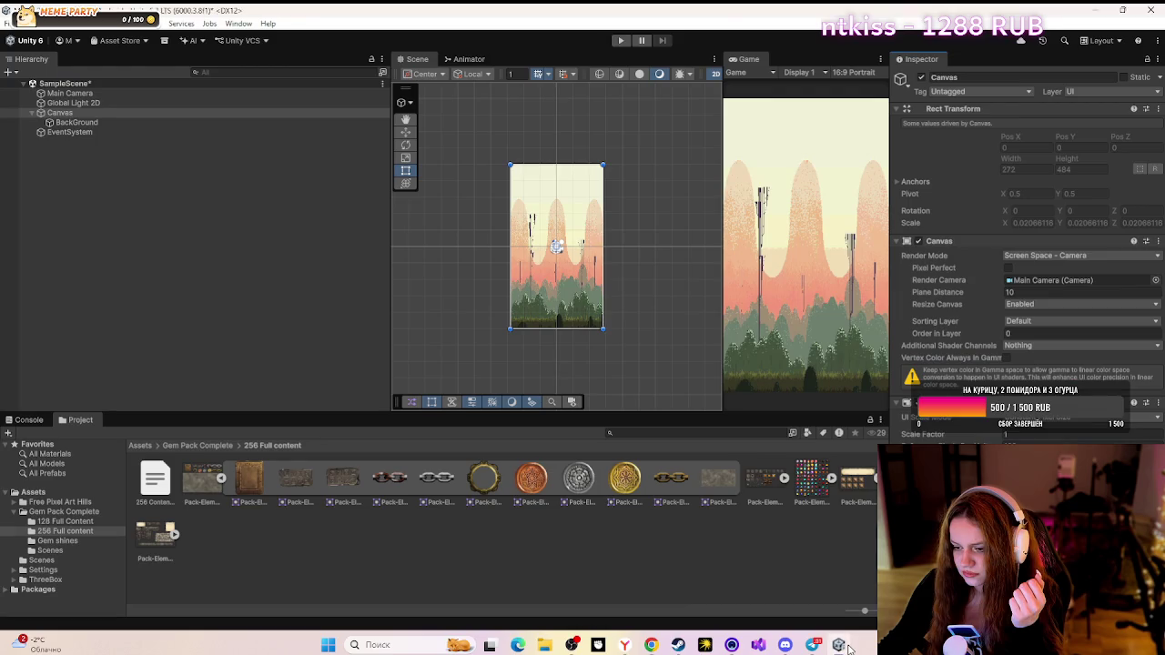
{"action": "left_click", "coordinate": [1007, 358]}
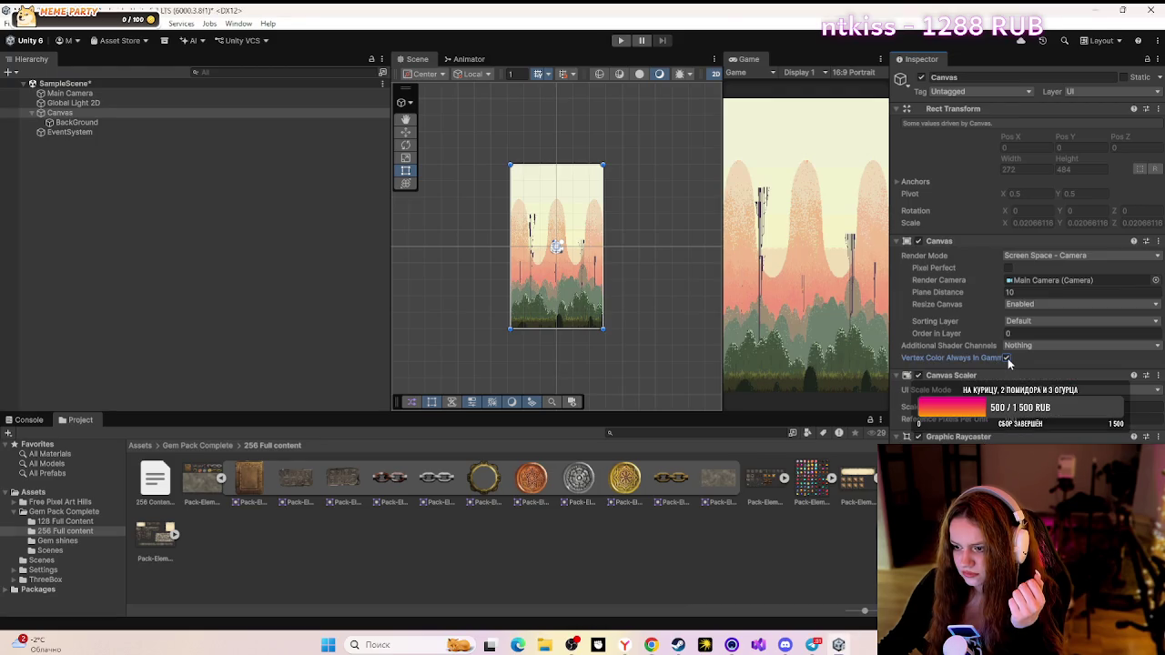
{"action": "left_click", "coordinate": [653, 645]}
{"action": "left_click", "coordinate": [471, 487]}
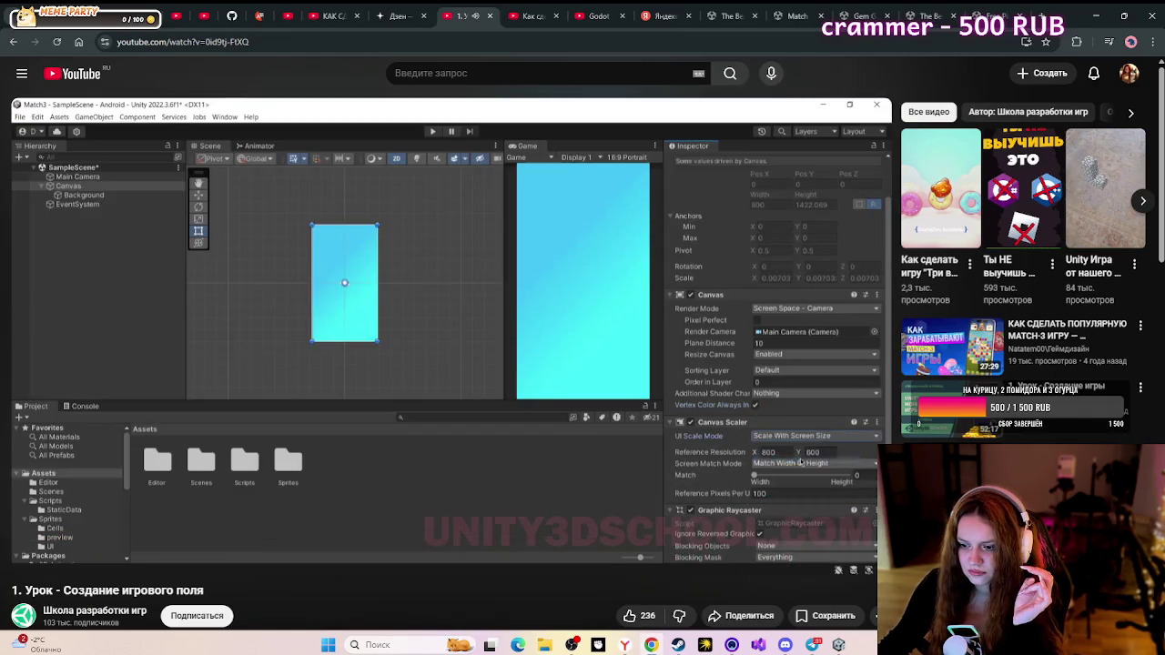
{"action": "left_click", "coordinate": [571, 477]}
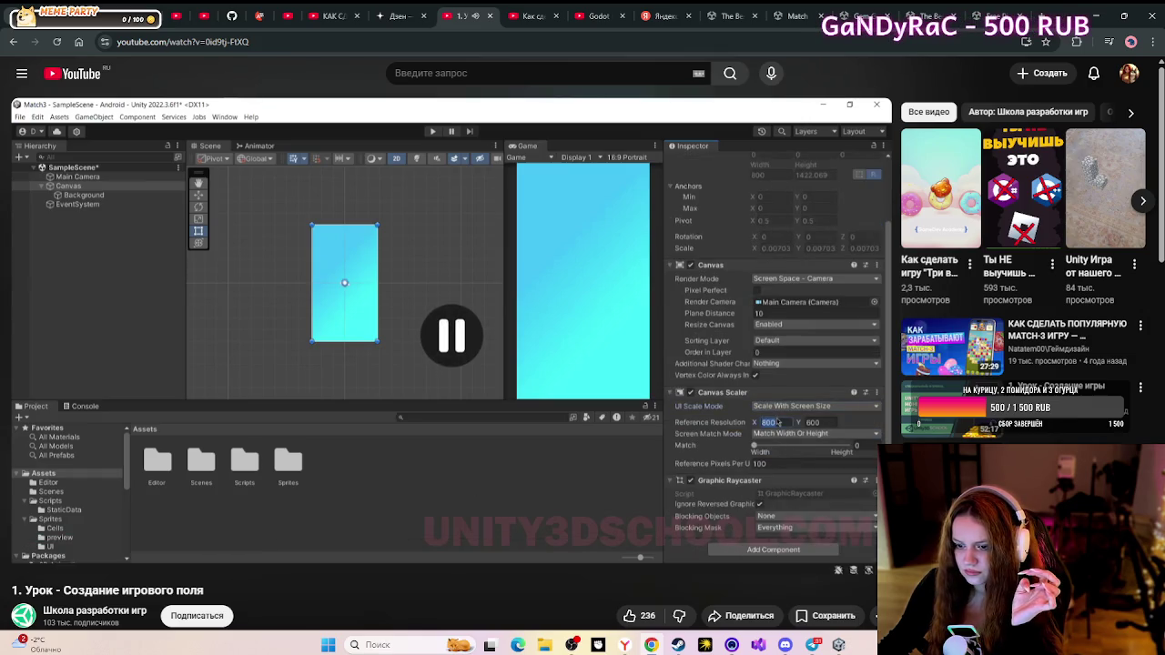
- Set the Canvas Scaler's UI Scale Mode to Scale With Screen Size
{"action": "left_click", "coordinate": [571, 476]}
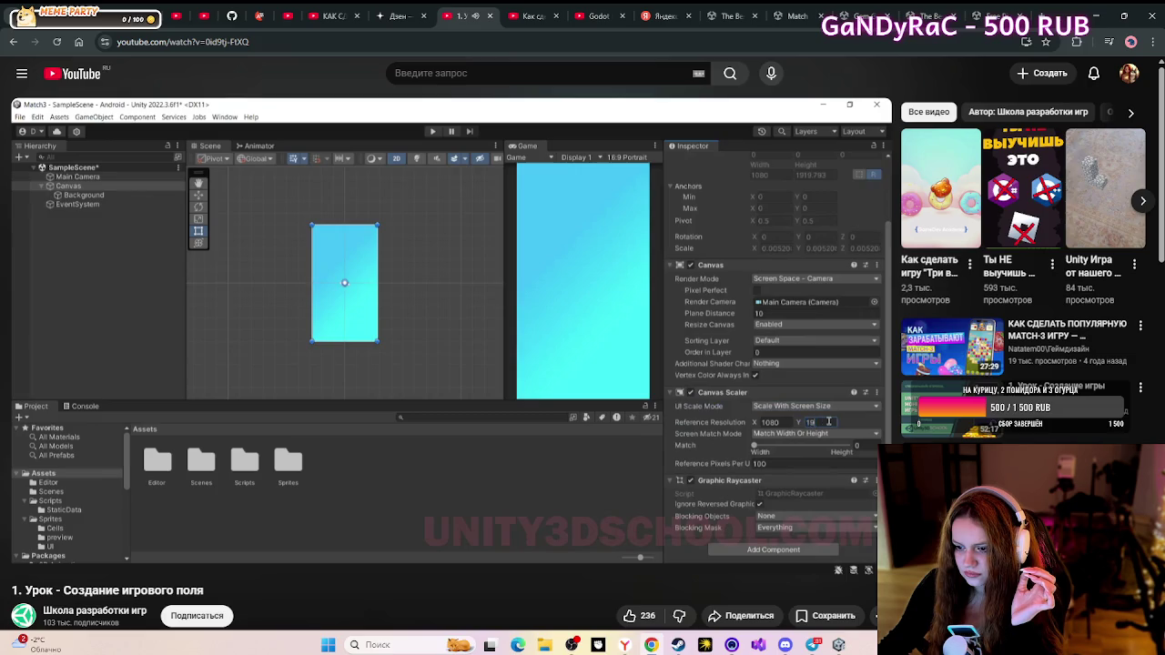
{"action": "key", "text": "space"}
{"action": "left_click", "coordinate": [840, 646]}
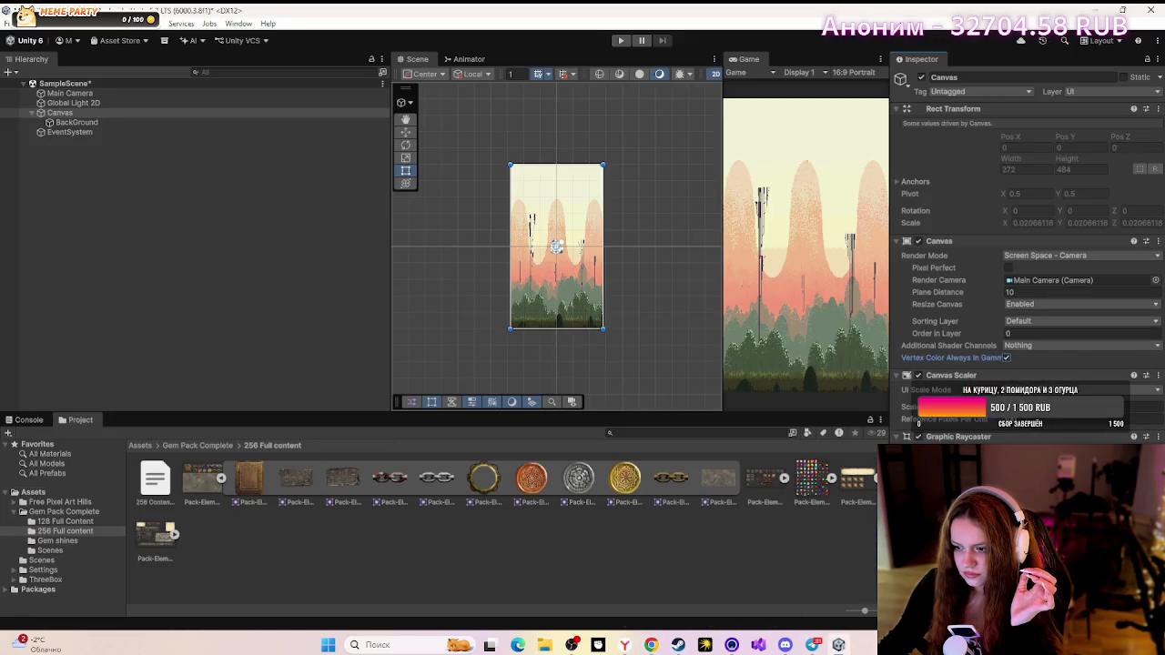
{"action": "left_click", "coordinate": [1002, 387]}
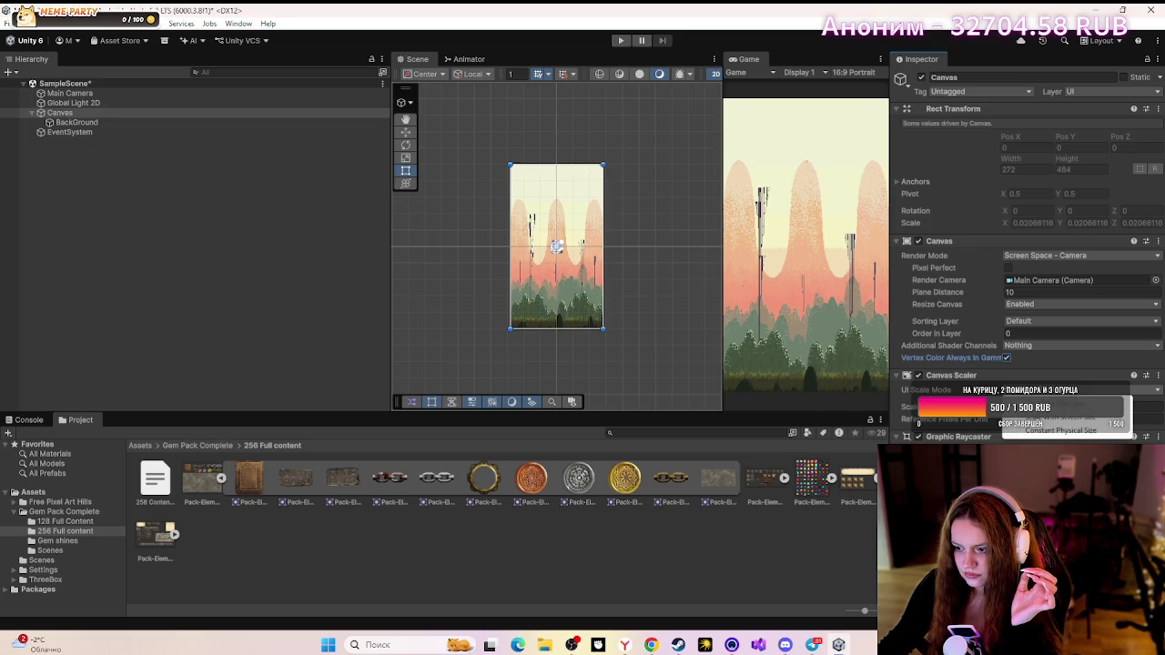
{"action": "left_click", "coordinate": [1047, 419]}
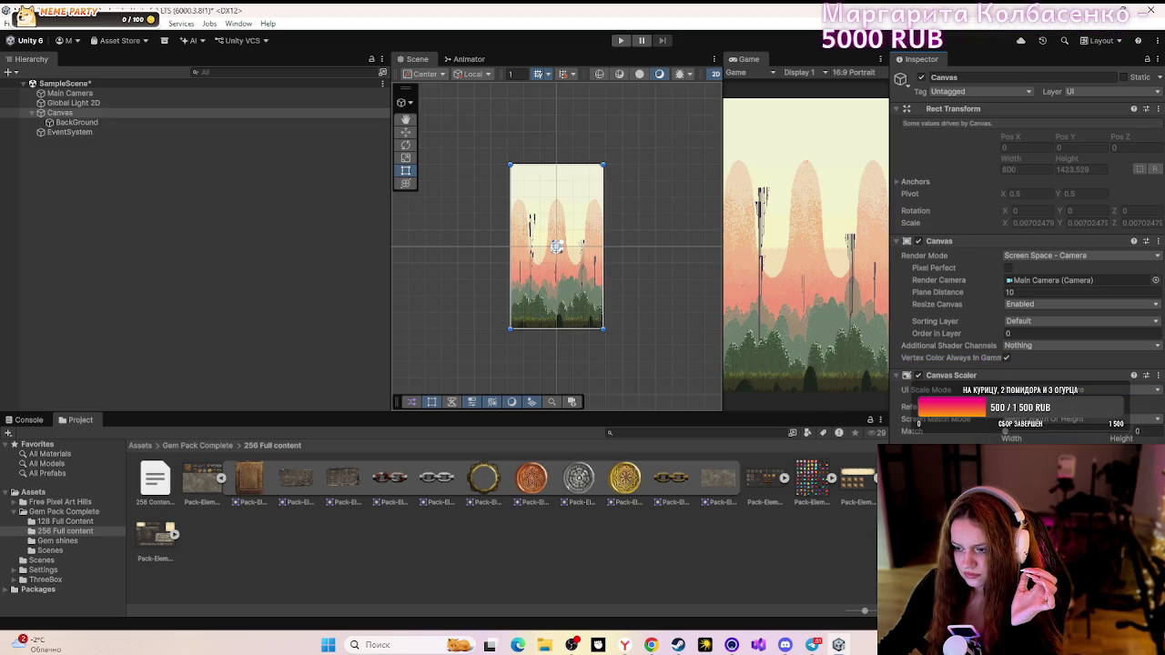
{"action": "left_click", "coordinate": [652, 645]}
{"action": "left_click", "coordinate": [651, 645]}
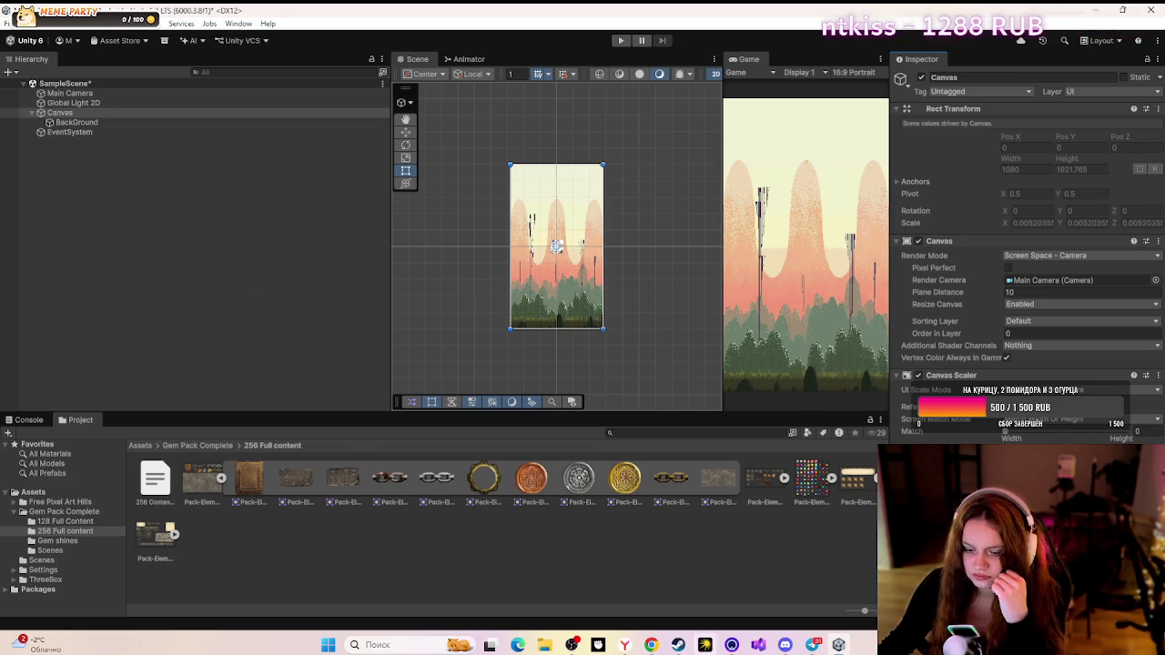
- Set the Canvas Scaler's Match value to 1 to match height, then resume the tutorial
{"action": "left_click", "coordinate": [651, 644]}
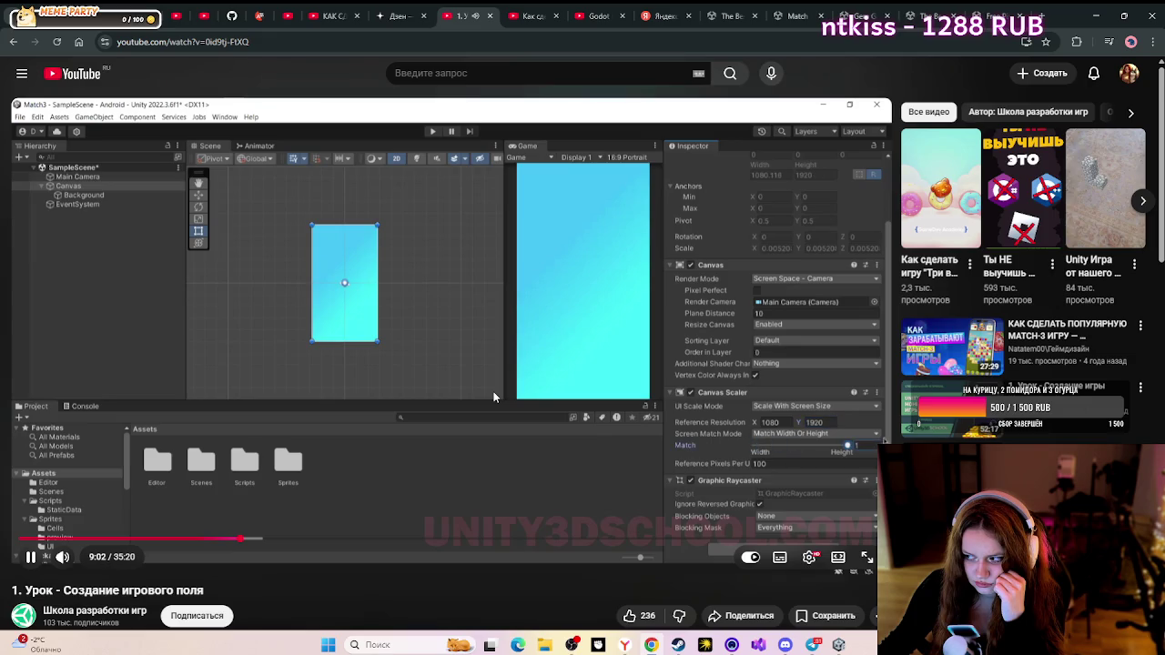
{"action": "key", "text": "space"}
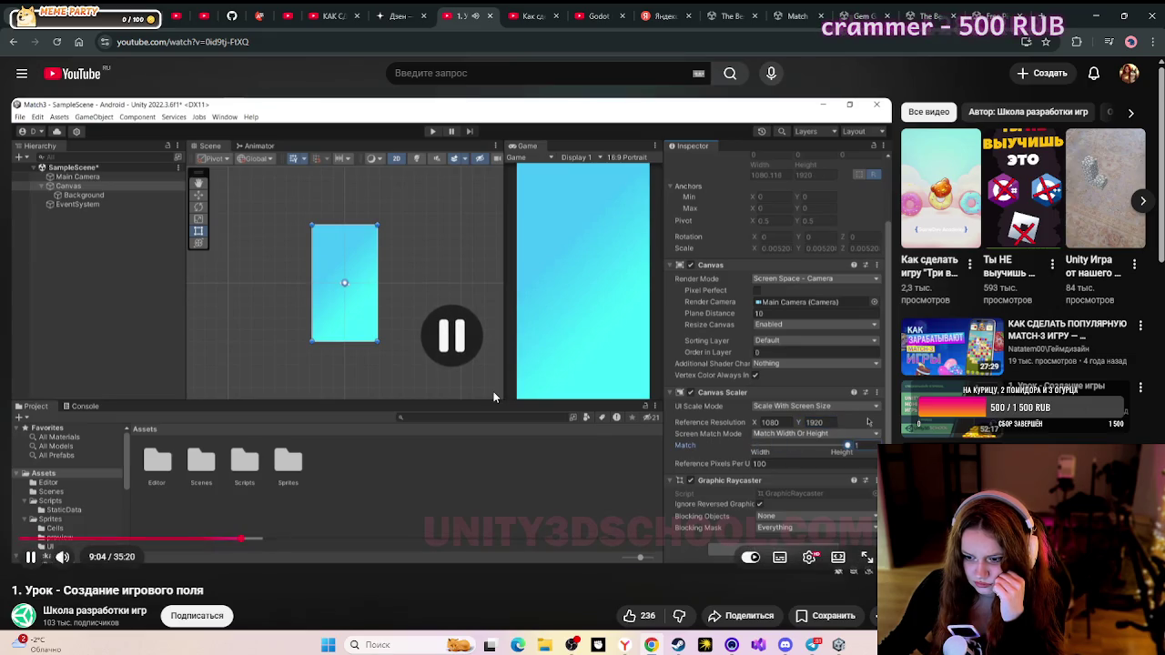
{"action": "left_click", "coordinate": [511, 396]}
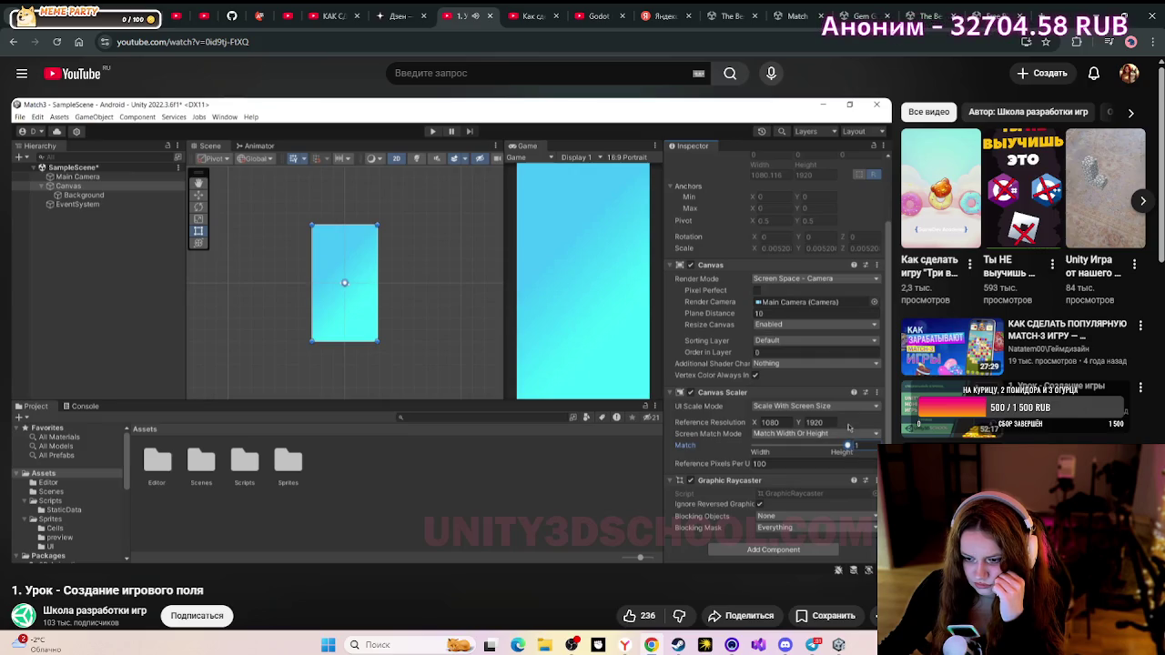
{"action": "key", "text": "space"}
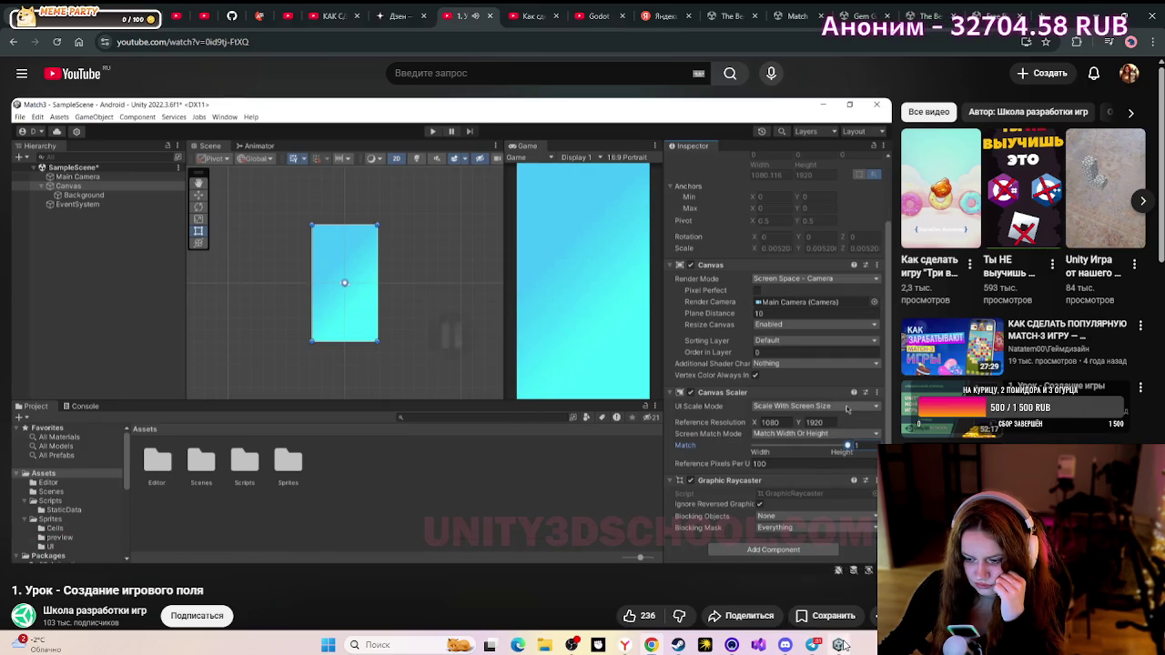
{"action": "key", "text": "alt+Tab"}
{"action": "left_click", "coordinate": [1146, 431]}
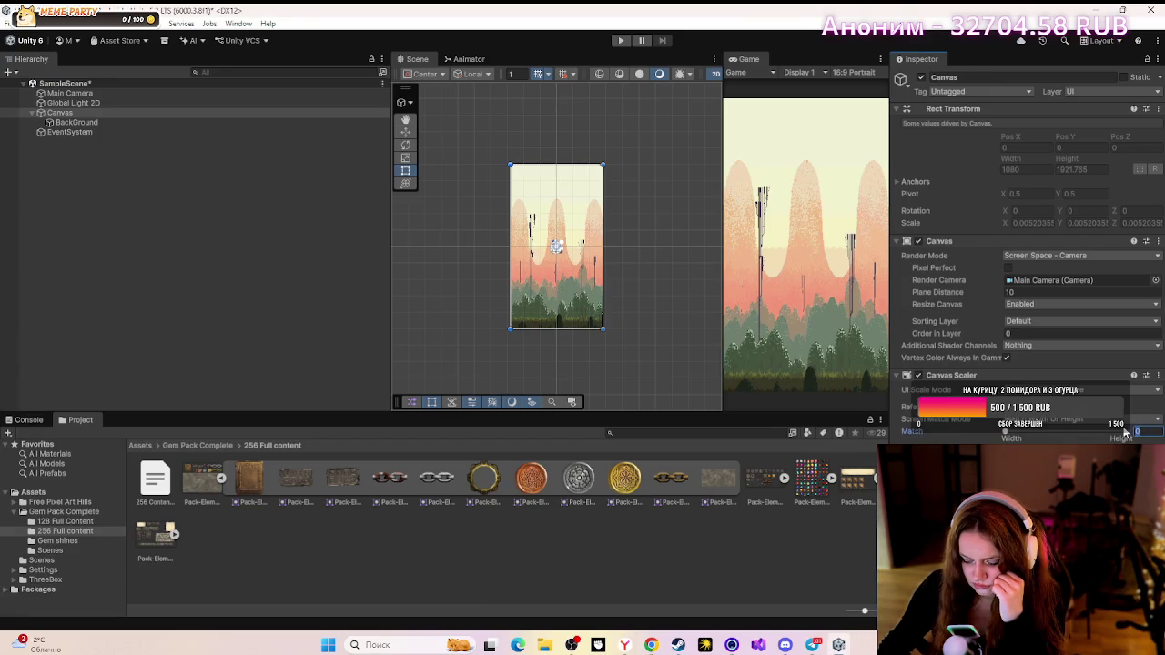
{"action": "type", "text": "1"}
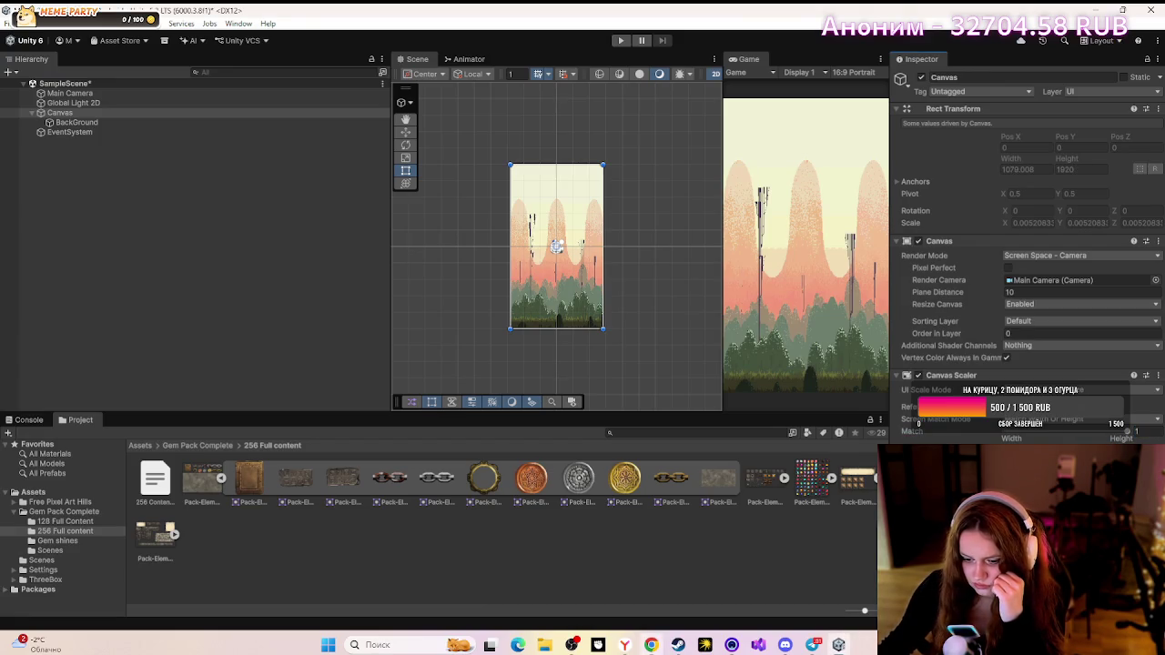
{"action": "key", "text": "alt+Tab"}
{"action": "key", "text": "space"}
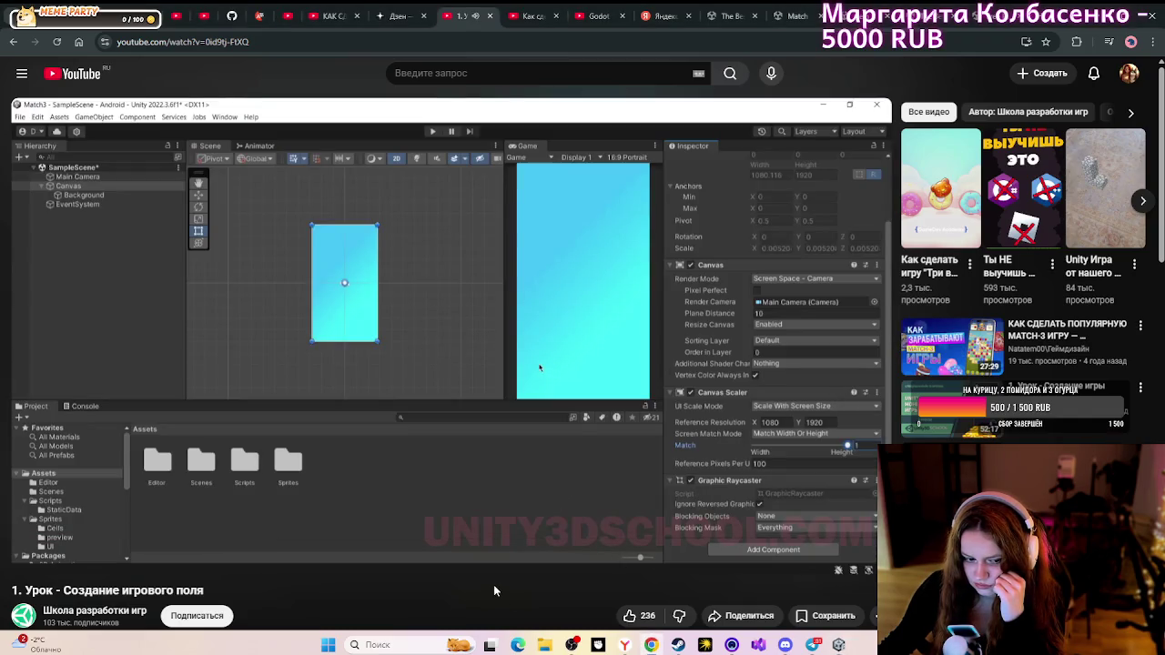
- Watch the tutorial full screen to 10:35 as it adds a Board panel, then return to Unity
{"action": "left_click", "coordinate": [866, 558]}
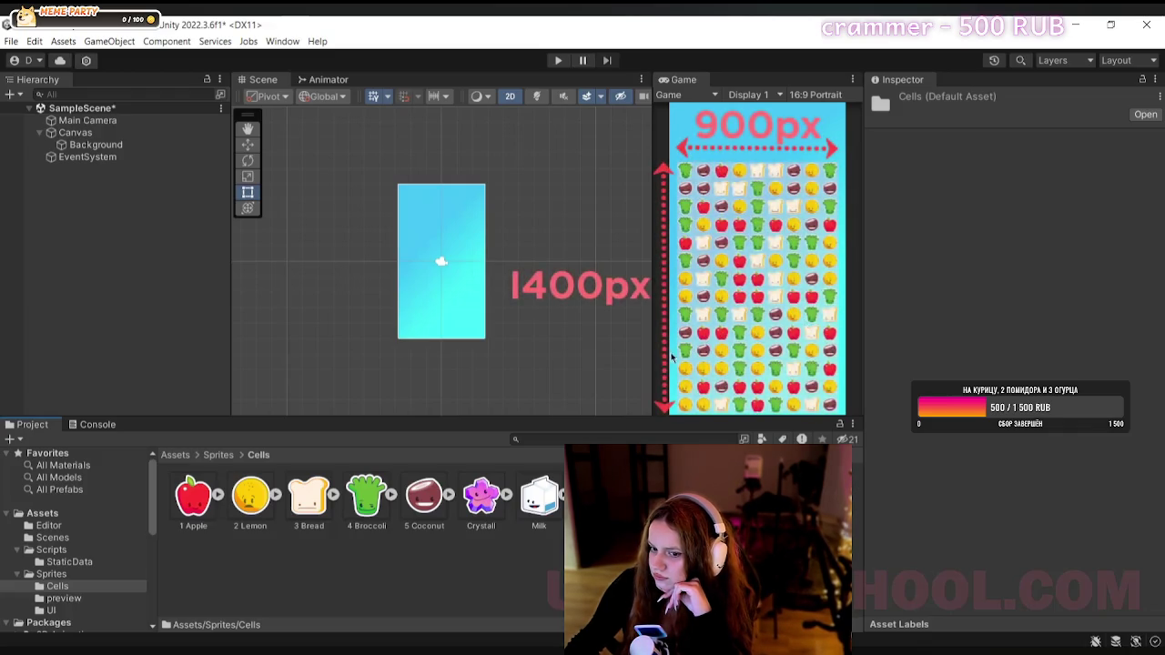
{"action": "right_click", "coordinate": [84, 135]}
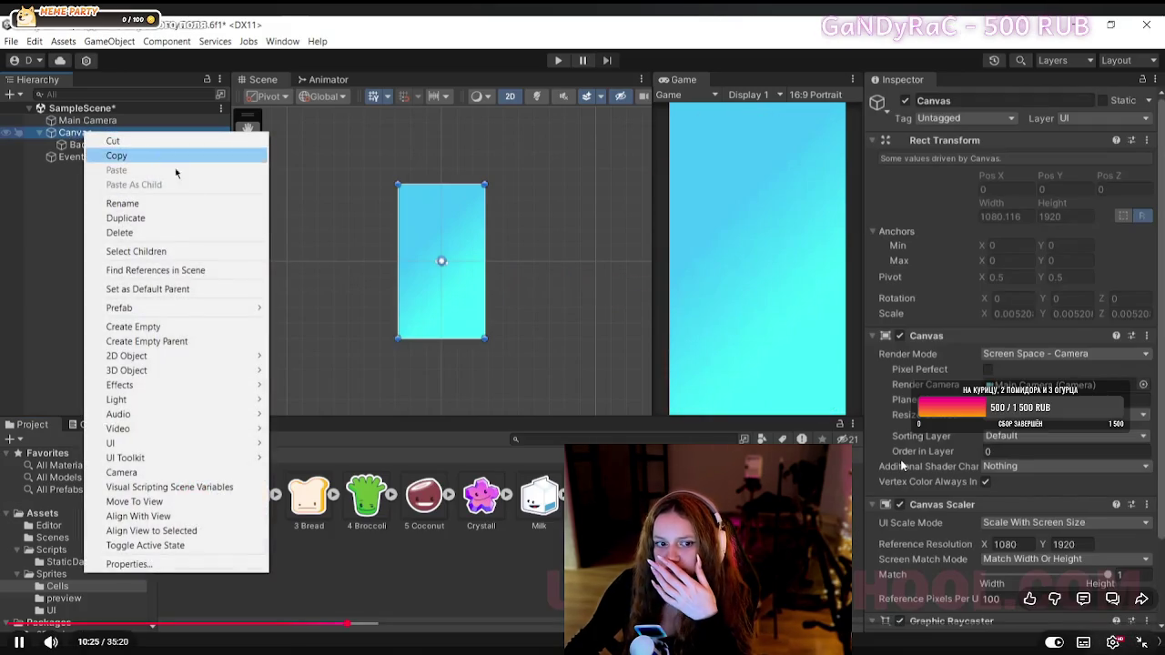
{"action": "mouse_move", "coordinate": [201, 453]}
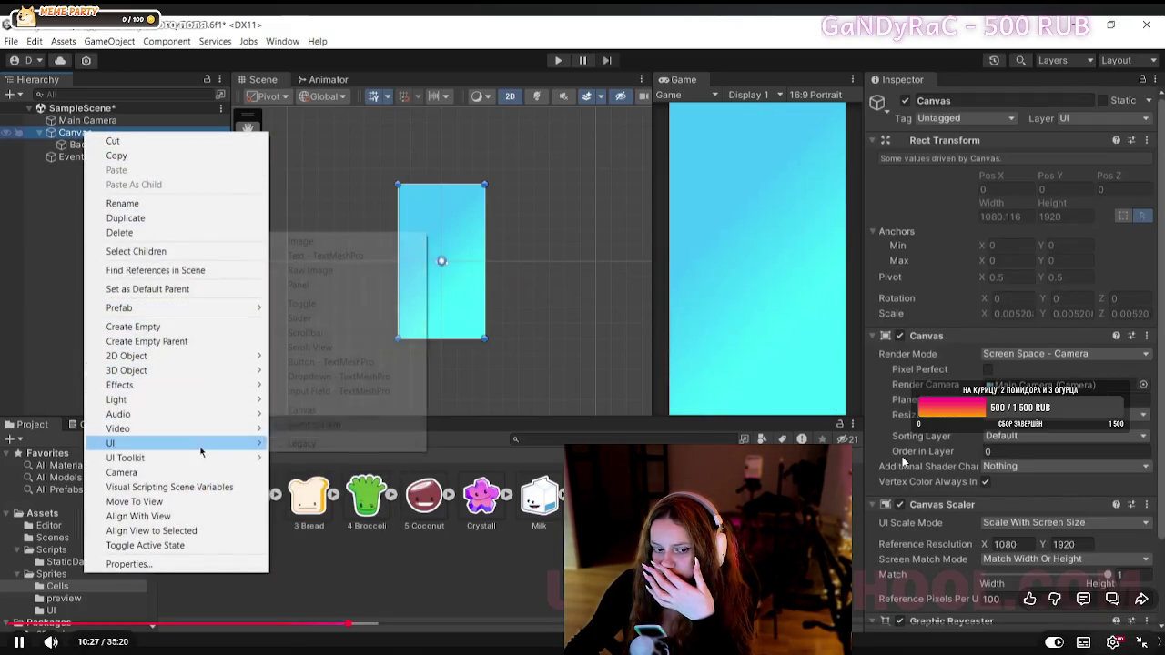
{"action": "left_click", "coordinate": [301, 286]}
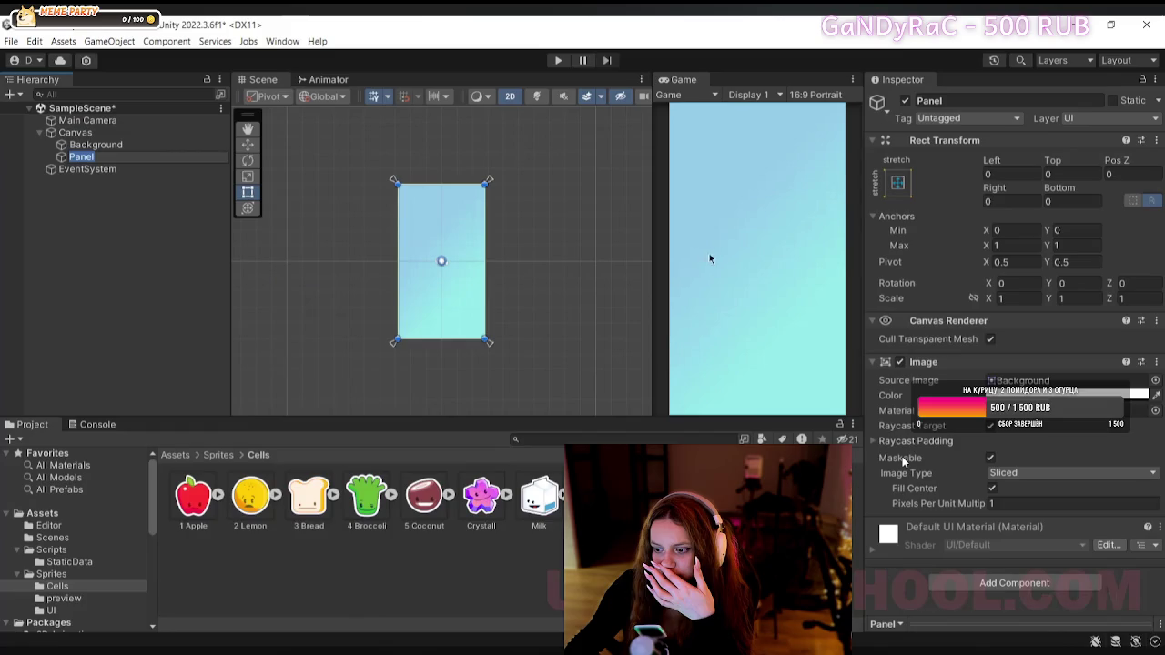
{"action": "mouse_move", "coordinate": [786, 237]}
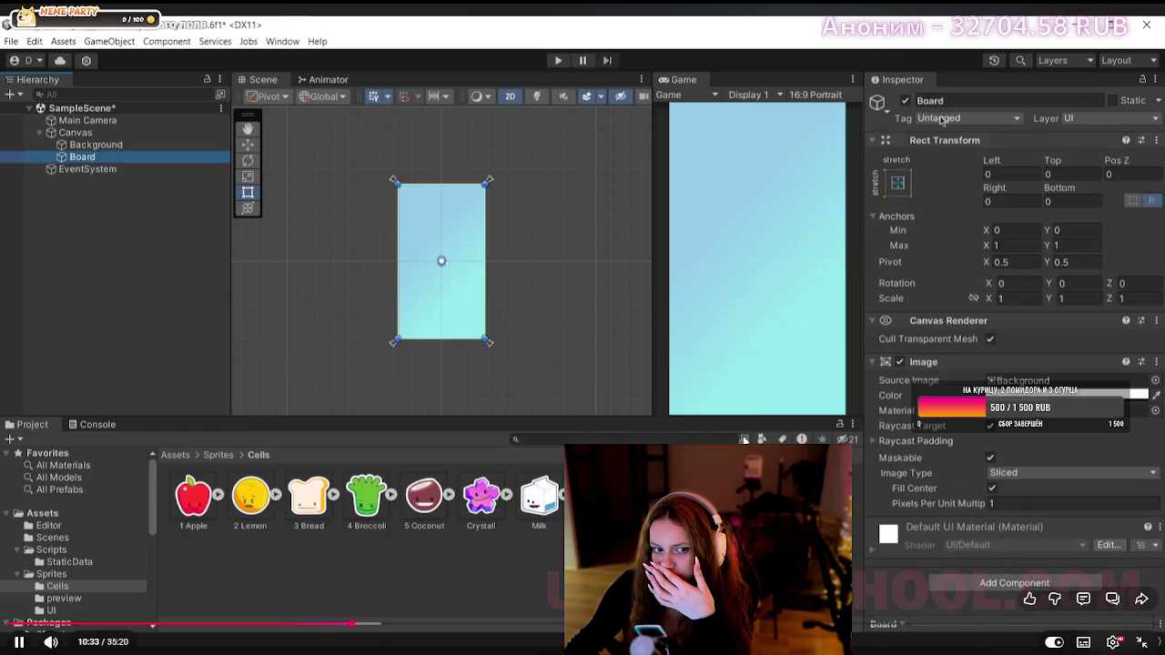
{"action": "key", "text": "space"}
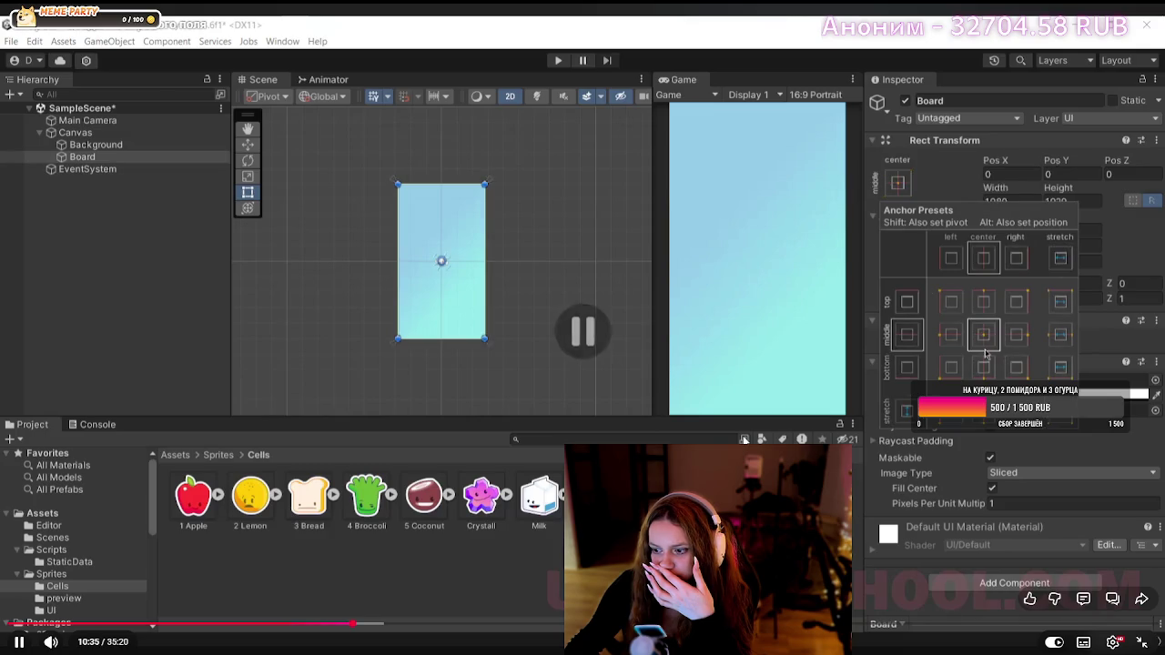
{"action": "key", "text": "Escape"}
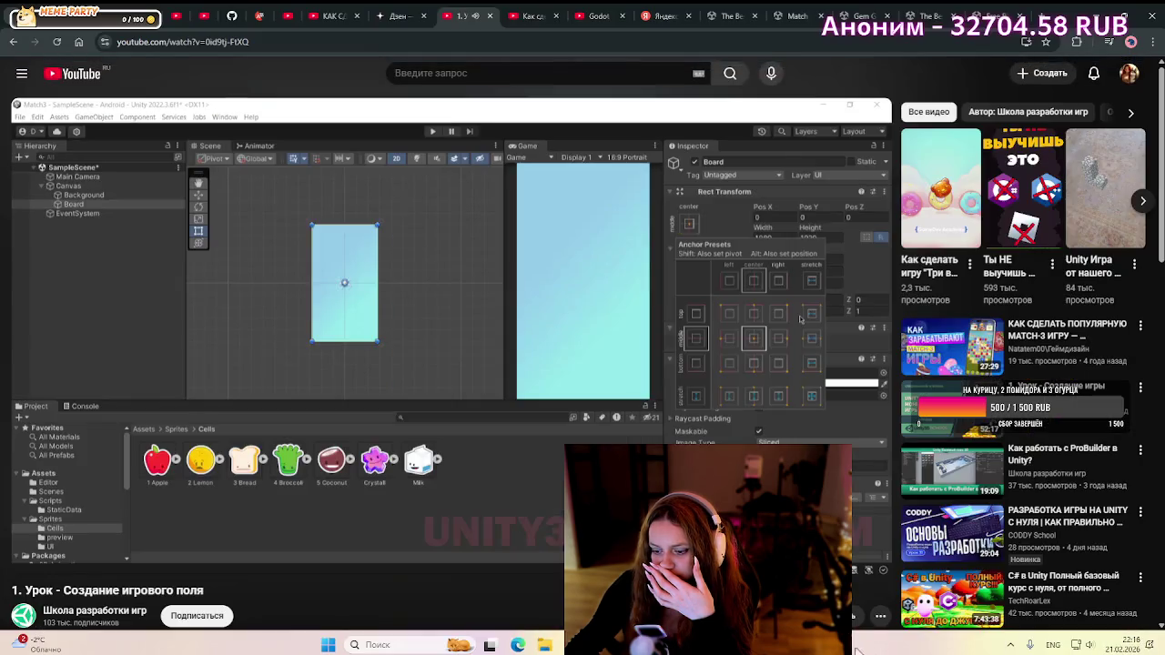
{"action": "key", "text": "alt+Tab"}
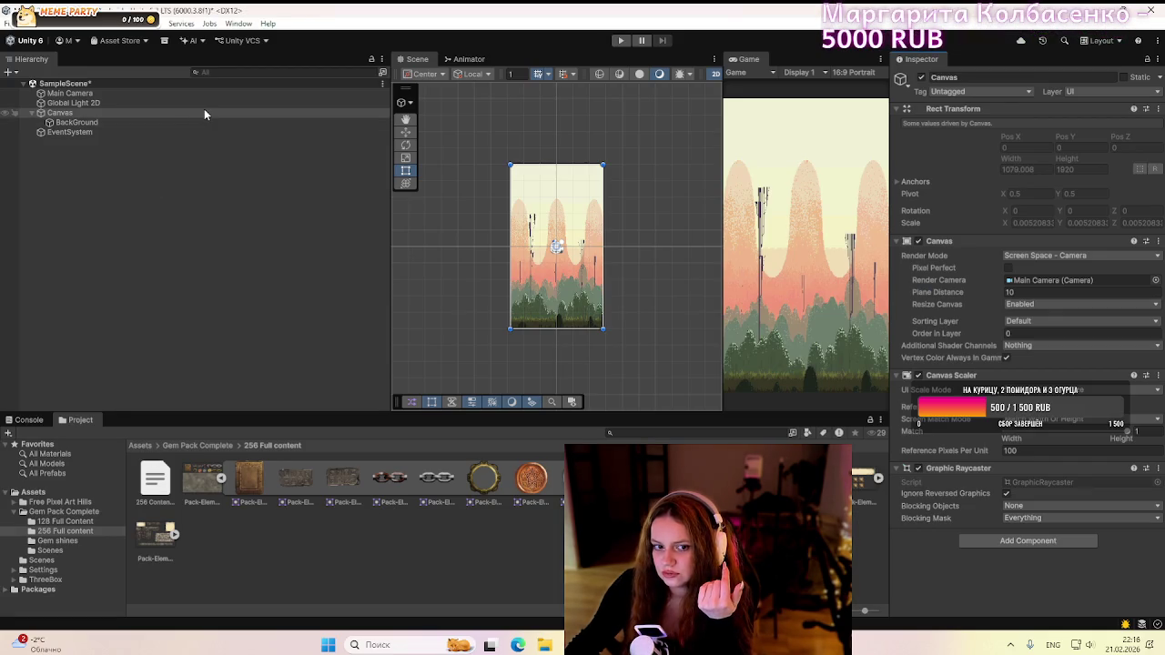
- Create a UI Panel as a child of Canvas, rename it Board, and select it
{"action": "right_click", "coordinate": [204, 109]}
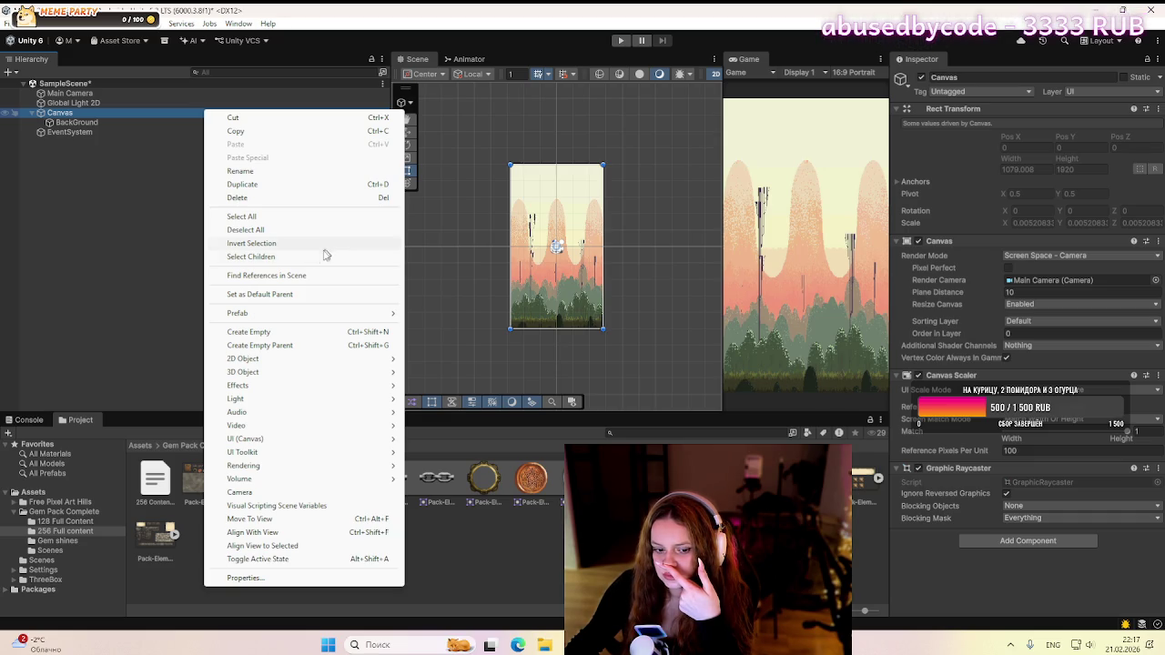
{"action": "mouse_move", "coordinate": [260, 372]}
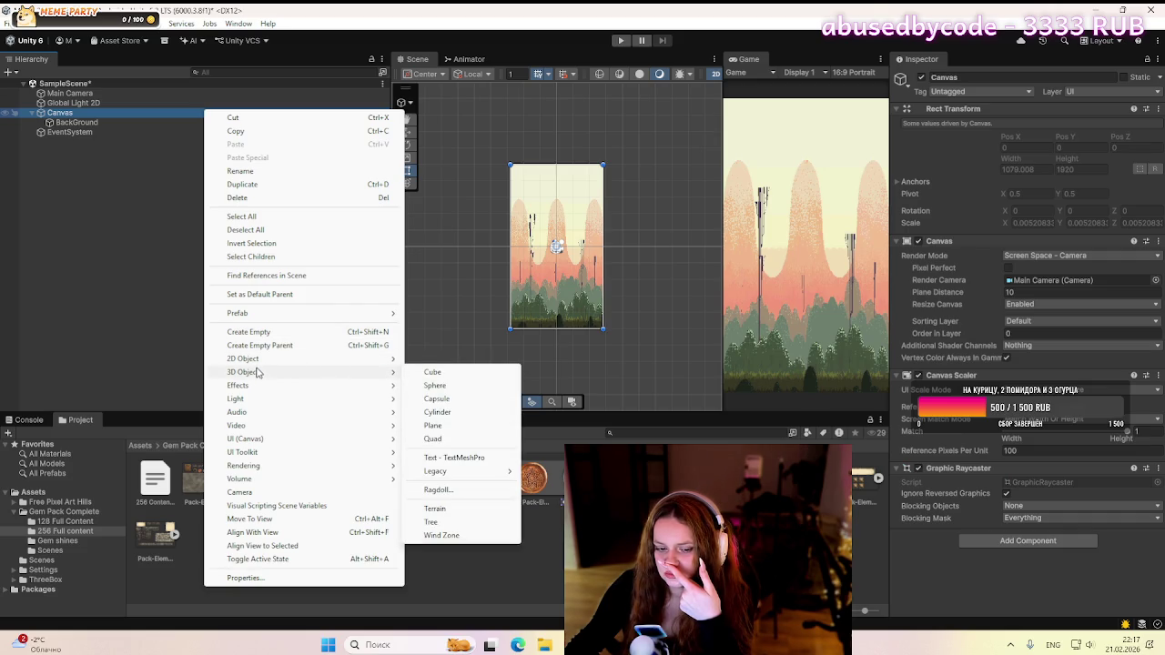
{"action": "mouse_move", "coordinate": [270, 444]}
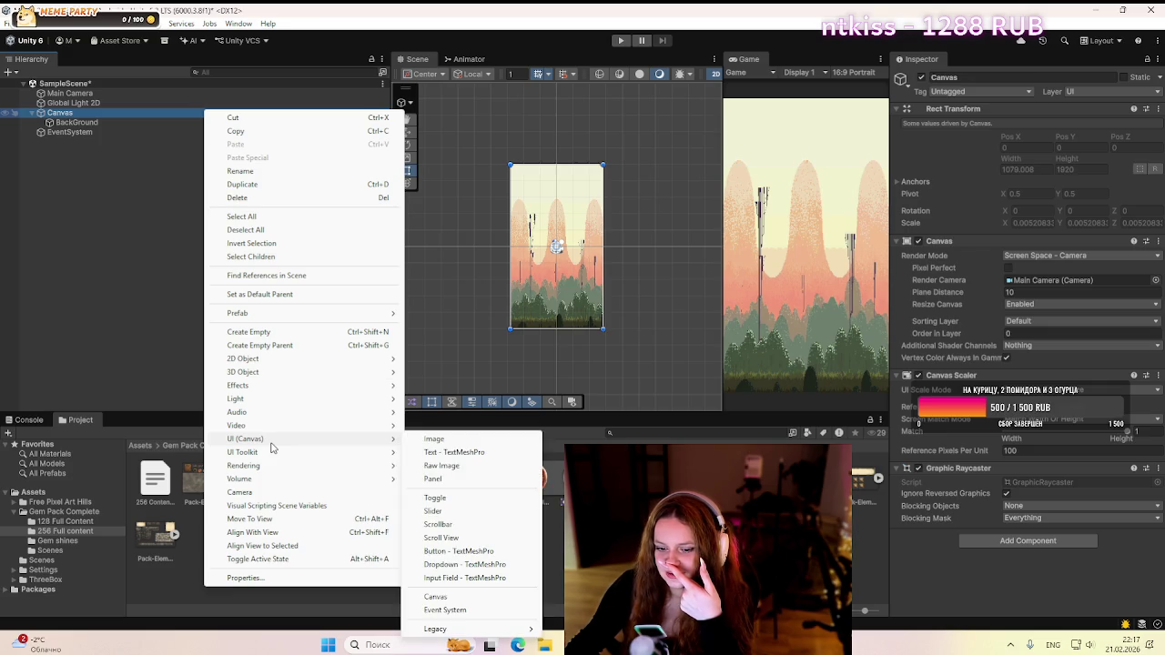
{"action": "left_click", "coordinate": [455, 480]}
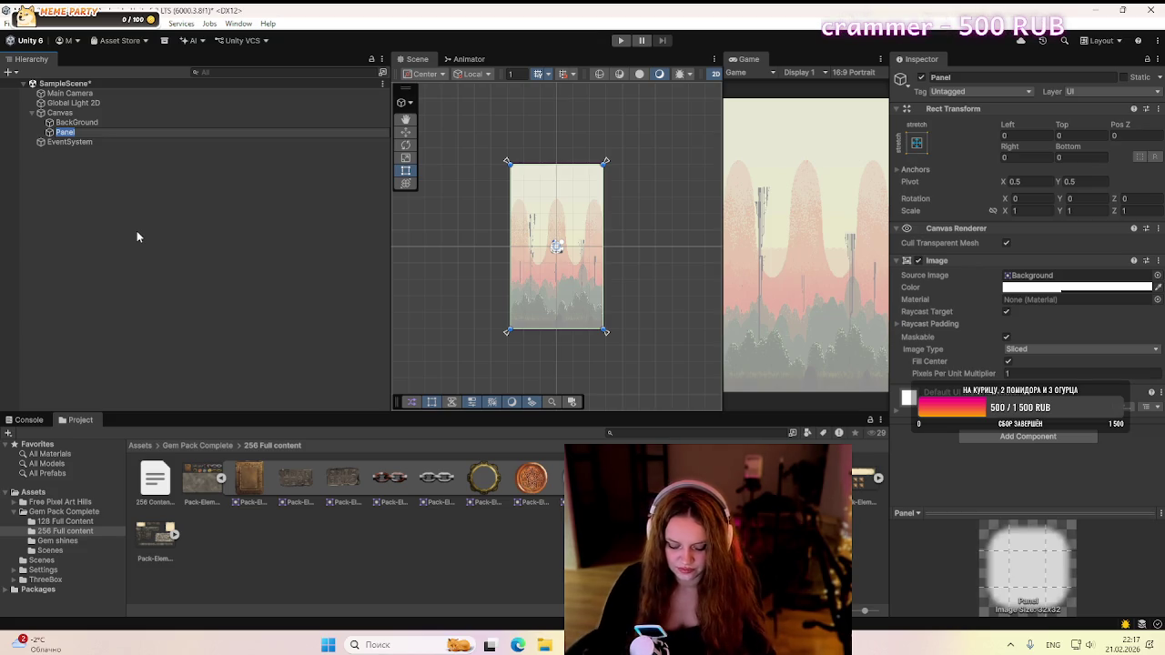
{"action": "type", "text": "Bo"}
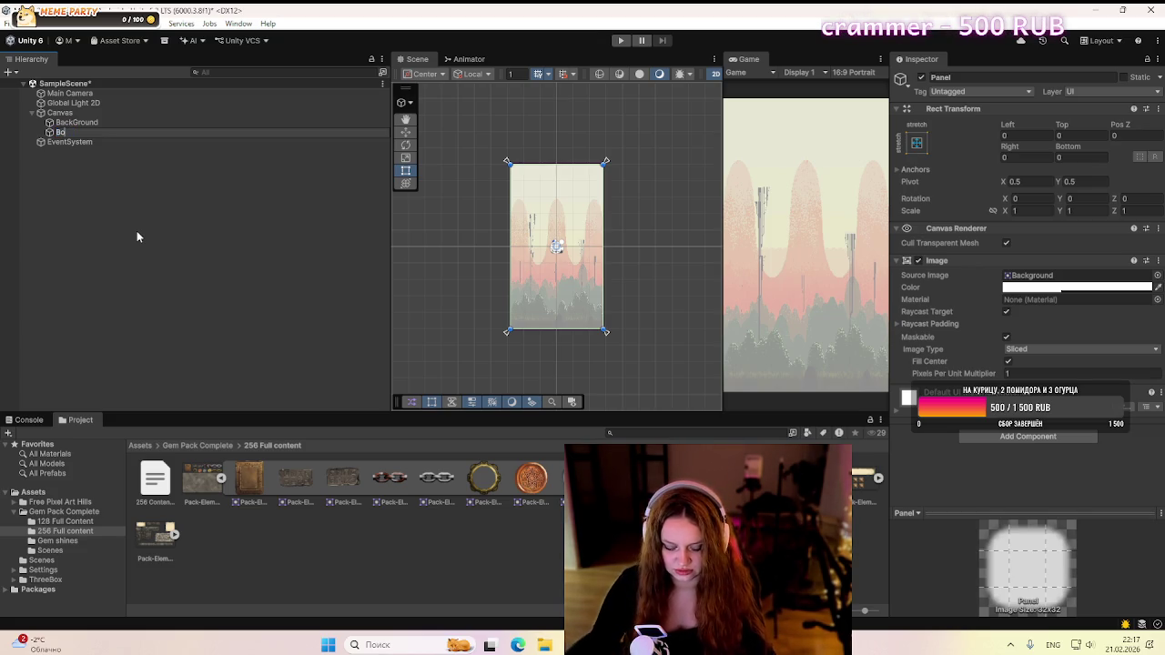
{"action": "type", "text": "ard"}
{"action": "left_click", "coordinate": [132, 227]}
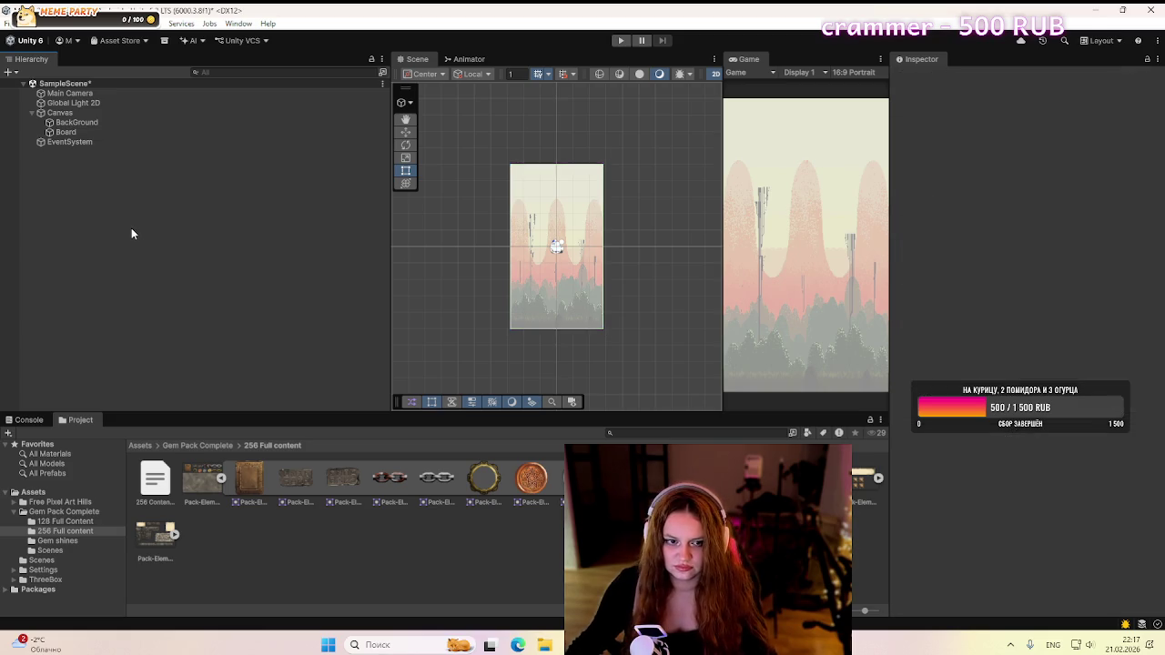
{"action": "left_click", "coordinate": [98, 132]}
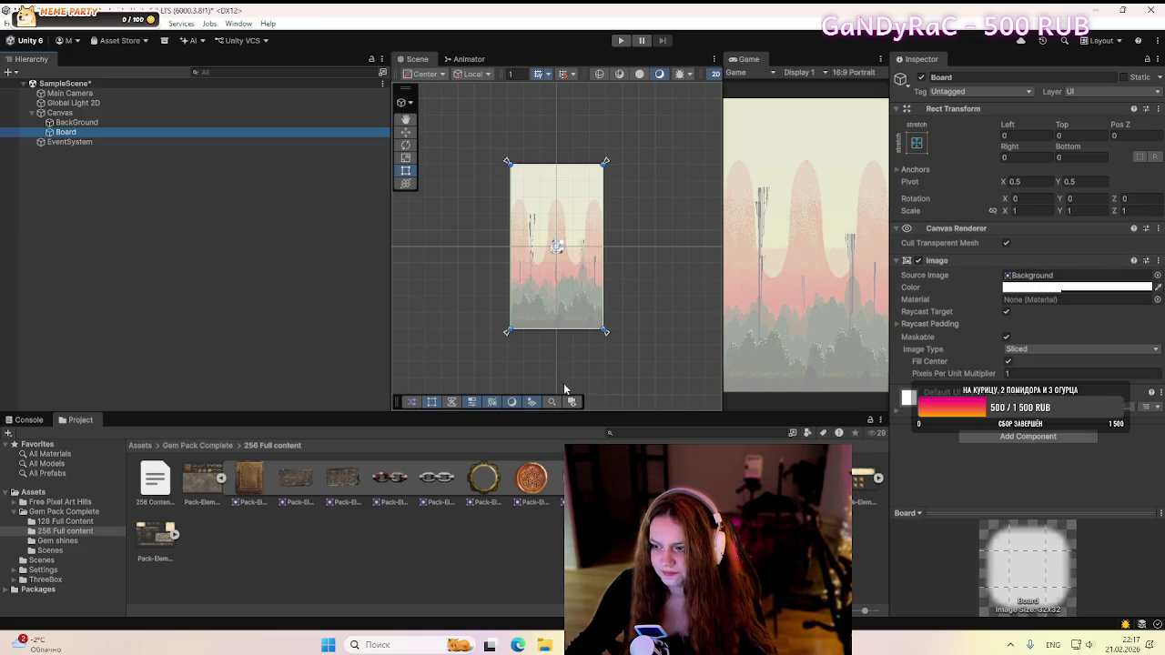
- Anchor the Board panel with the middle-center anchor preset
{"action": "key", "text": "alt+Tab"}
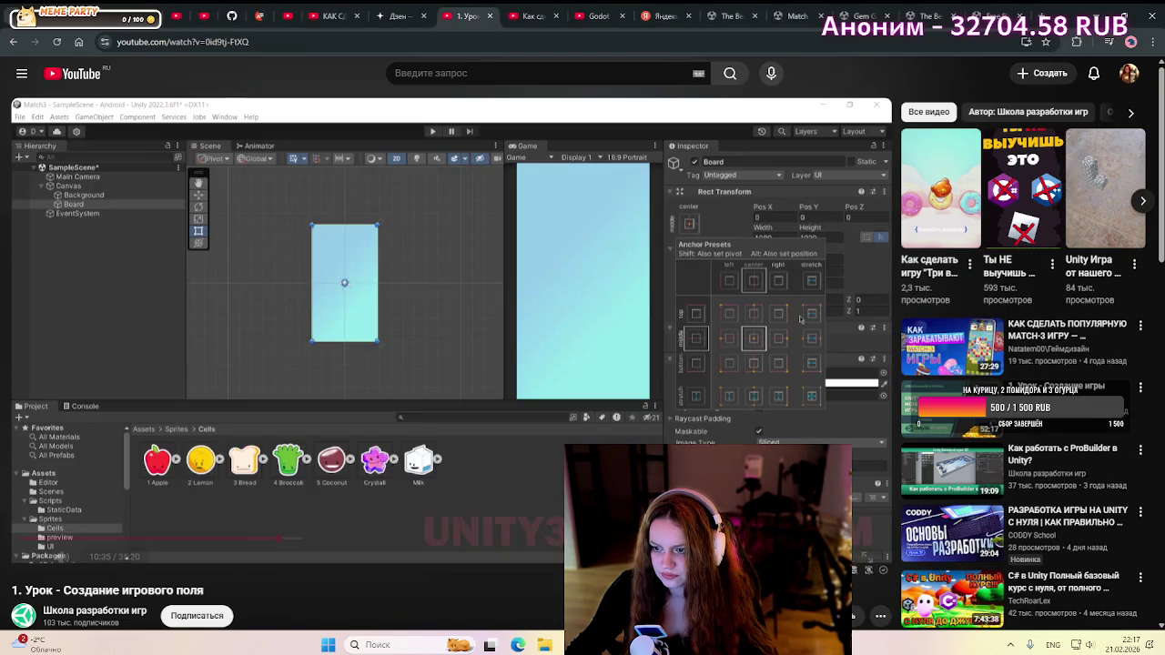
{"action": "left_click", "coordinate": [449, 398]}
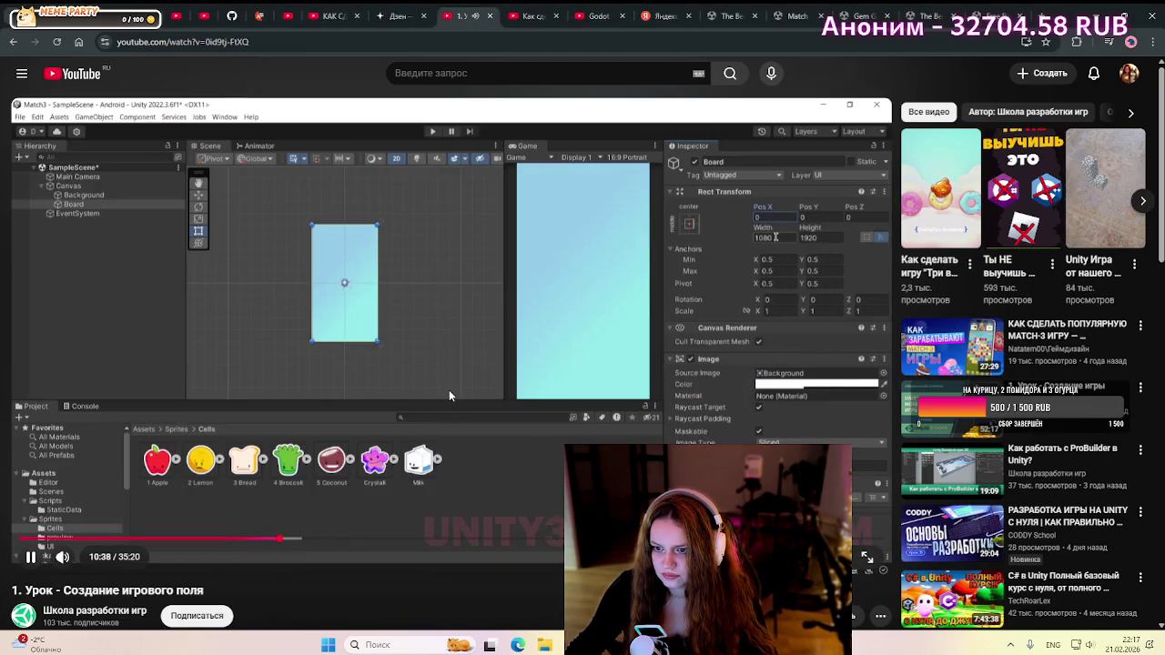
{"action": "left_click", "coordinate": [449, 390]}
{"action": "key", "text": "alt+Tab"}
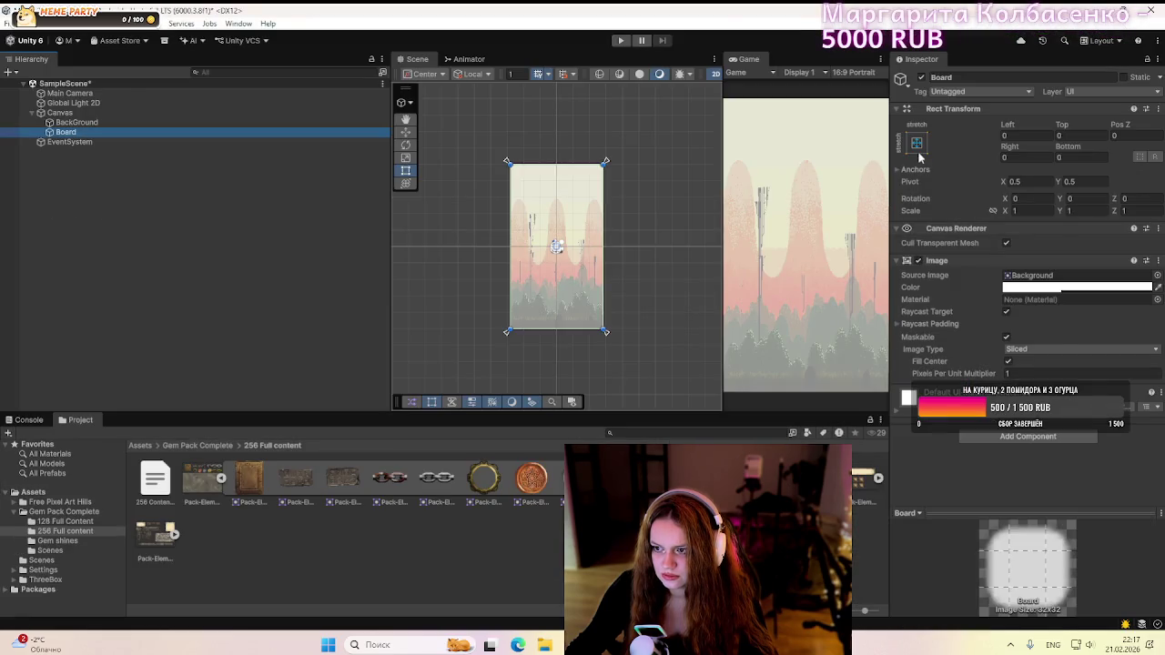
{"action": "left_click", "coordinate": [916, 143]}
{"action": "left_click", "coordinate": [982, 266]}
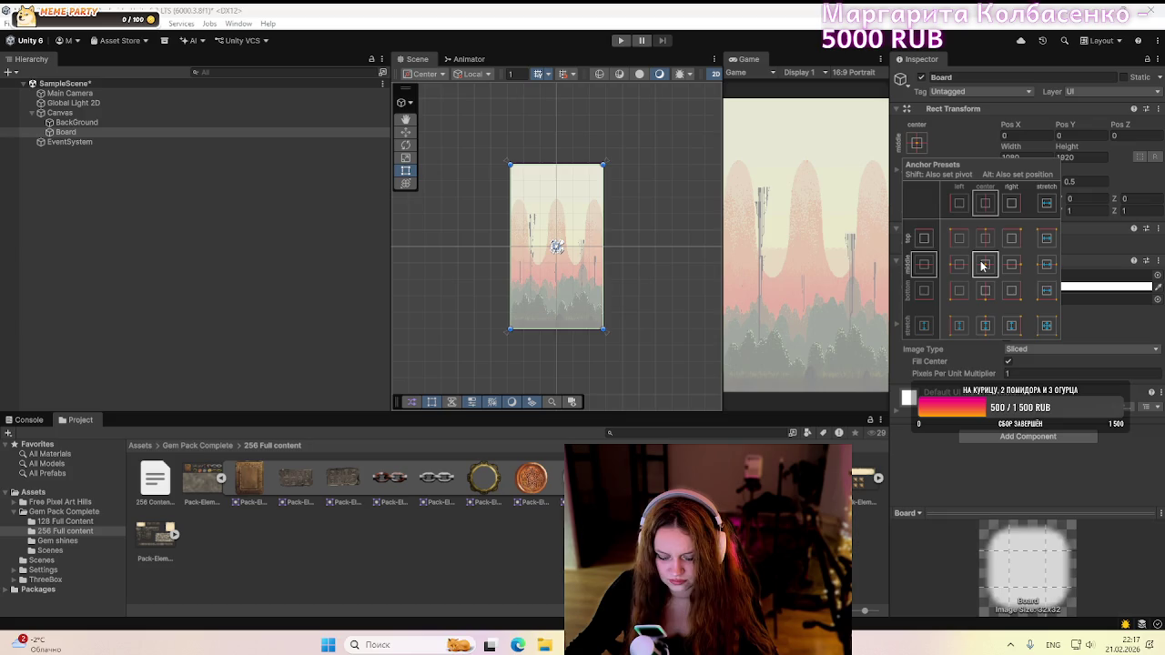
{"action": "key", "text": "alt"}
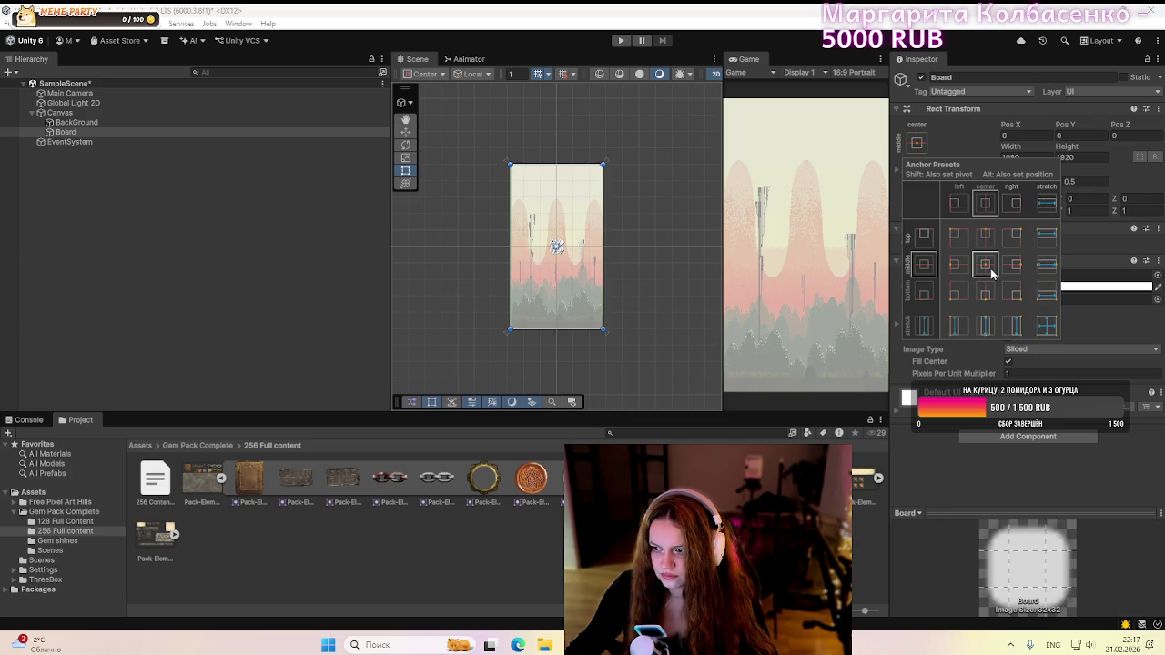
{"action": "key", "text": "shift+alt"}
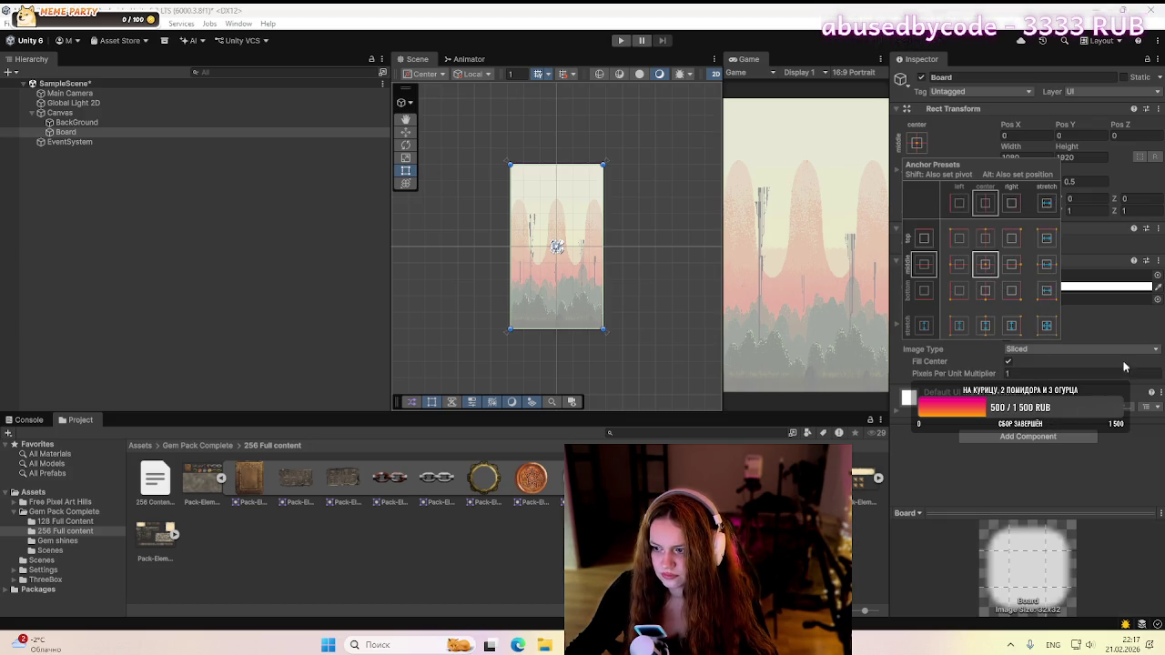
{"action": "left_click", "coordinate": [1110, 350]}
- Size the Board panel to width 900 and height 1400
{"action": "key", "text": "alt+Tab"}
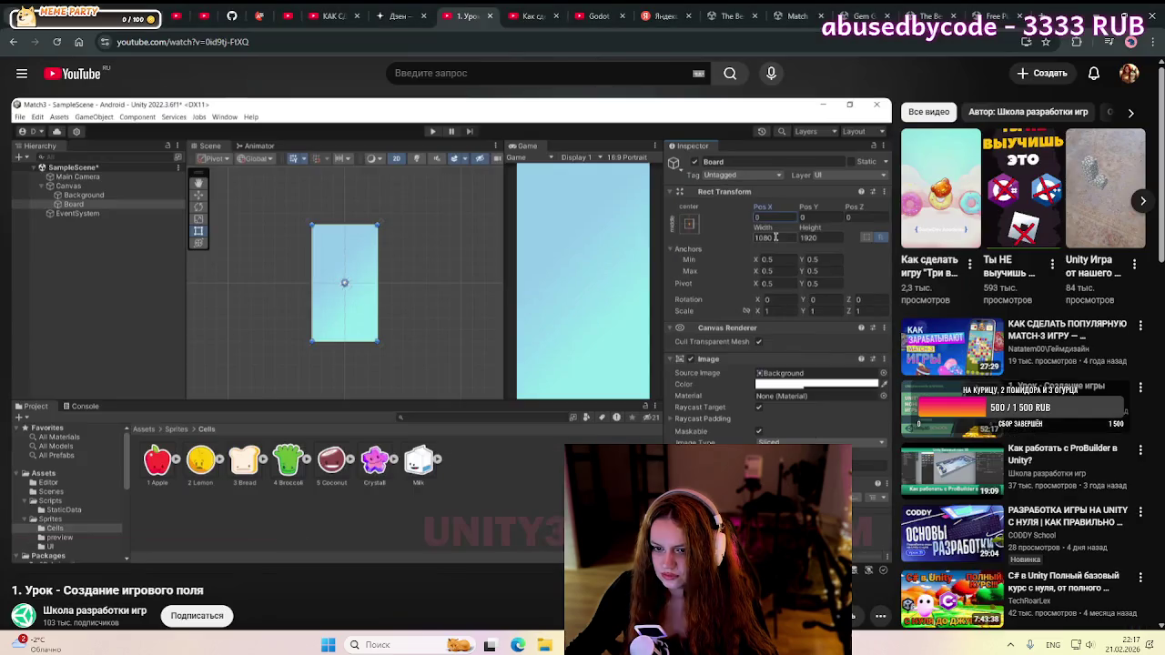
{"action": "key", "text": "space"}
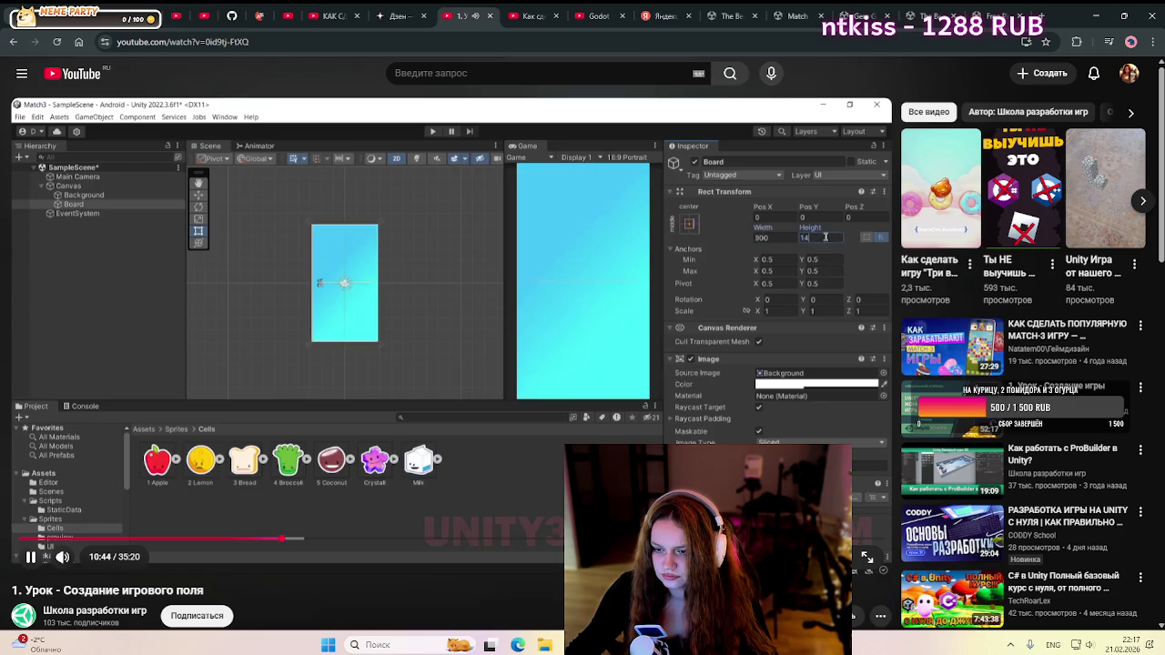
{"action": "key", "text": "space"}
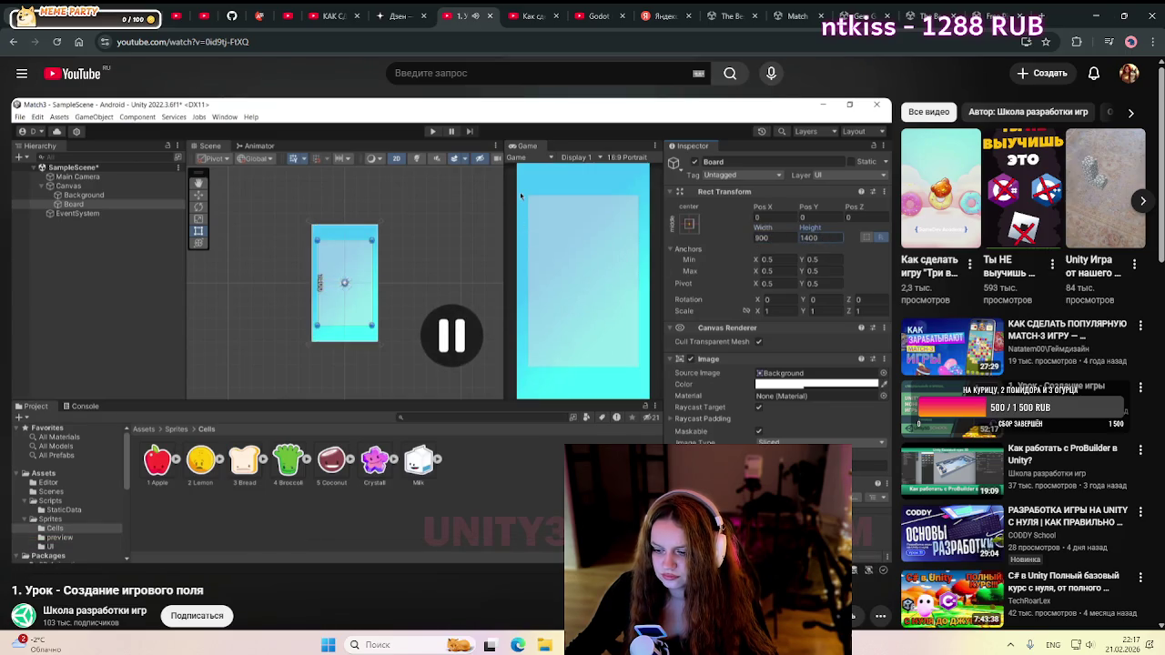
{"action": "key", "text": "alt+Tab"}
{"action": "left_click", "coordinate": [1011, 157]}
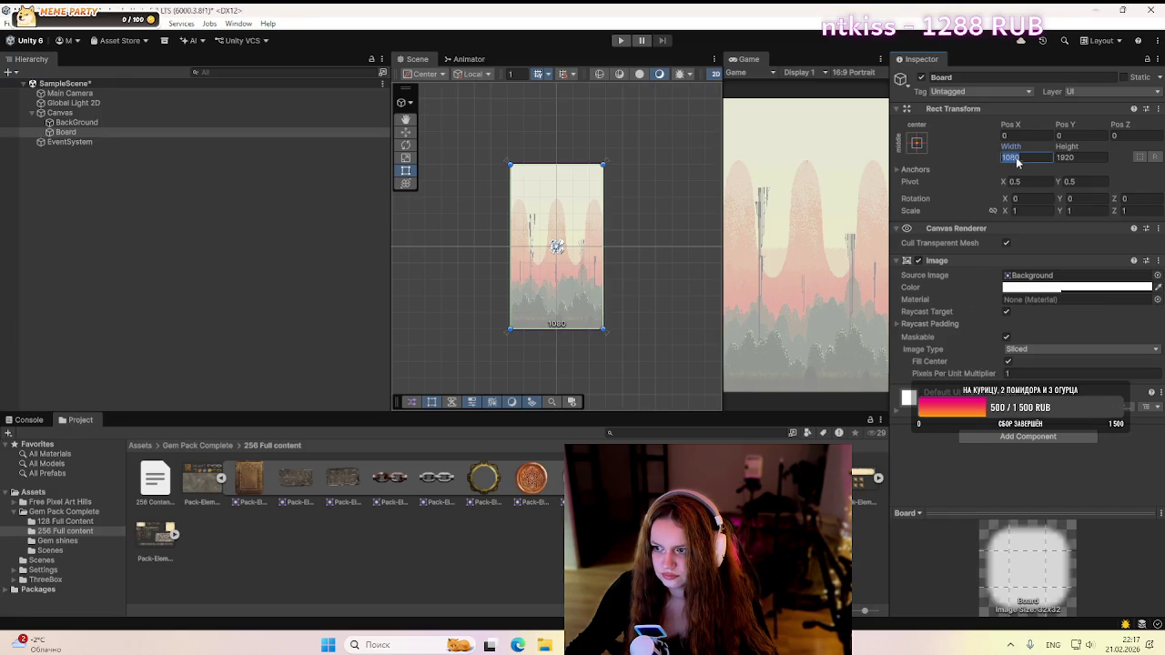
{"action": "type", "text": "900"}
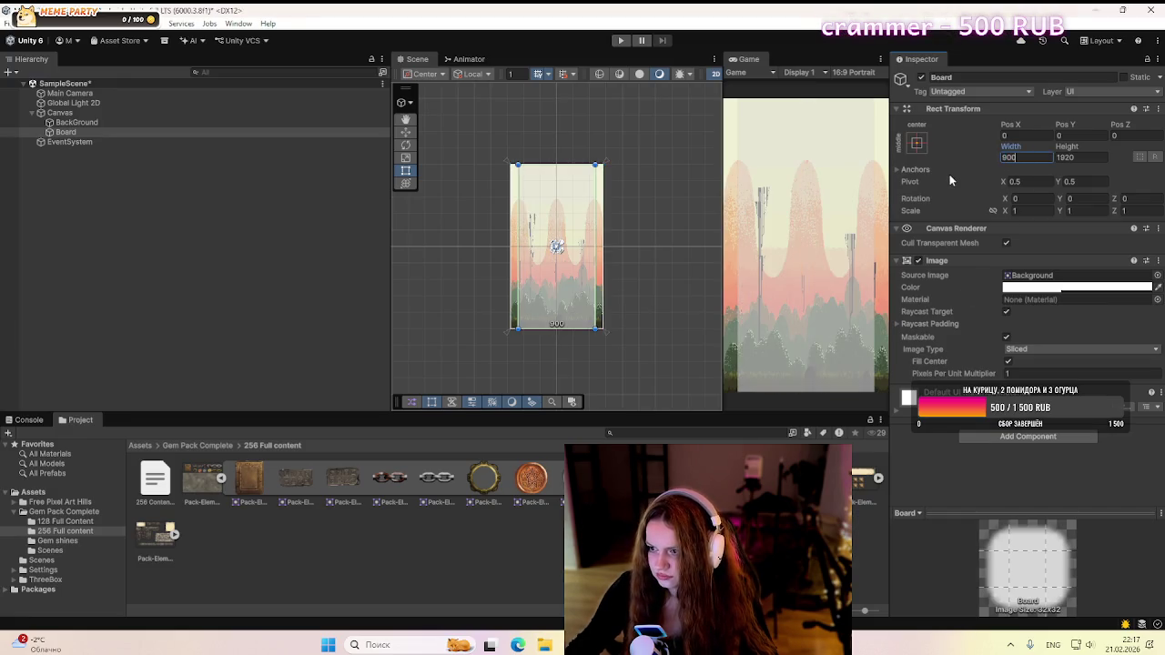
{"action": "left_click", "coordinate": [1066, 161]}
{"action": "type", "text": "1400"}
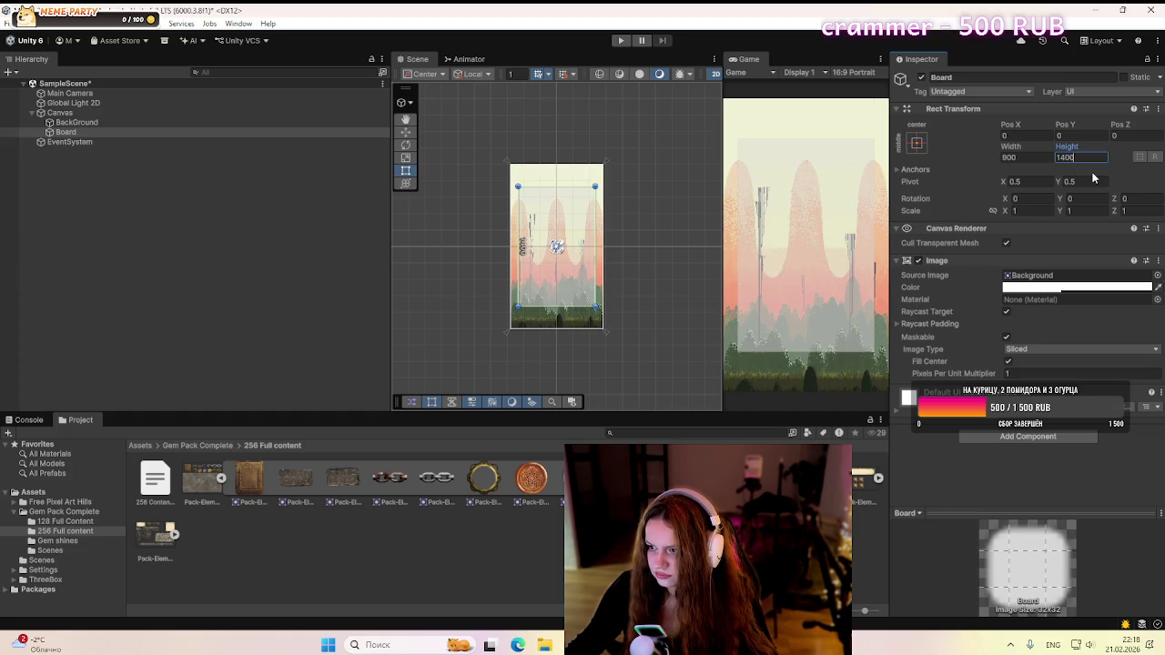
{"action": "left_click", "coordinate": [1107, 170]}
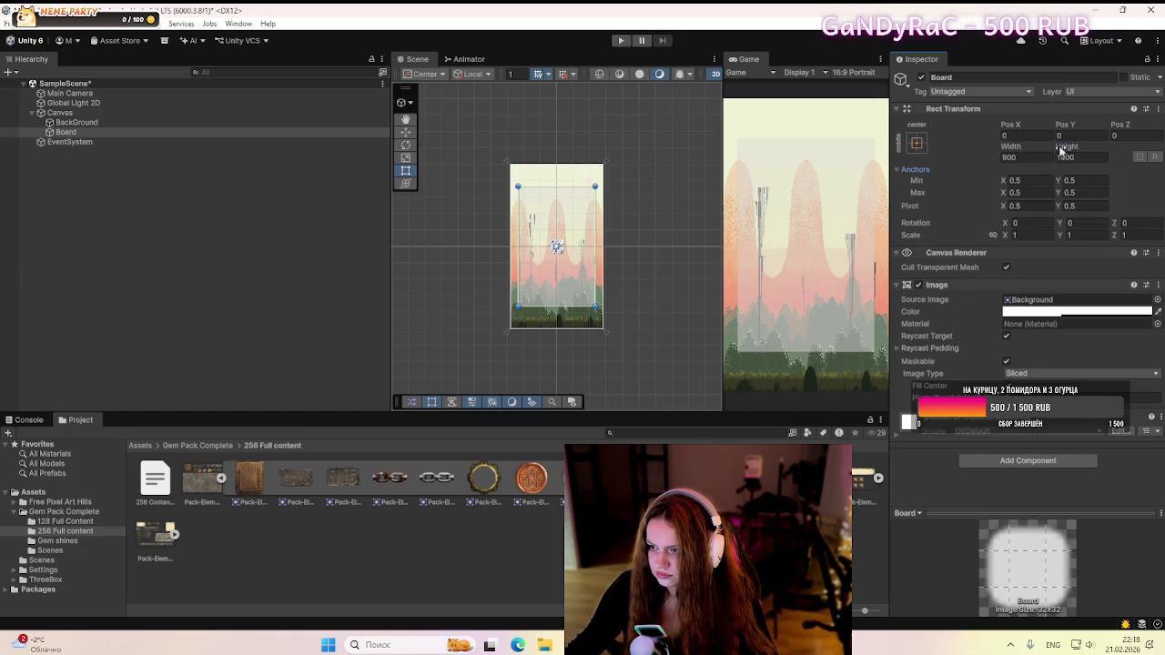
{"action": "key", "text": "alt+Tab"}
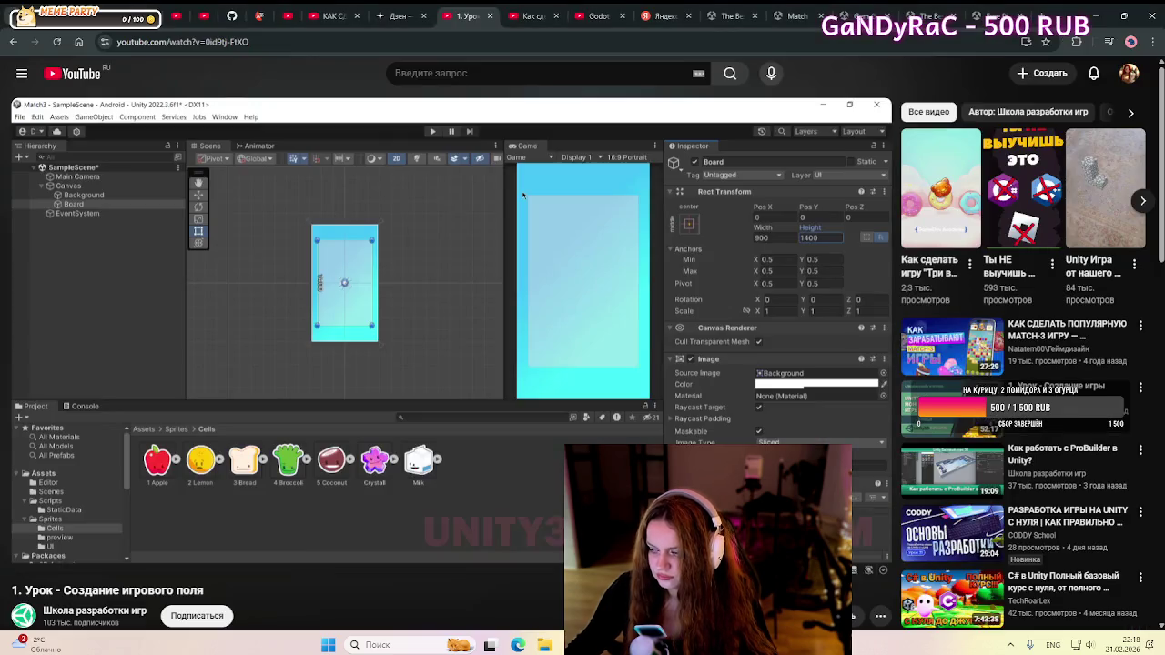
{"action": "left_click", "coordinate": [664, 332]}
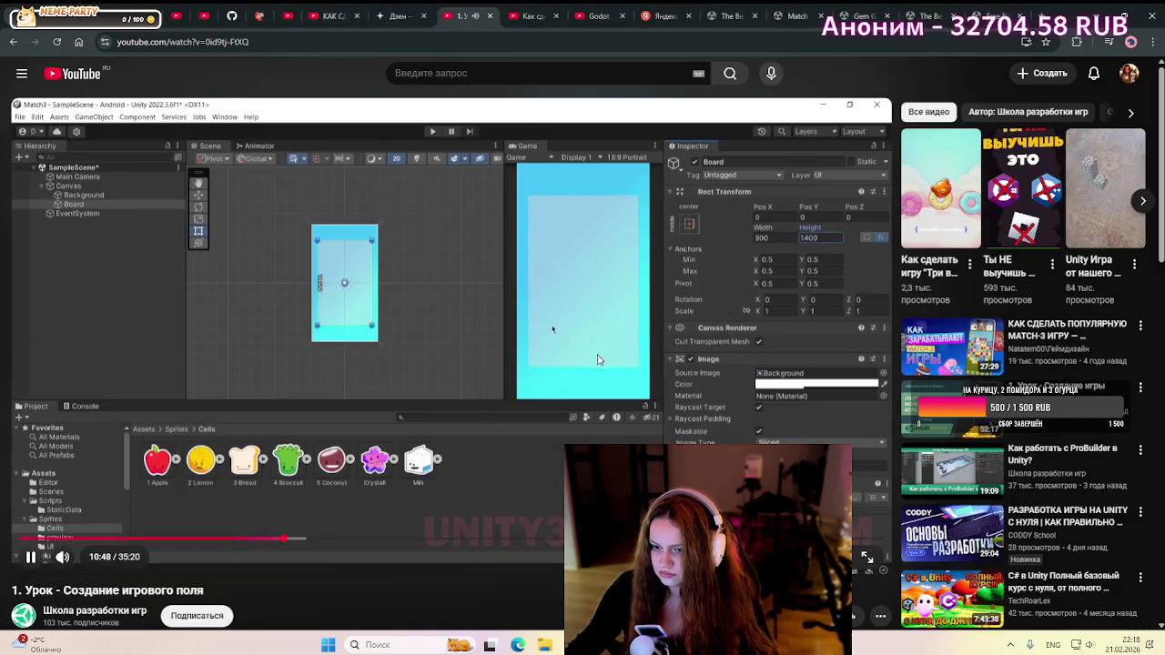
{"action": "left_click", "coordinate": [508, 359]}
{"action": "left_click", "coordinate": [508, 360]}
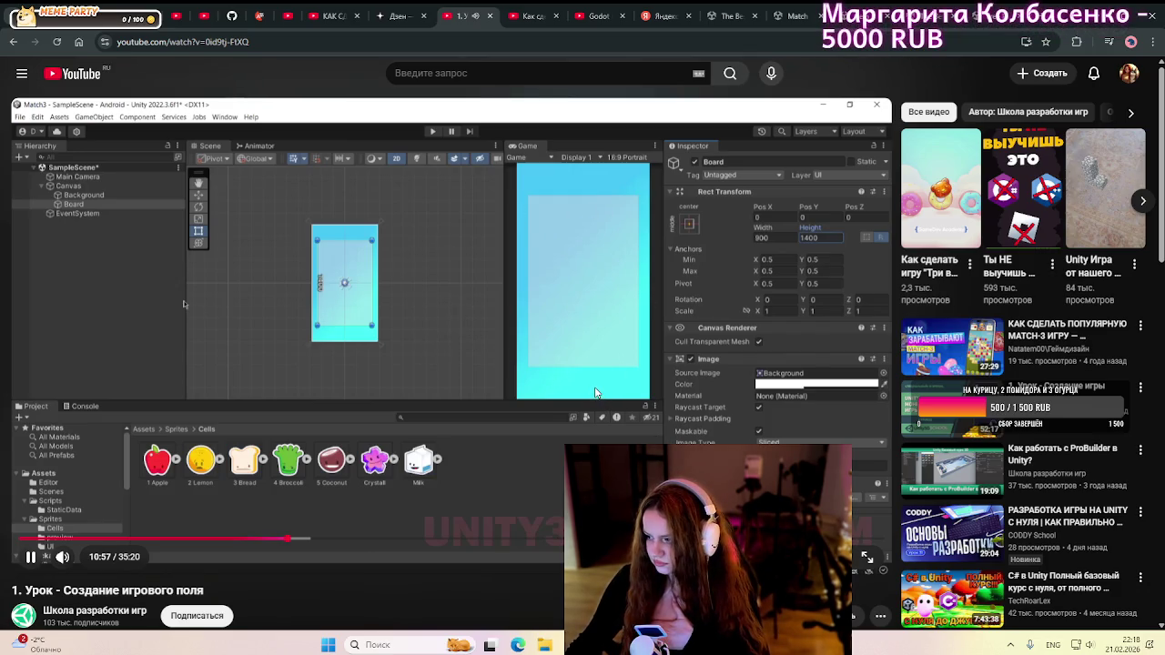
{"action": "left_click", "coordinate": [596, 391]}
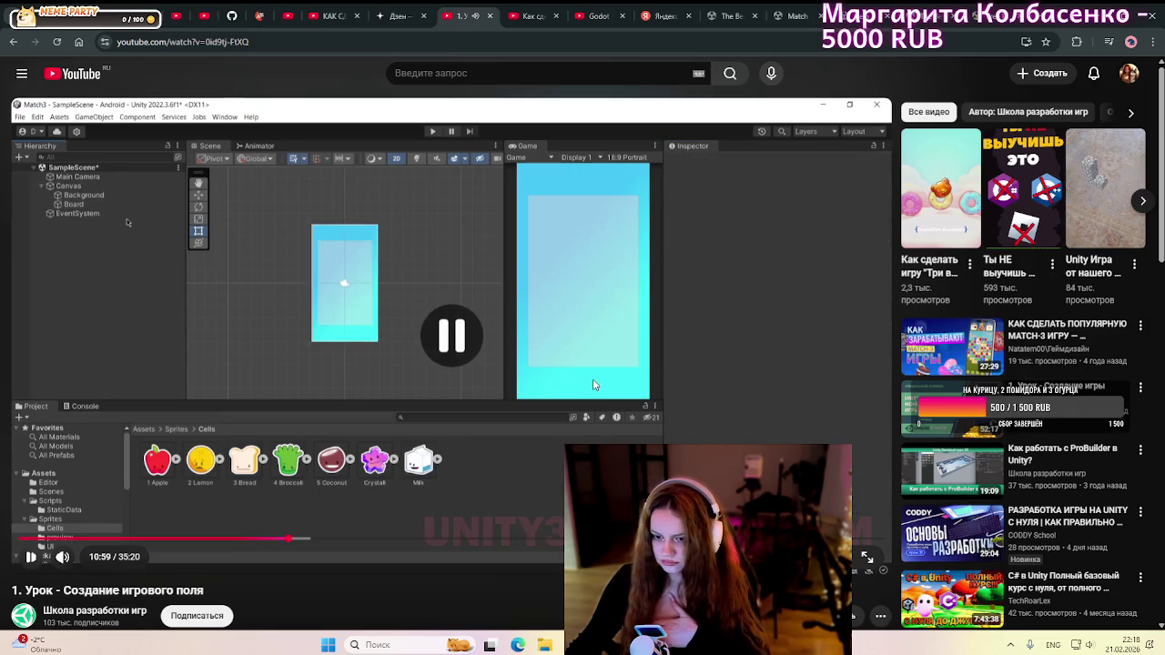
{"action": "key", "text": "alt+Tab"}
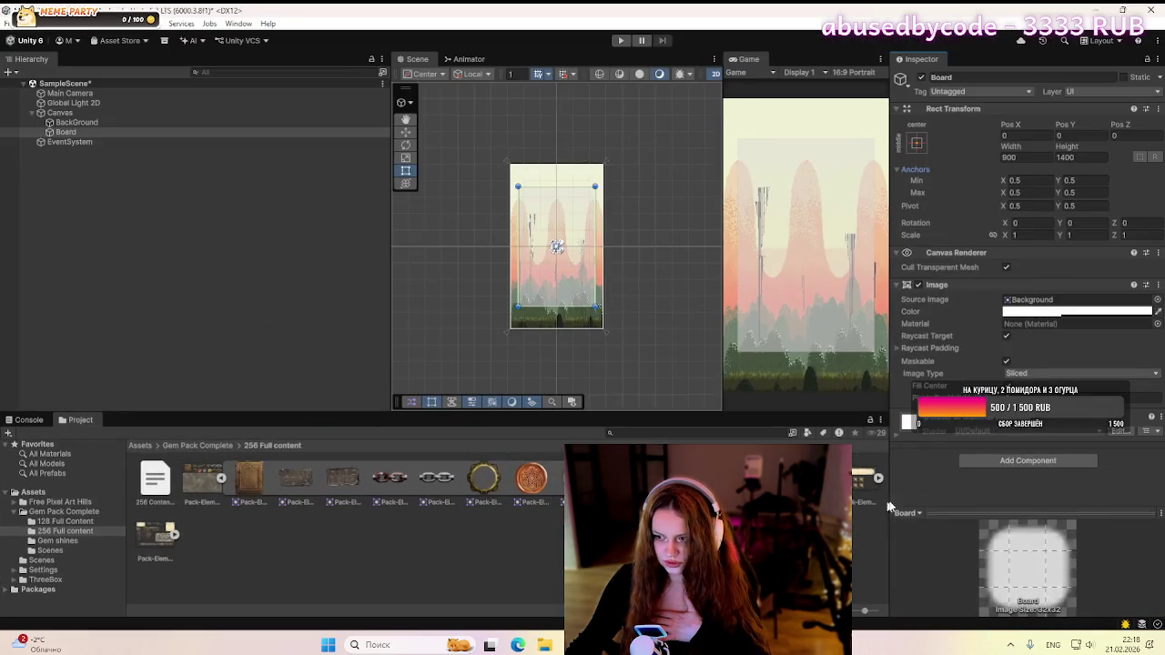
- Give the Board image a dark translucent colour (7E001D) with alpha 148
{"action": "left_click", "coordinate": [1074, 311]}
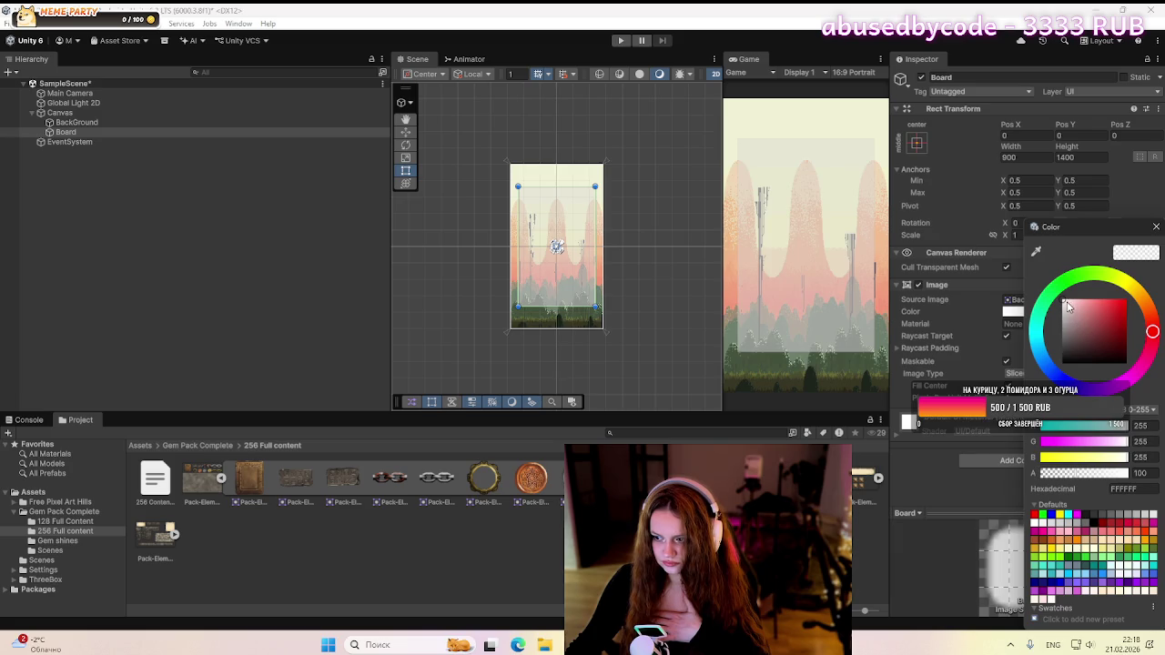
{"action": "left_click_drag", "start_coordinate": [1078, 319], "coordinate": [1079, 364]}
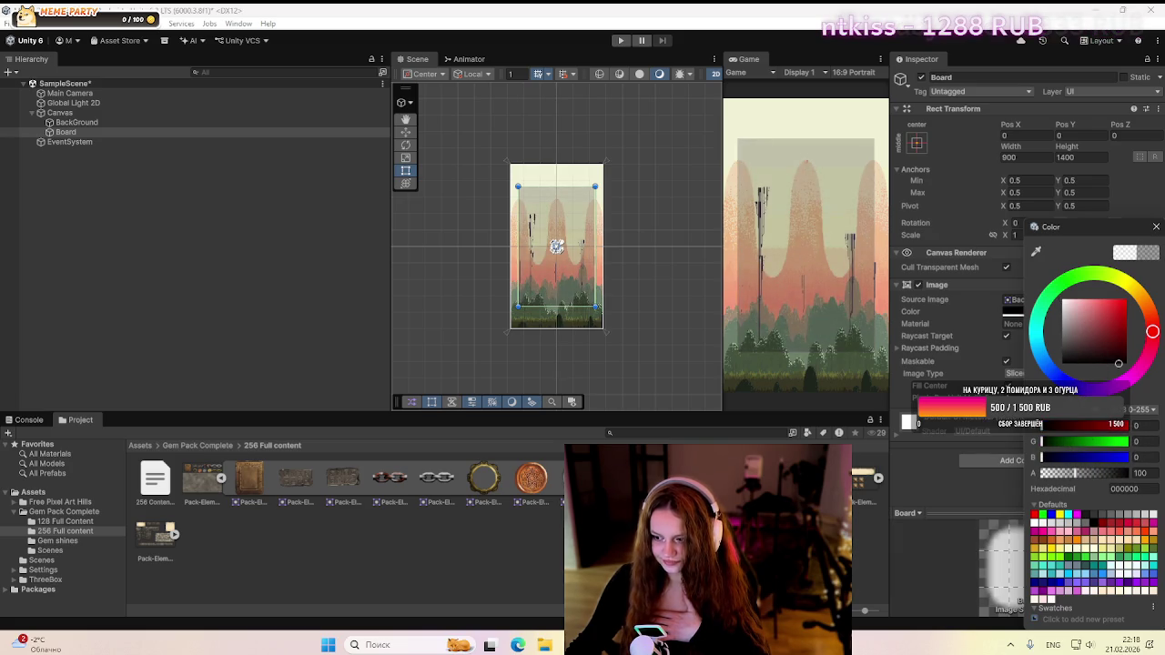
{"action": "left_click_drag", "start_coordinate": [1074, 473], "coordinate": [1097, 474]}
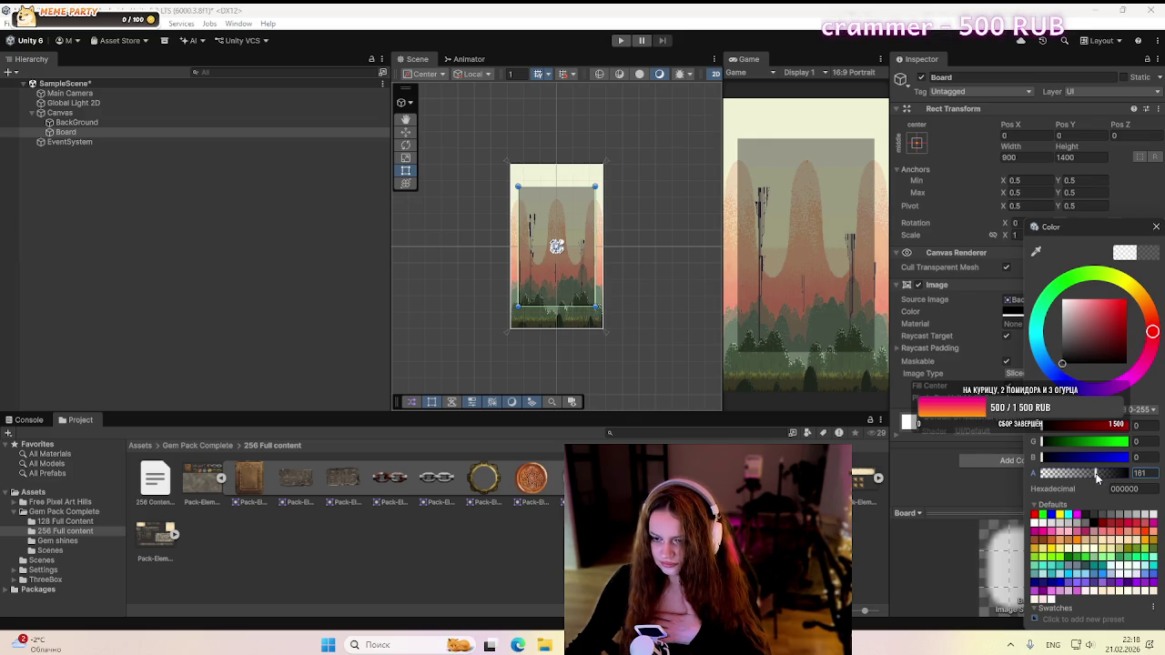
{"action": "left_click_drag", "start_coordinate": [1096, 477], "coordinate": [1091, 476]}
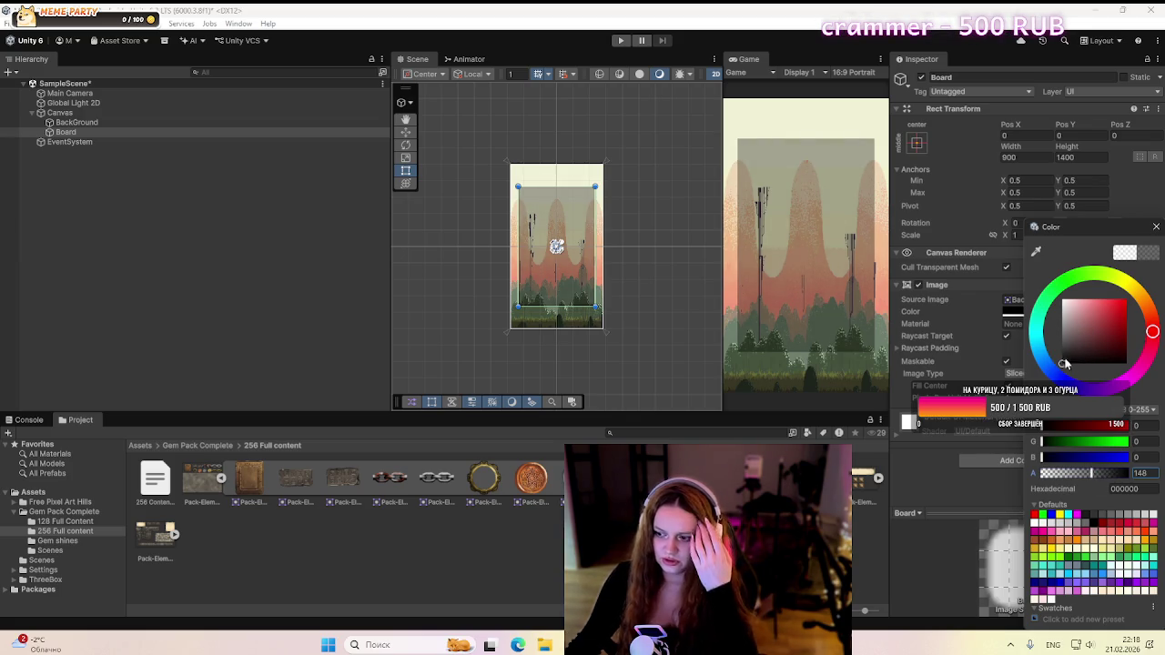
{"action": "mouse_move", "coordinate": [1065, 364]}
{"action": "left_mouse_down"}
{"action": "mouse_move", "coordinate": [1063, 321]}
{"action": "mouse_move", "coordinate": [1137, 384]}
{"action": "mouse_move", "coordinate": [1126, 306]}
{"action": "mouse_move", "coordinate": [1134, 335]}
{"action": "mouse_move", "coordinate": [1152, 335]}
{"action": "mouse_move", "coordinate": [1146, 361]}
{"action": "left_mouse_up"}
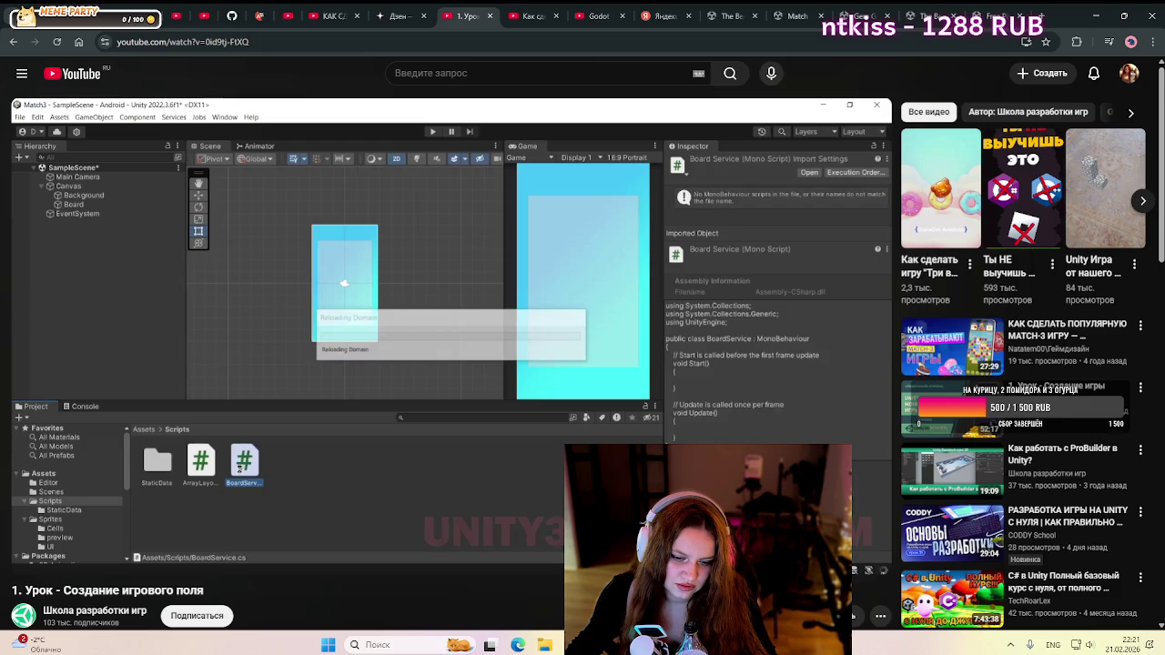
- Rename the Board script asset in the Project window to BoardService
{"action": "key", "text": "alt+Tab"}
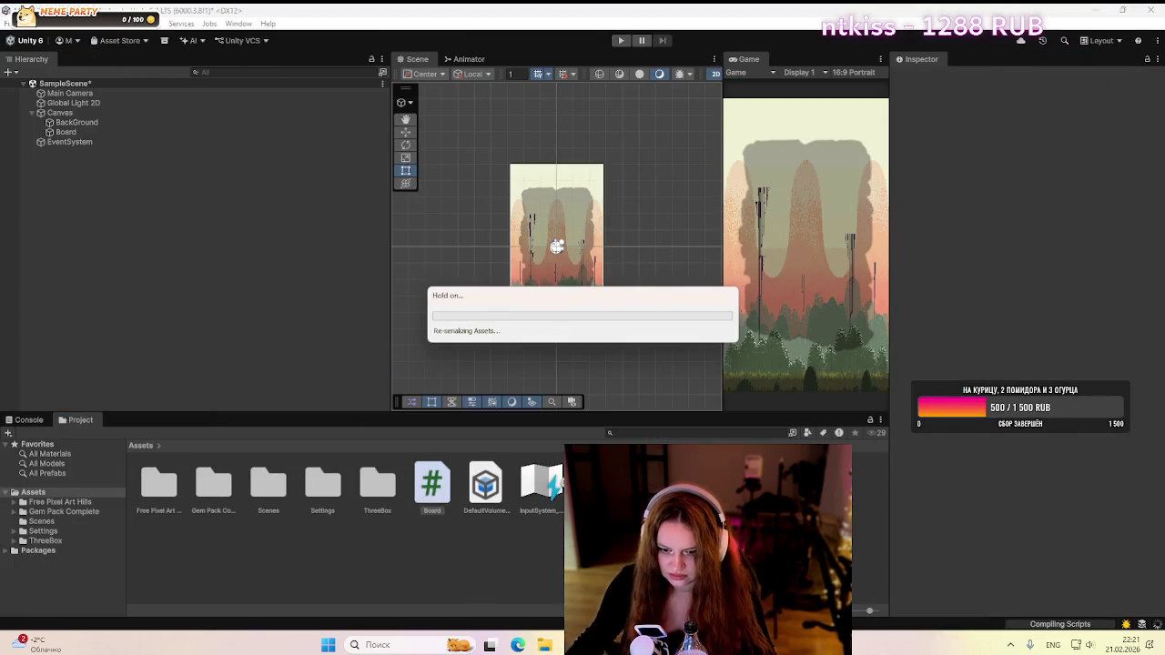
{"action": "right_click", "coordinate": [432, 504]}
{"action": "left_click", "coordinate": [468, 224]}
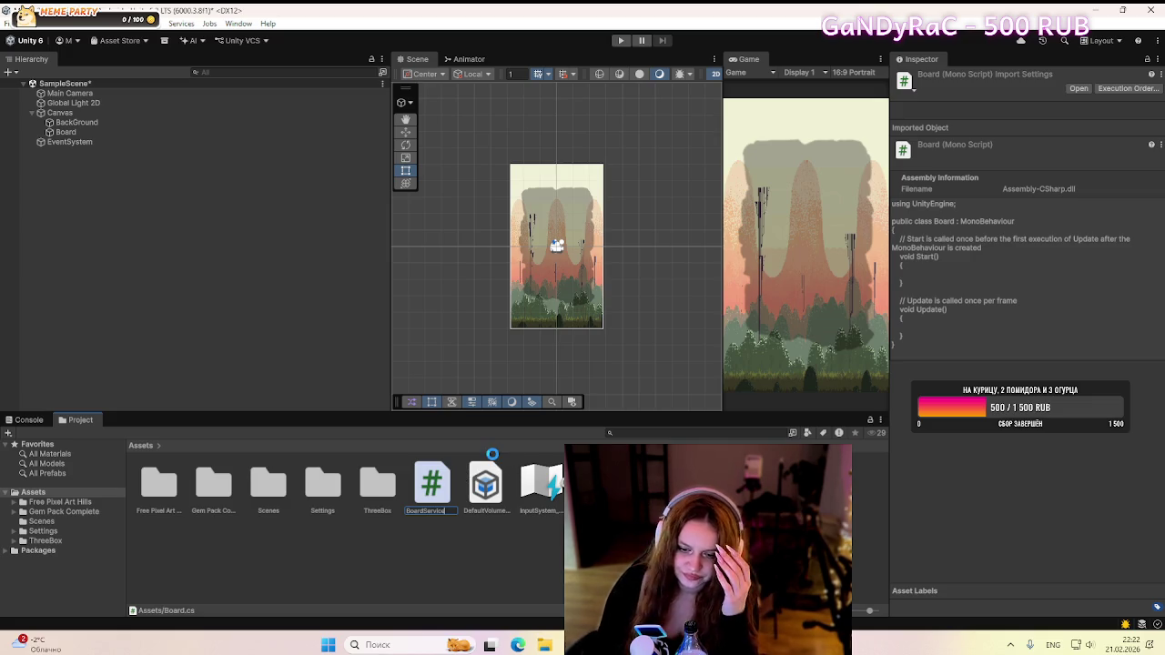
{"action": "key", "text": "Return"}
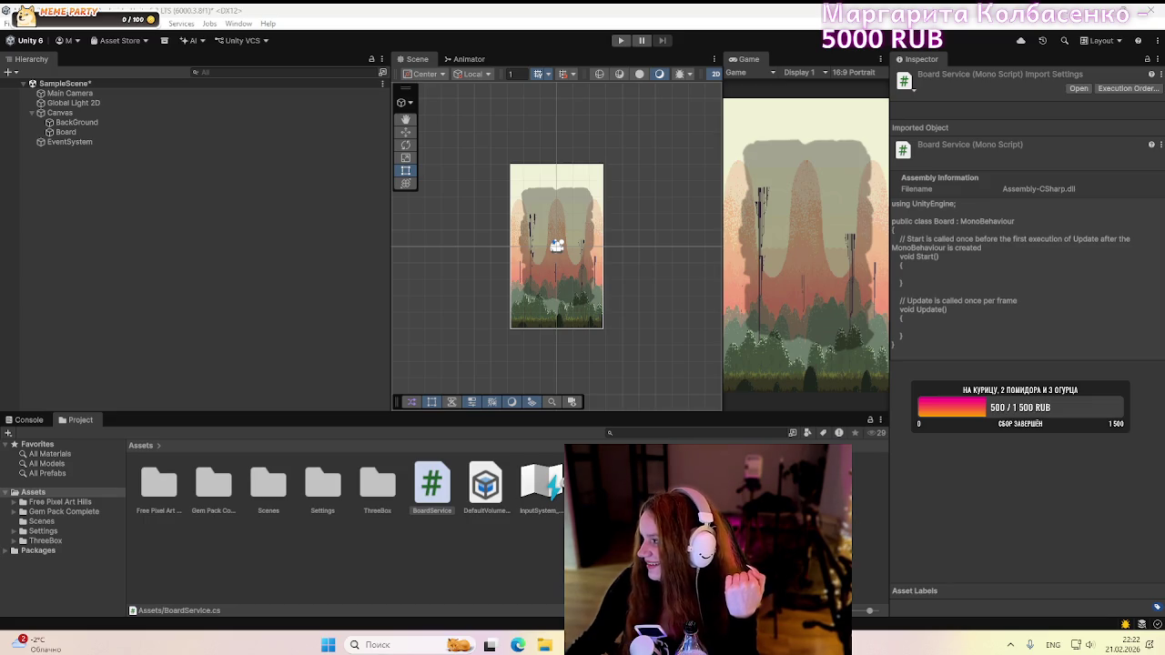
{"action": "left_click", "coordinate": [410, 305]}
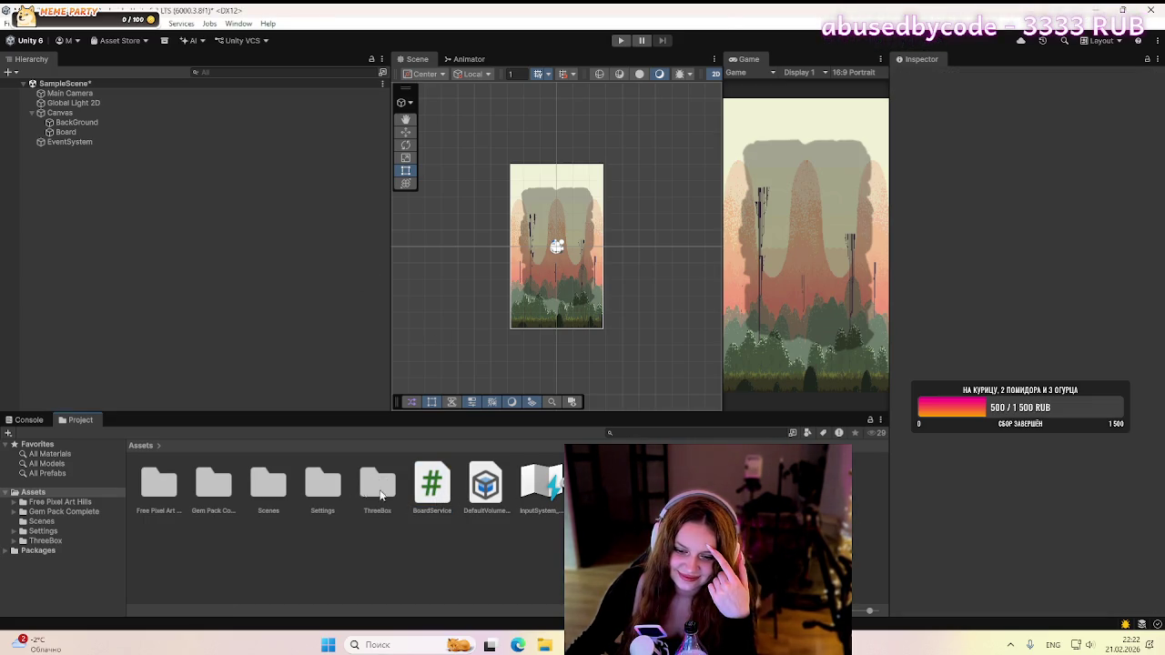
{"action": "key", "text": "alt+Tab"}
- Open BoardService.cs in Visual Studio and compare it with the tutorial's code
{"action": "left_click", "coordinate": [473, 295]}
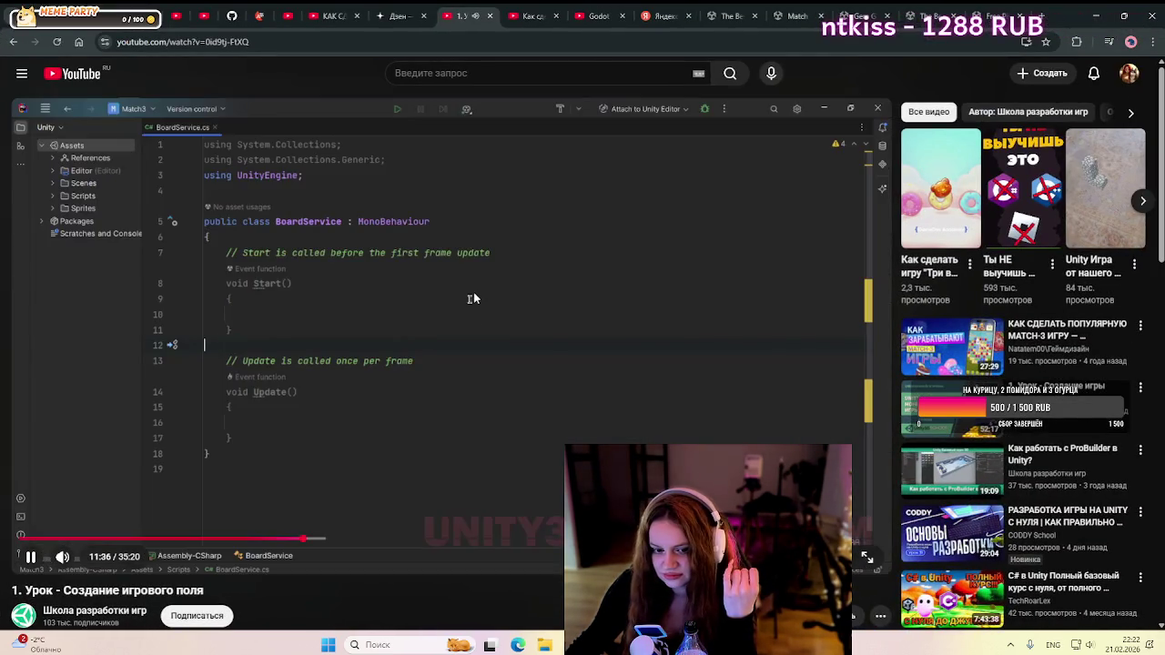
{"action": "left_click", "coordinate": [473, 295]}
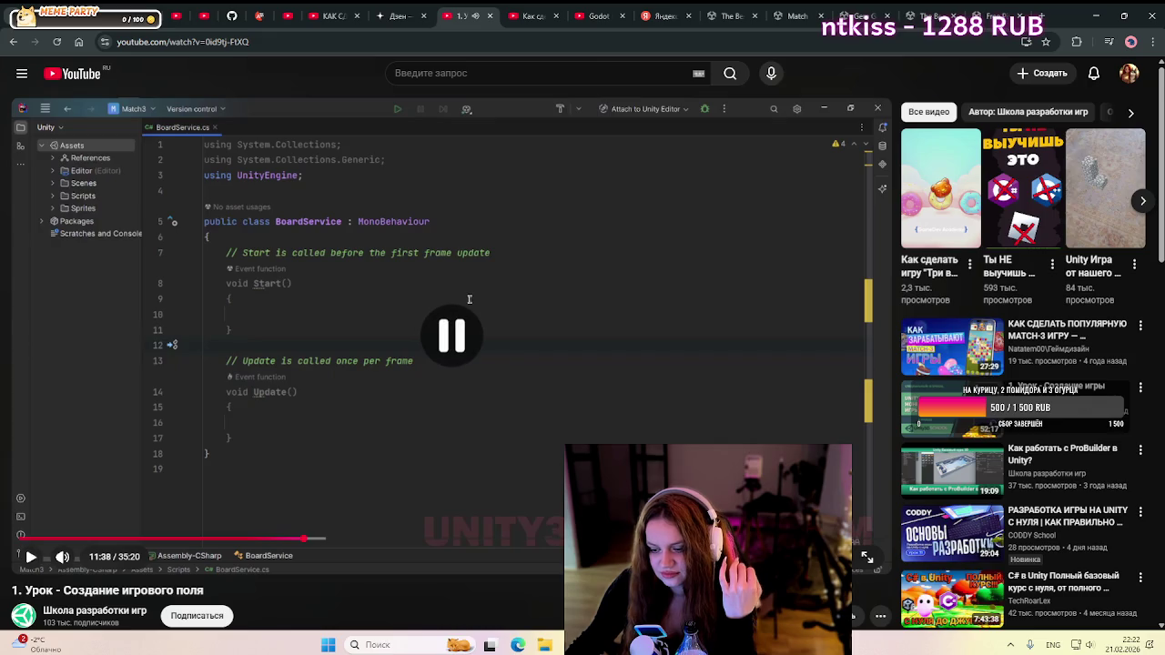
{"action": "key", "text": "alt+Tab"}
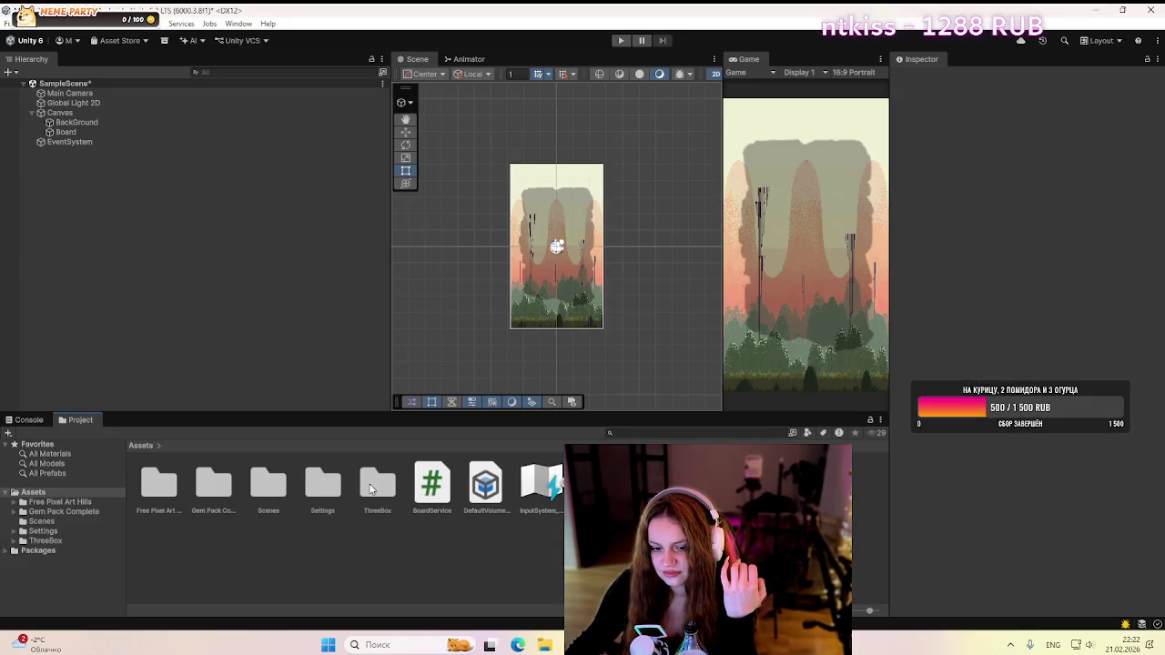
{"action": "double_click", "coordinate": [432, 487]}
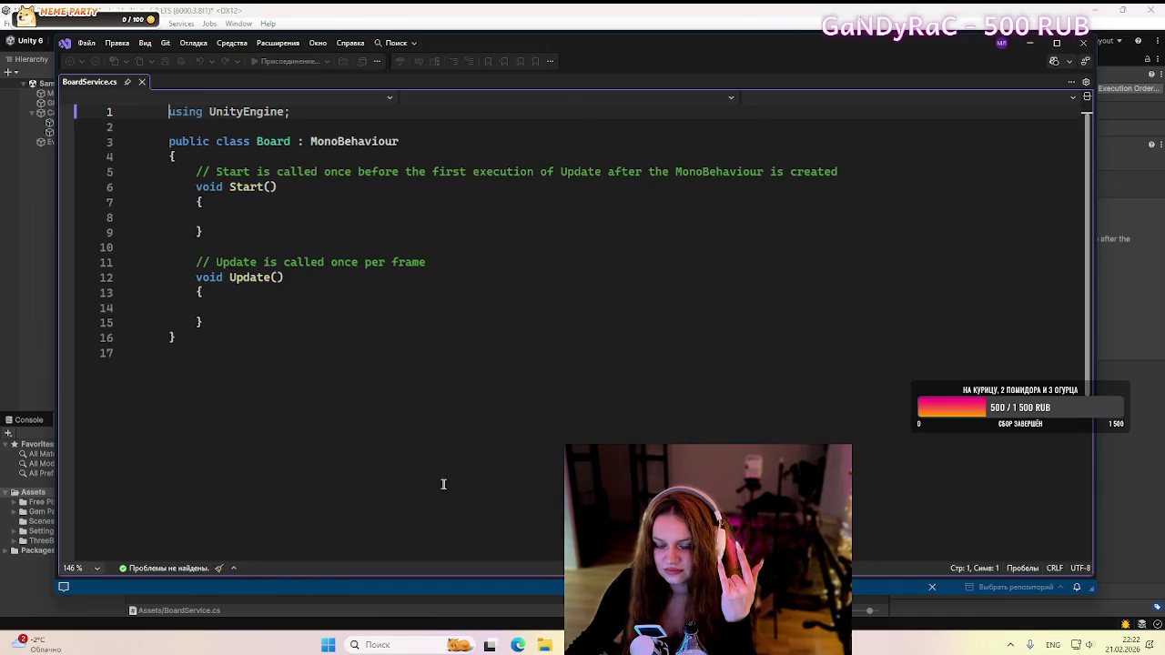
{"action": "key", "text": "alt+Tab"}
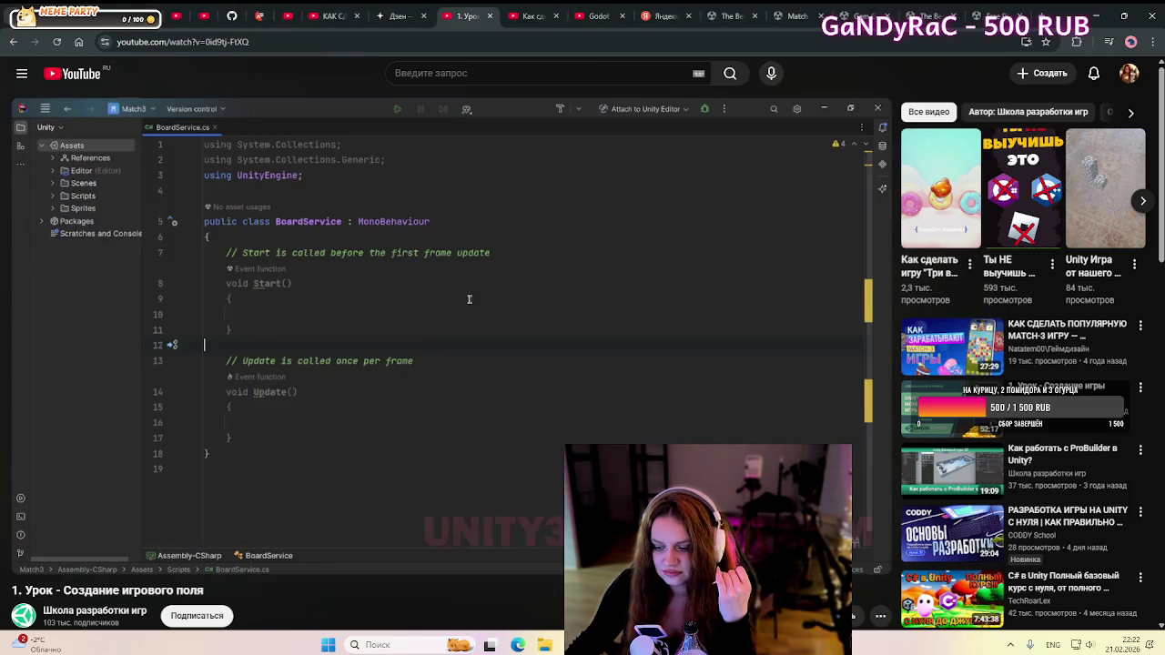
{"action": "key", "text": "alt+Tab"}
{"action": "key", "text": "alt+Tab"}
{"action": "key", "text": "alt+Tab"}
{"action": "key", "text": "alt+Tab"}
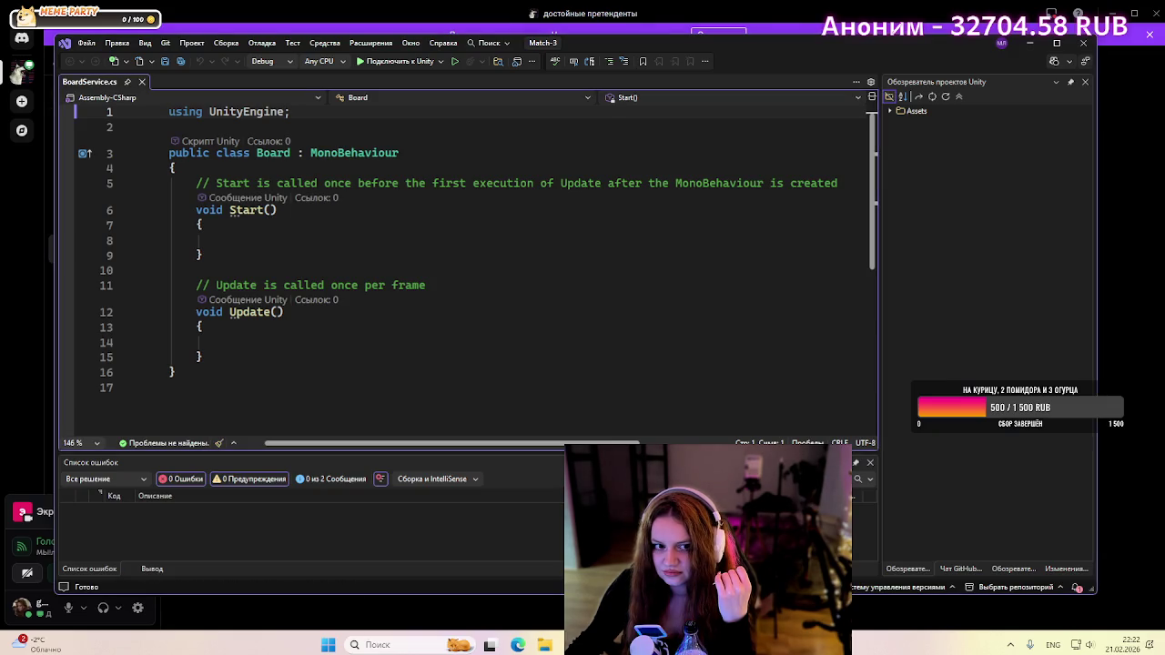
{"action": "key", "text": "alt+Tab"}
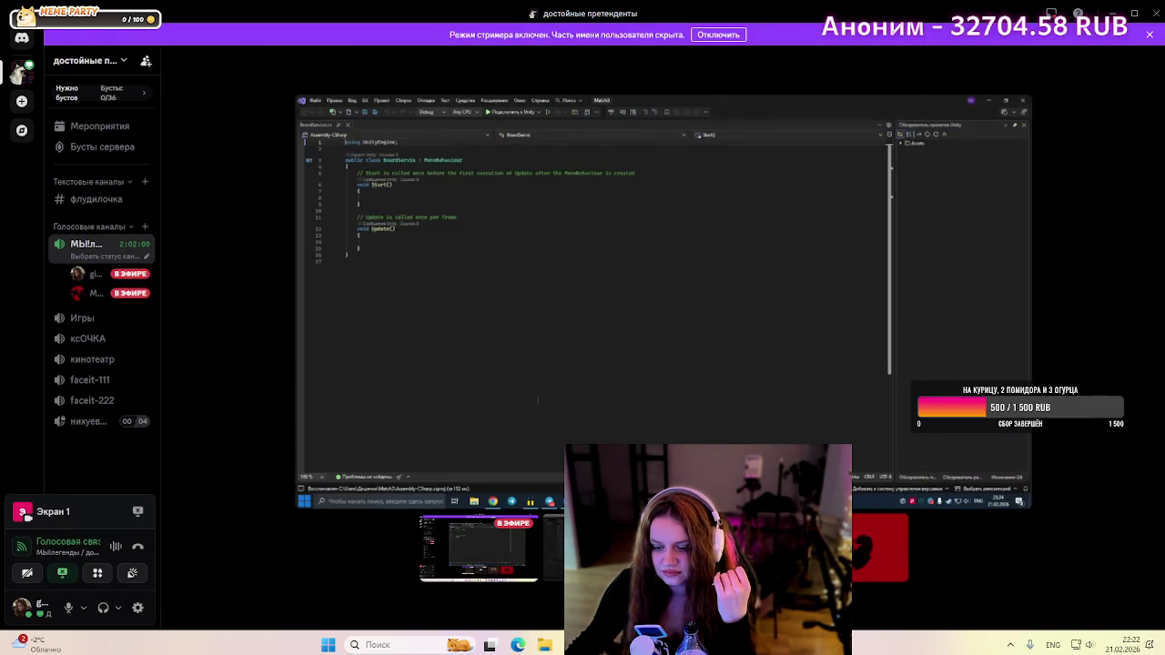
{"action": "key", "text": "alt+Tab"}
- Resume the tutorial video and let it run to 12:12
{"action": "left_click", "coordinate": [528, 349]}
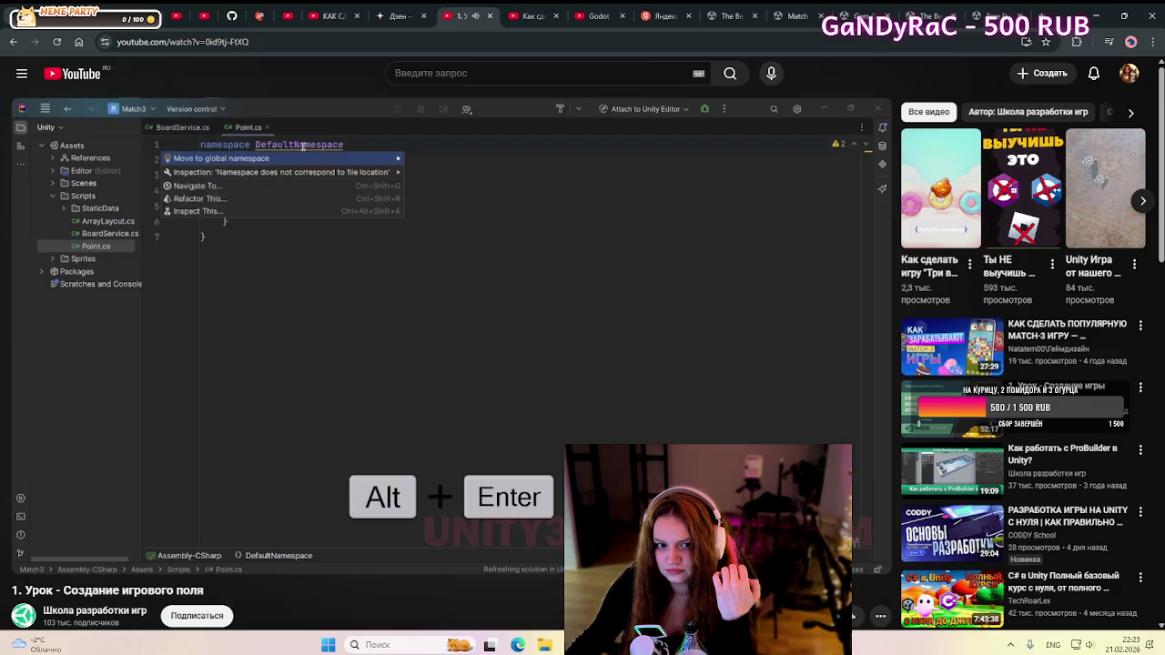
- Pause the video on the empty Point class and switch to the Discord window
{"action": "left_click", "coordinate": [523, 315]}
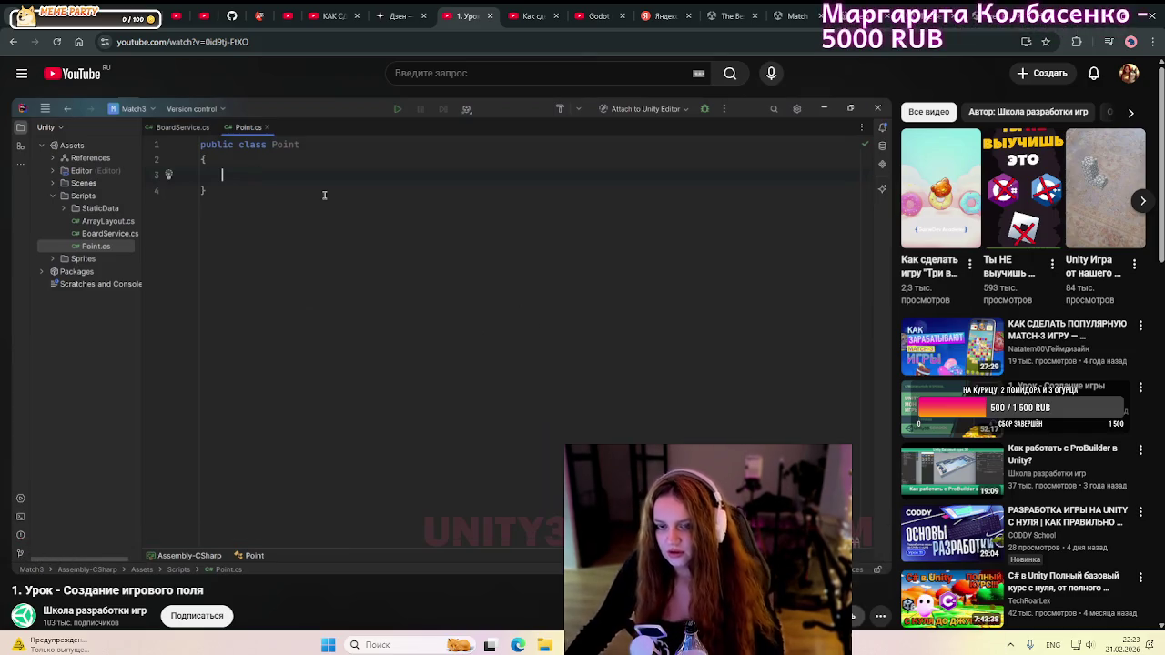
{"action": "key", "text": "alt+Tab"}
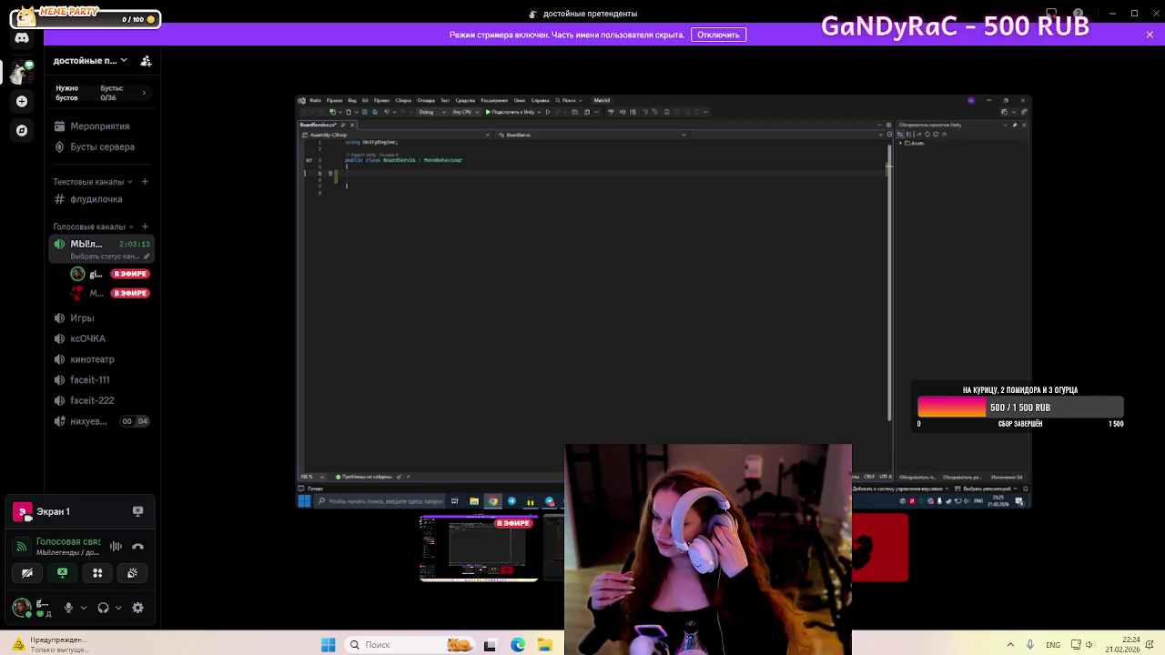
{"action": "mouse_move", "coordinate": [537, 606]}
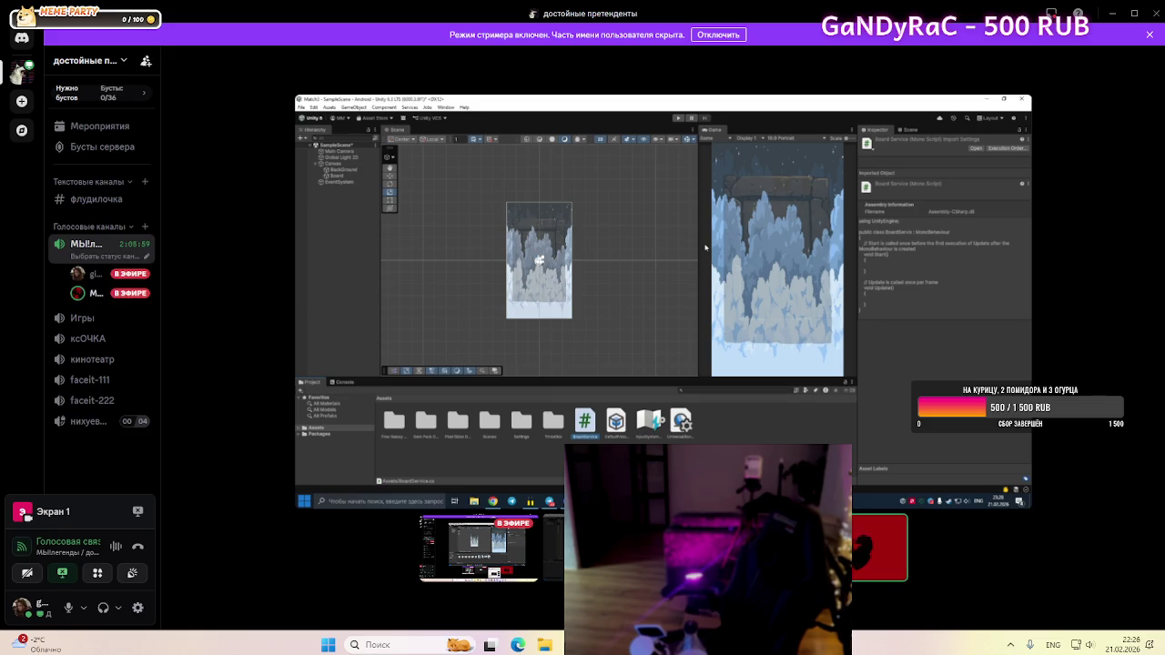
- List every model asset, such as Apple and Banana, under Favorites > All Models in the Project panel
{"action": "left_click", "coordinate": [346, 184]}
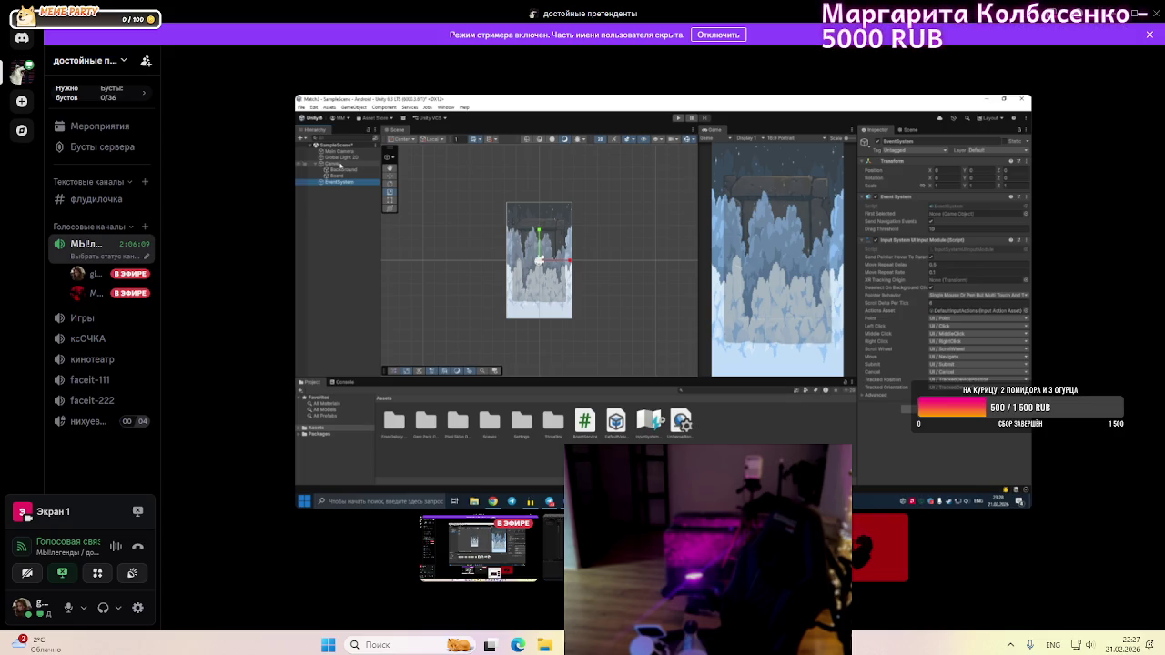
{"action": "left_click", "coordinate": [340, 164]}
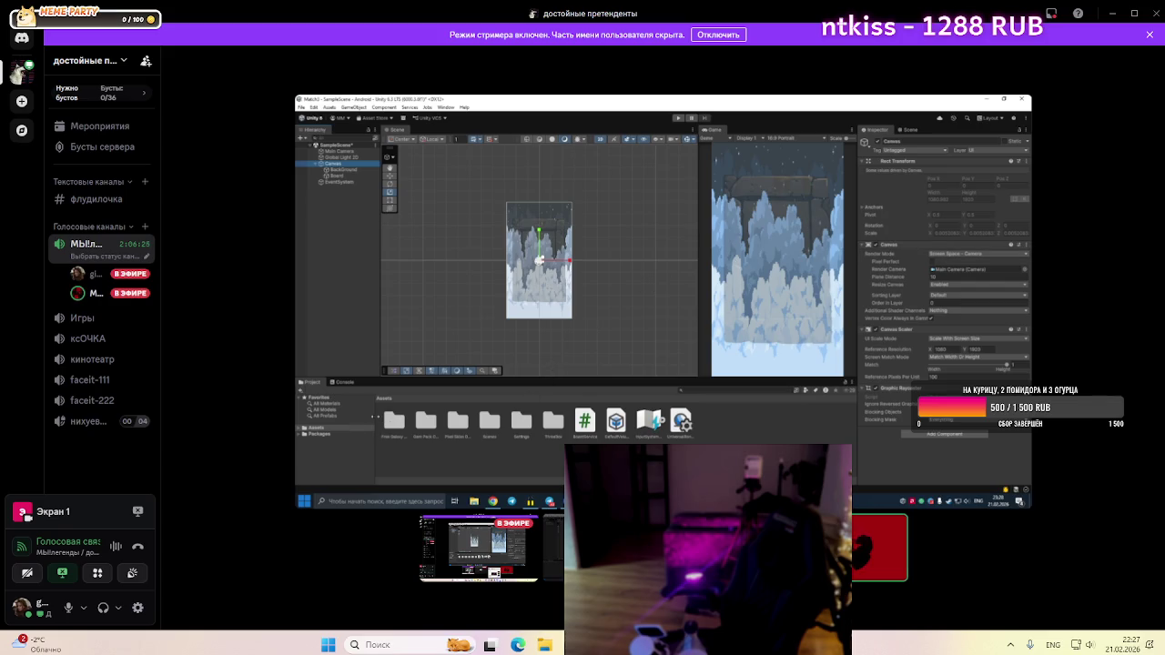
{"action": "left_click", "coordinate": [325, 410]}
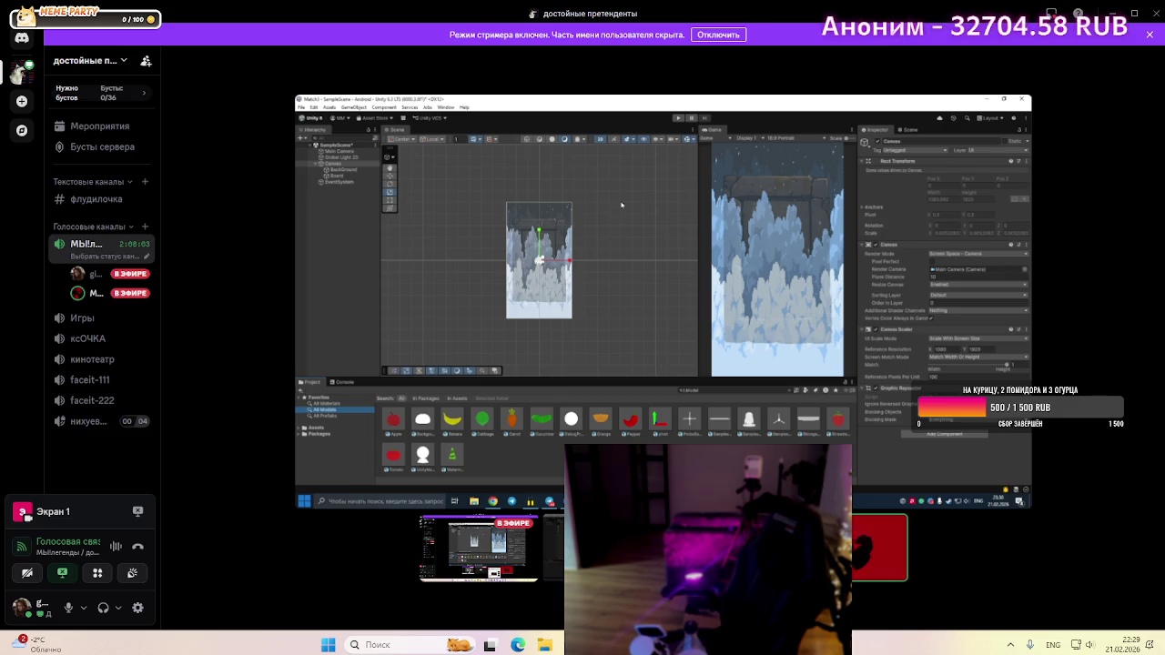
- Scroll down the Telegram chat list and open the AI assistant chat's messages
{"action": "left_click", "coordinate": [549, 502]}
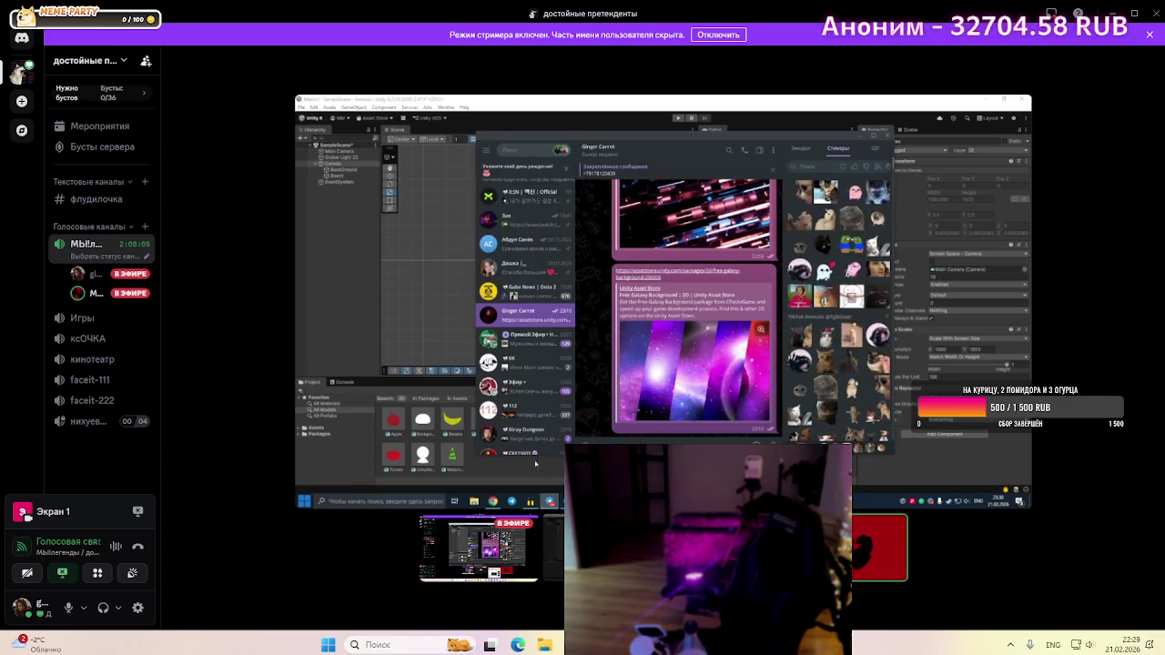
{"action": "scroll", "coordinate": [546, 401], "scroll_direction": "down", "scroll_amount": 3}
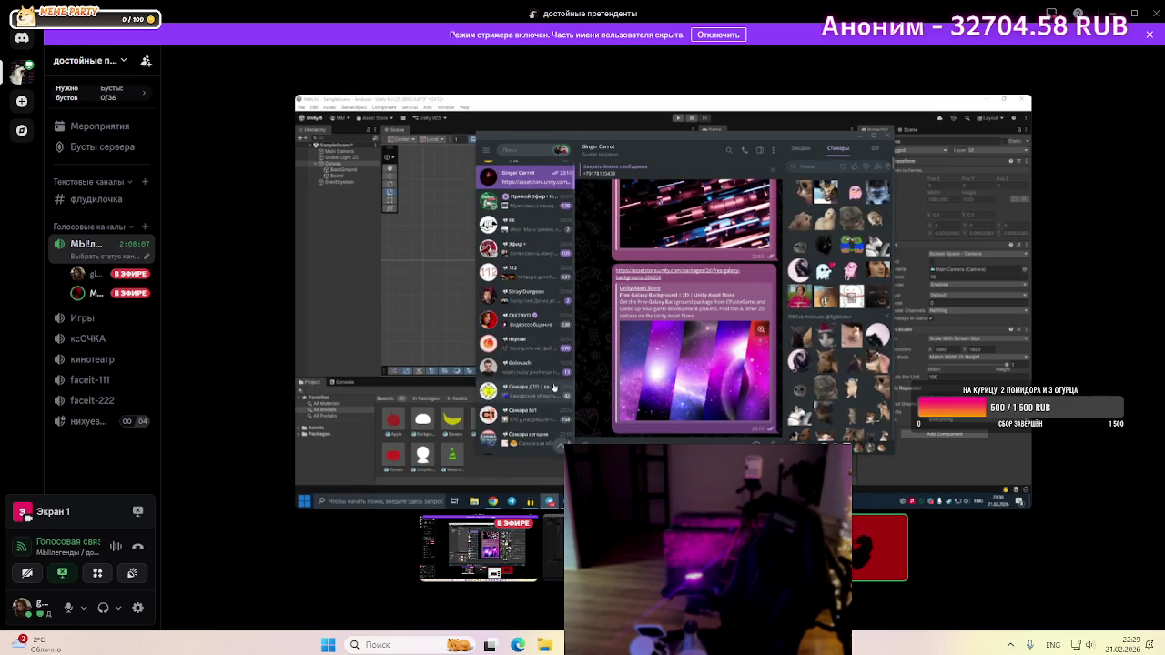
{"action": "scroll", "coordinate": [554, 389], "scroll_direction": "down", "scroll_amount": 5}
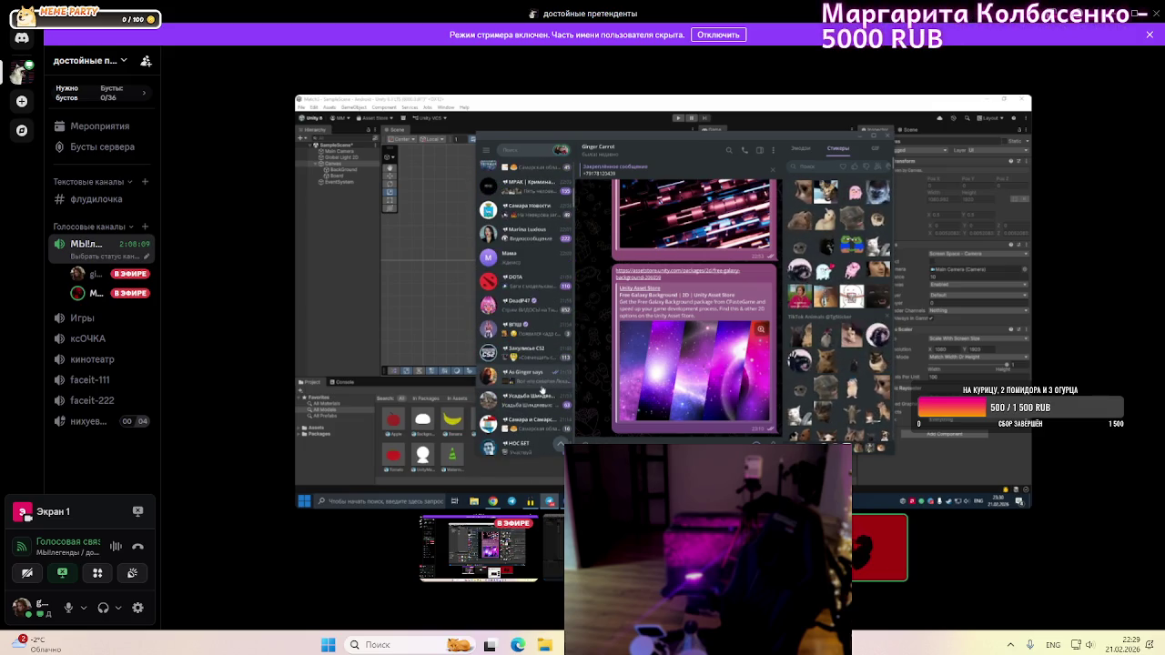
{"action": "left_click", "coordinate": [542, 390]}
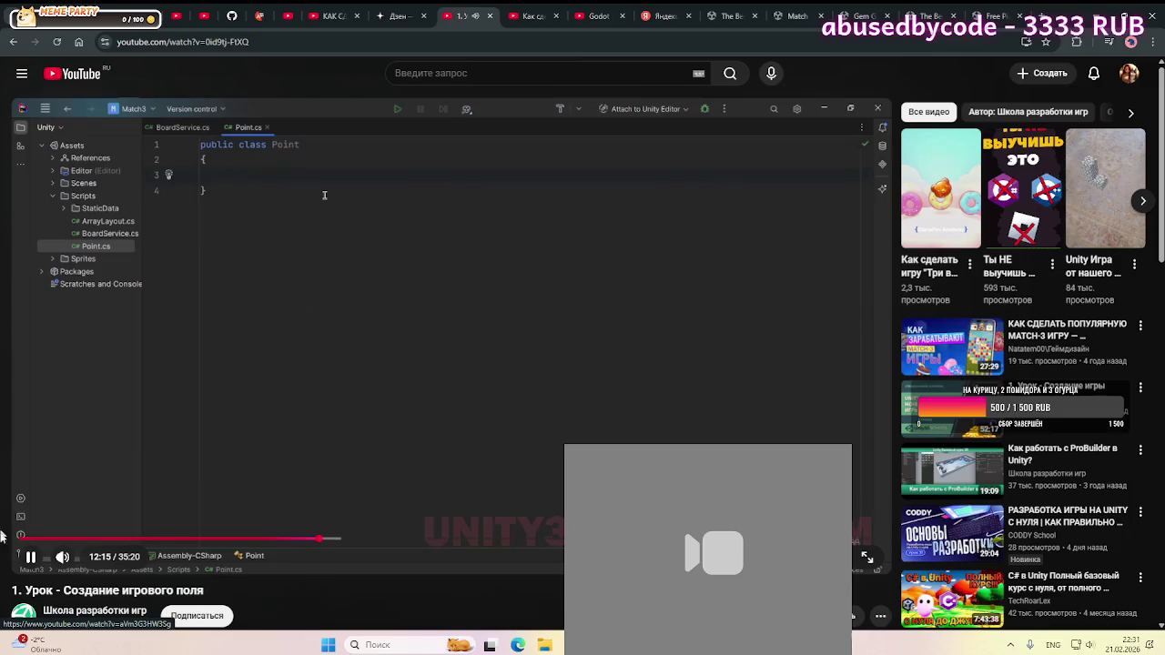
- Pause the Match-3 tutorial at 12:16 on Point.cs's empty public Point class
{"action": "key", "text": "space"}
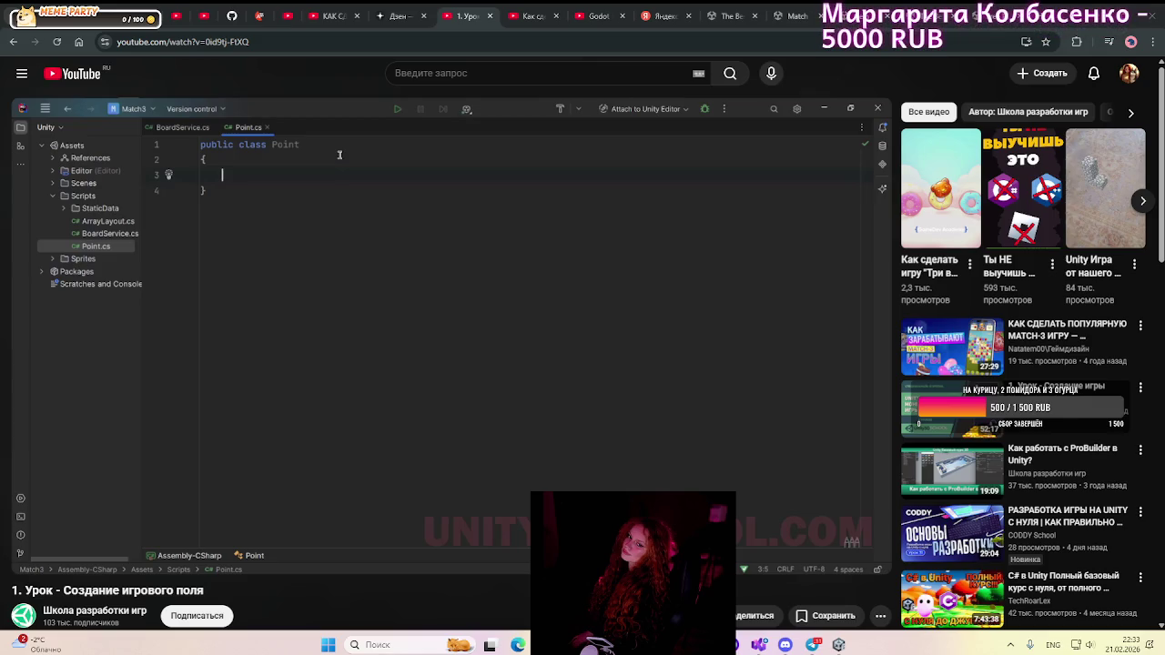
{"action": "mouse_move", "coordinate": [438, 264]}
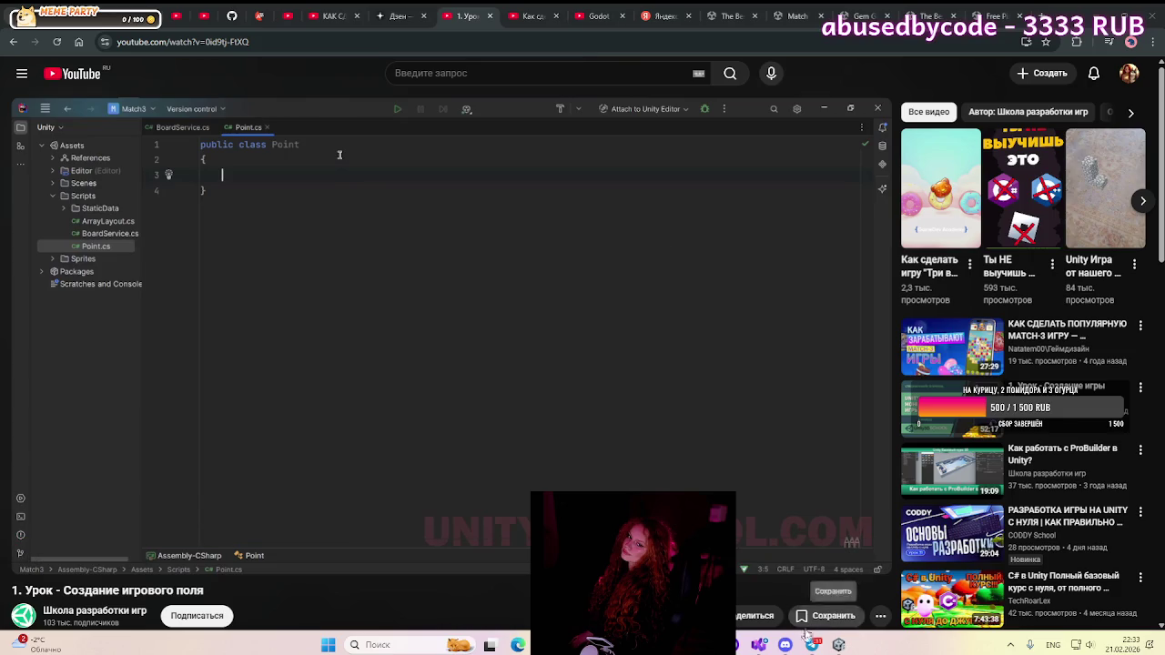
- Bring BoardService.cs forward in Visual Studio from Unity, glancing back at the tutorial
{"action": "left_click", "coordinate": [828, 649]}
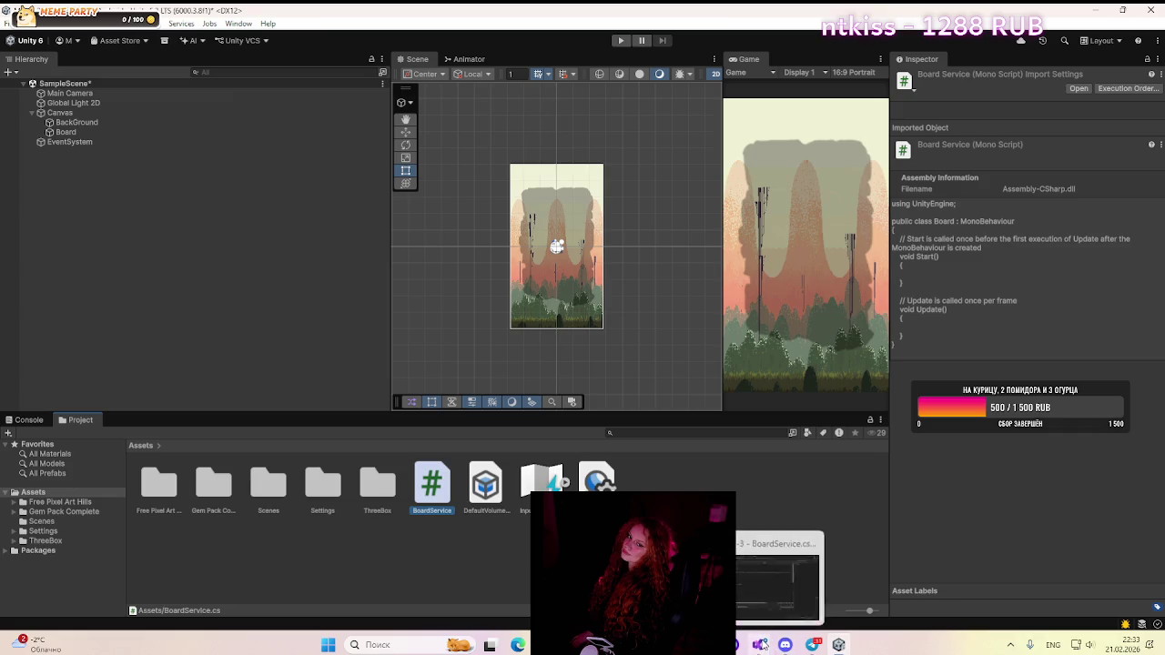
{"action": "left_click", "coordinate": [761, 645]}
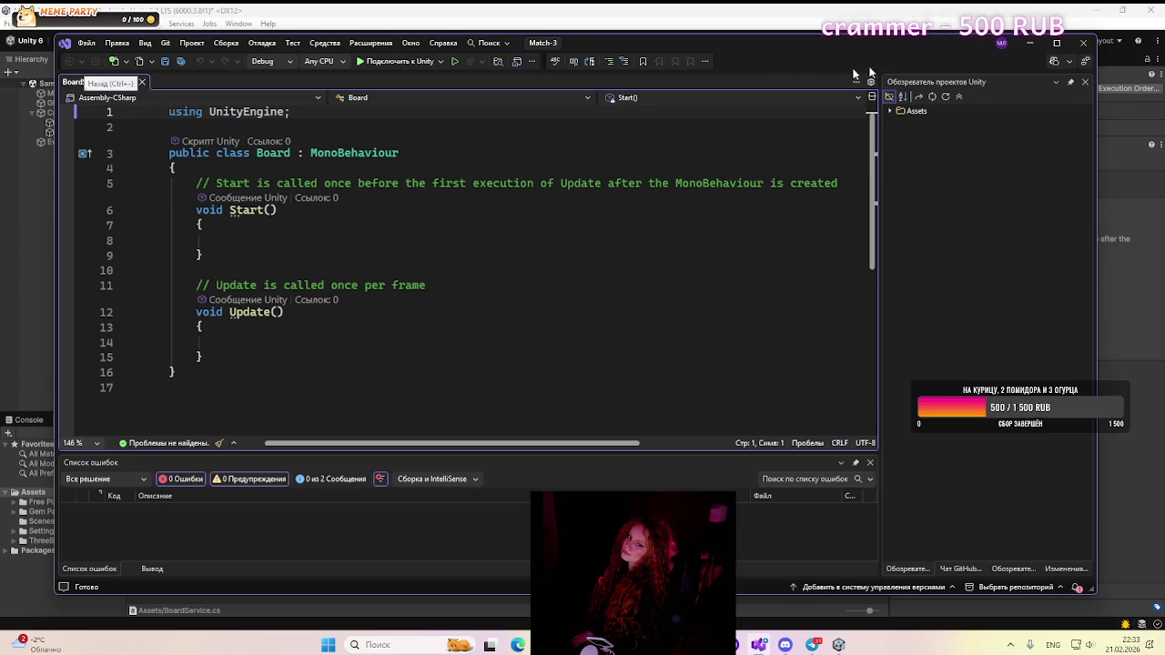
{"action": "left_click", "coordinate": [1030, 43]}
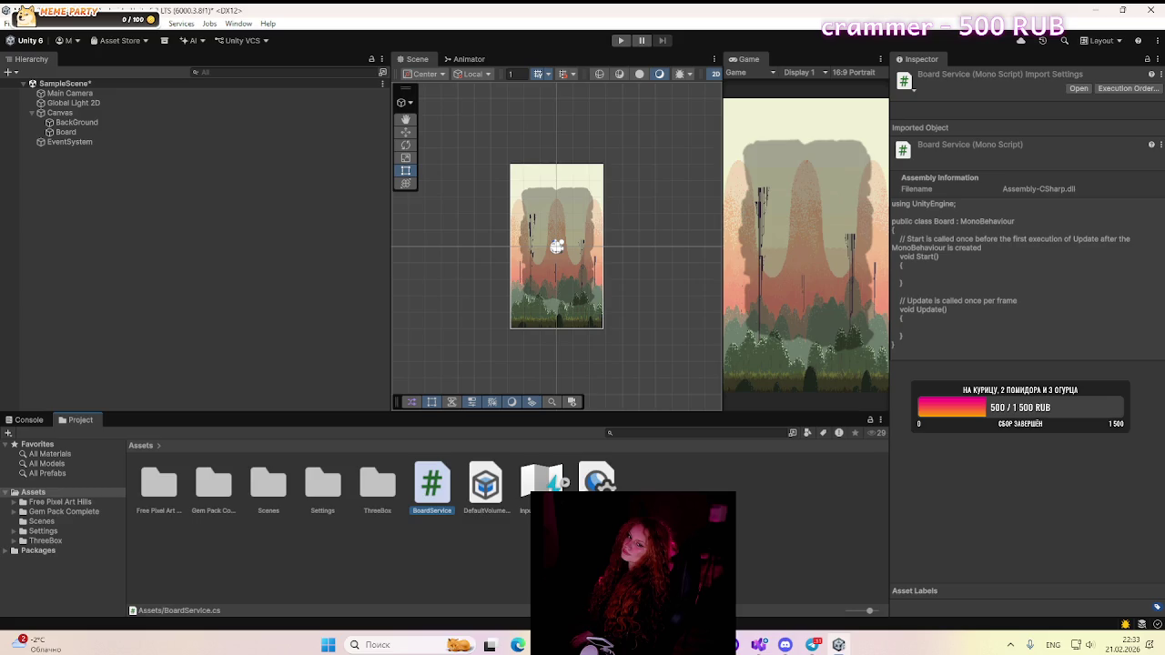
{"action": "key", "text": "alt+Tab"}
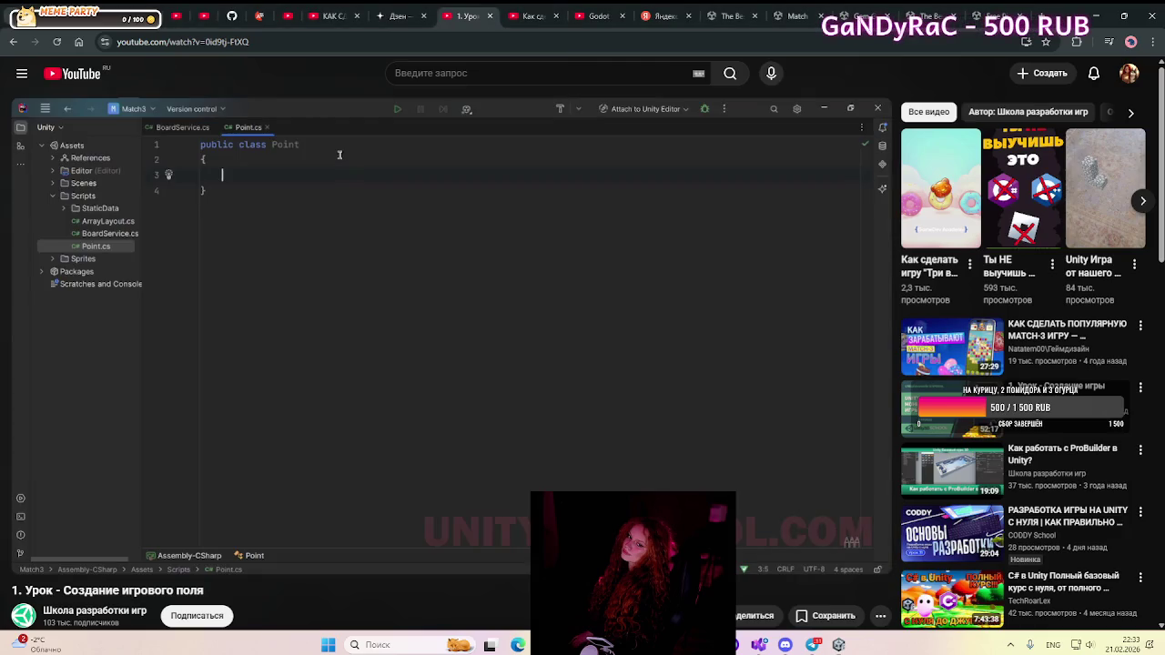
{"action": "left_click", "coordinate": [745, 646]}
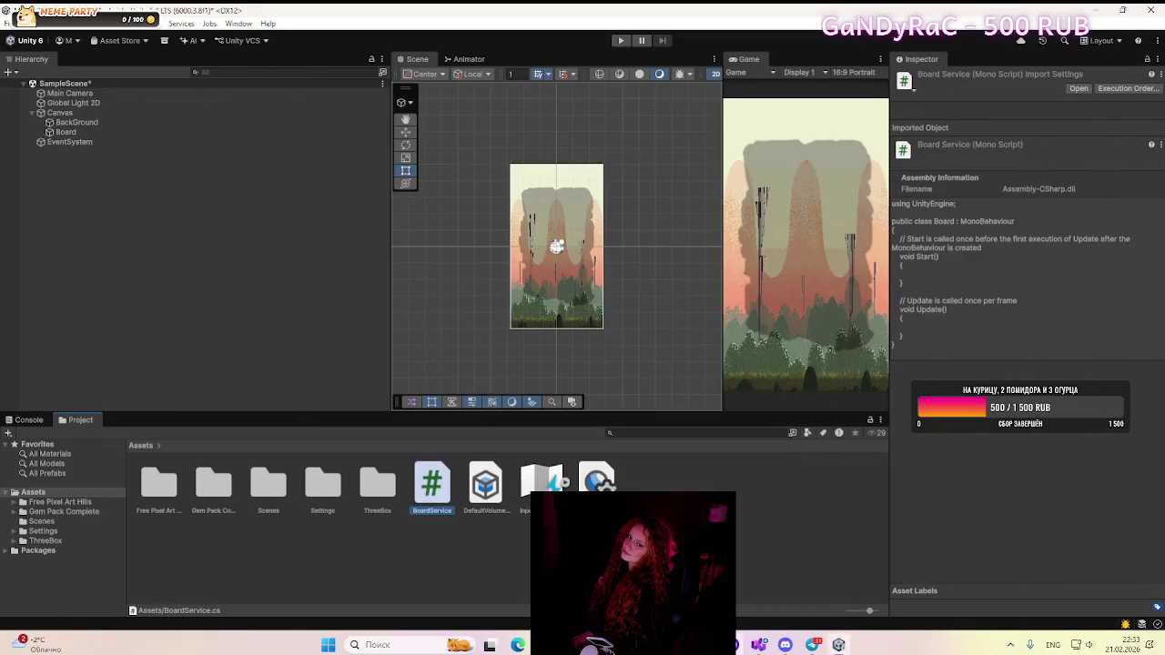
{"action": "left_click", "coordinate": [757, 645]}
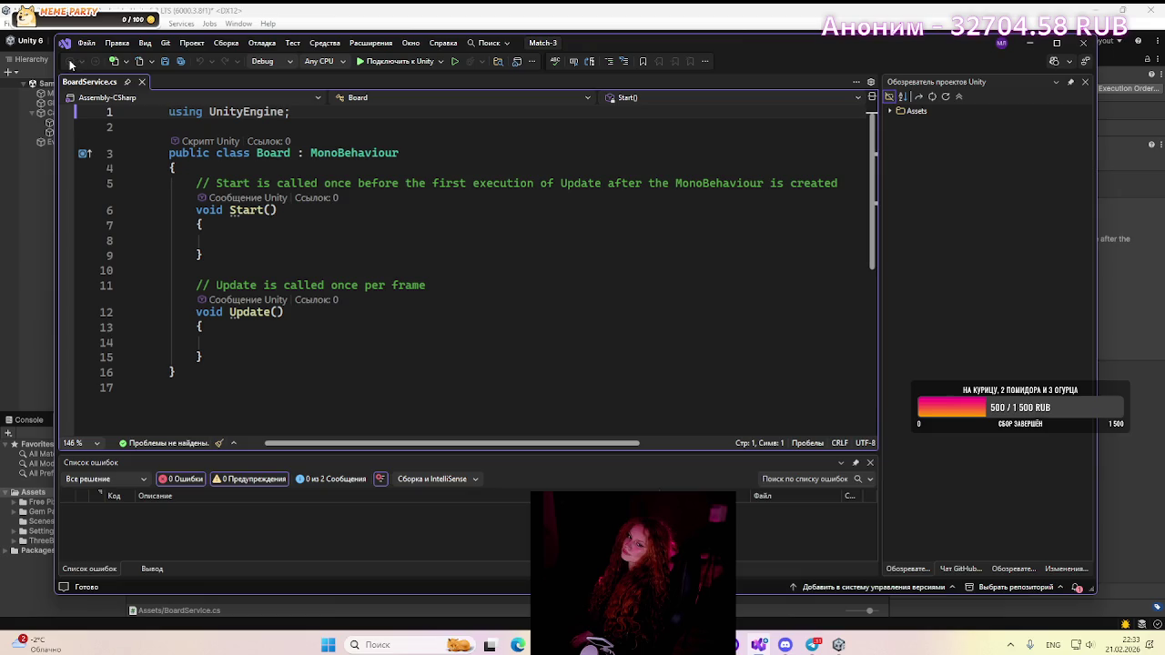
- Maximize the Visual Studio window showing BoardService.cs
{"action": "left_click", "coordinate": [128, 62]}
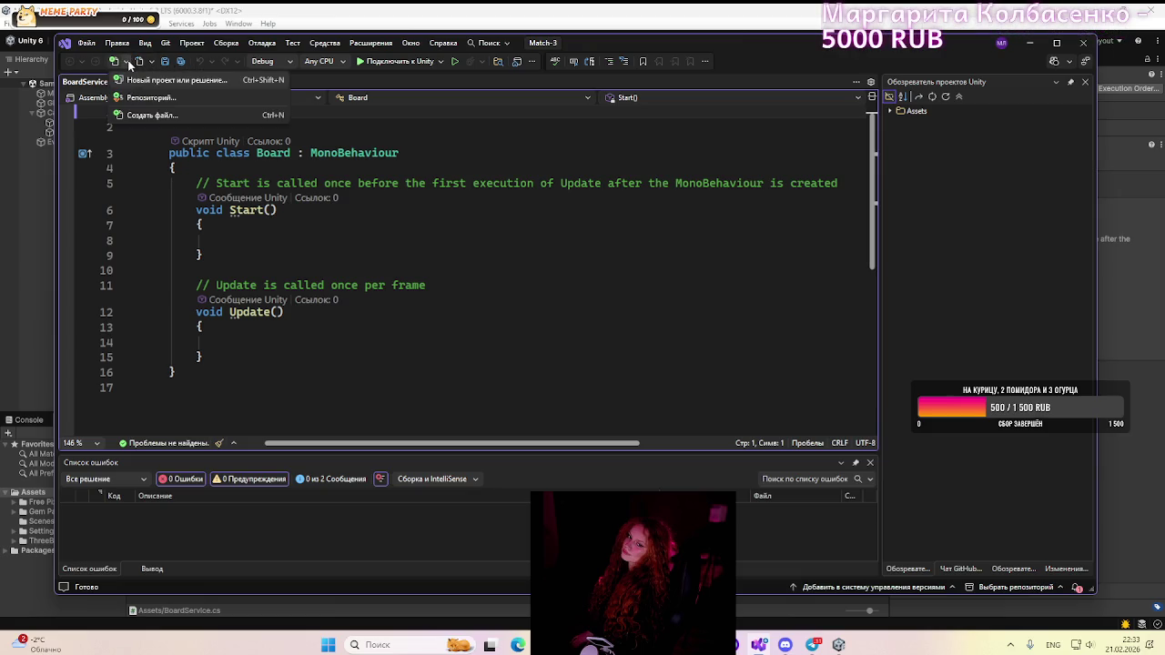
{"action": "left_click", "coordinate": [128, 62]}
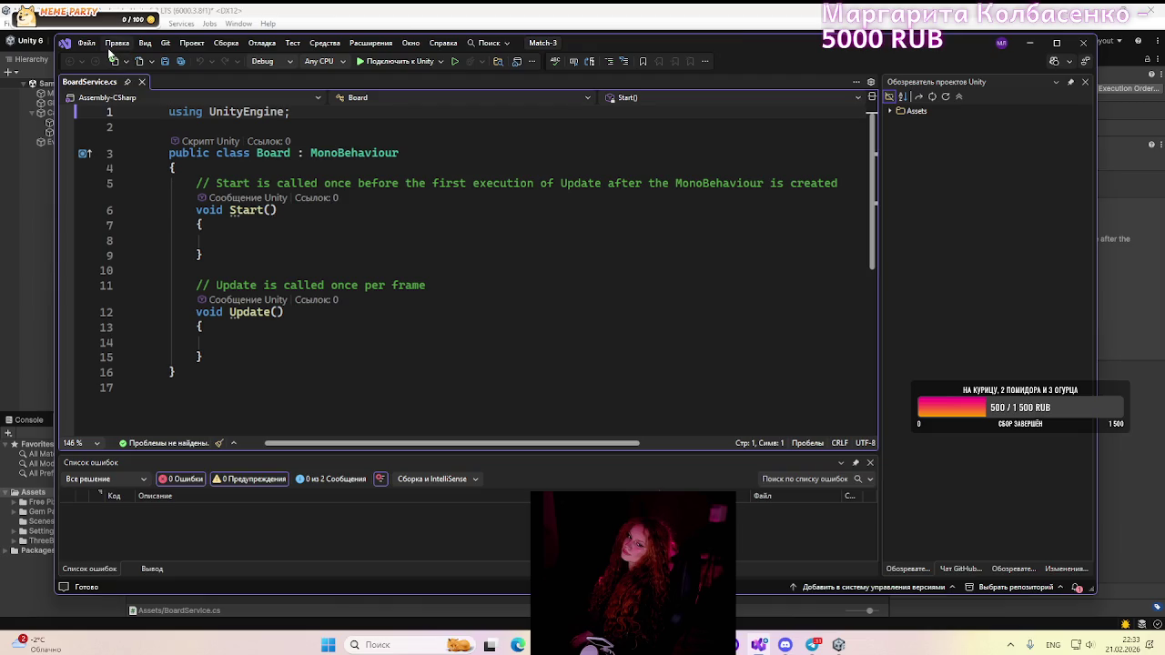
{"action": "left_click", "coordinate": [1053, 44]}
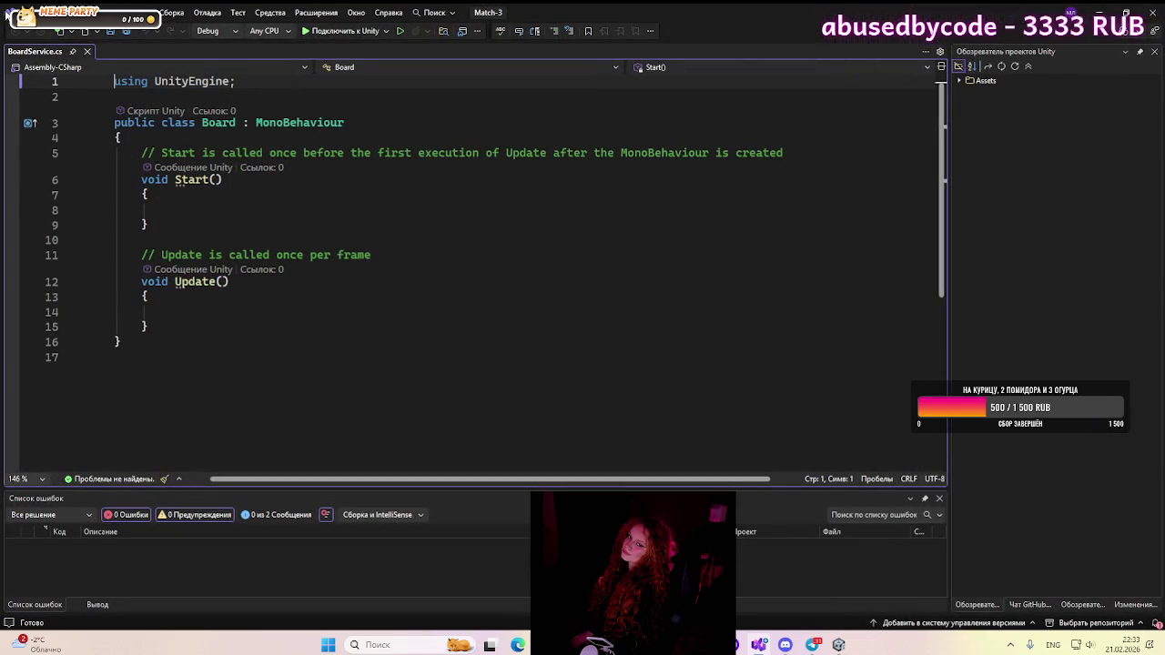
{"action": "left_click", "coordinate": [91, 11]}
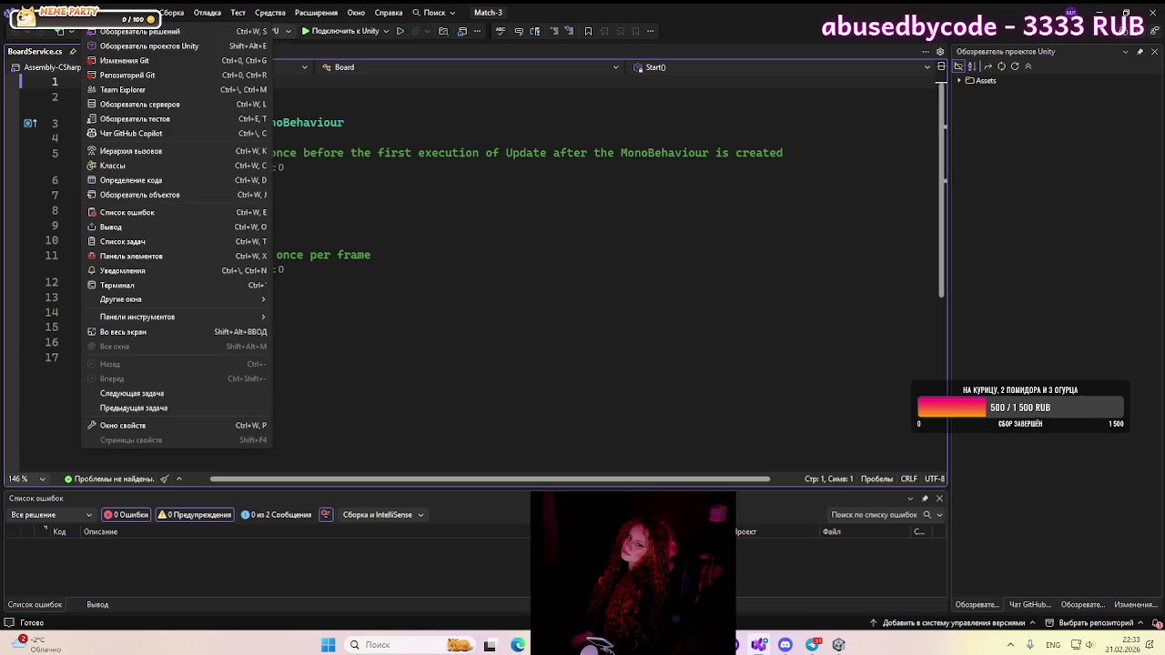
{"action": "key", "text": "Escape"}
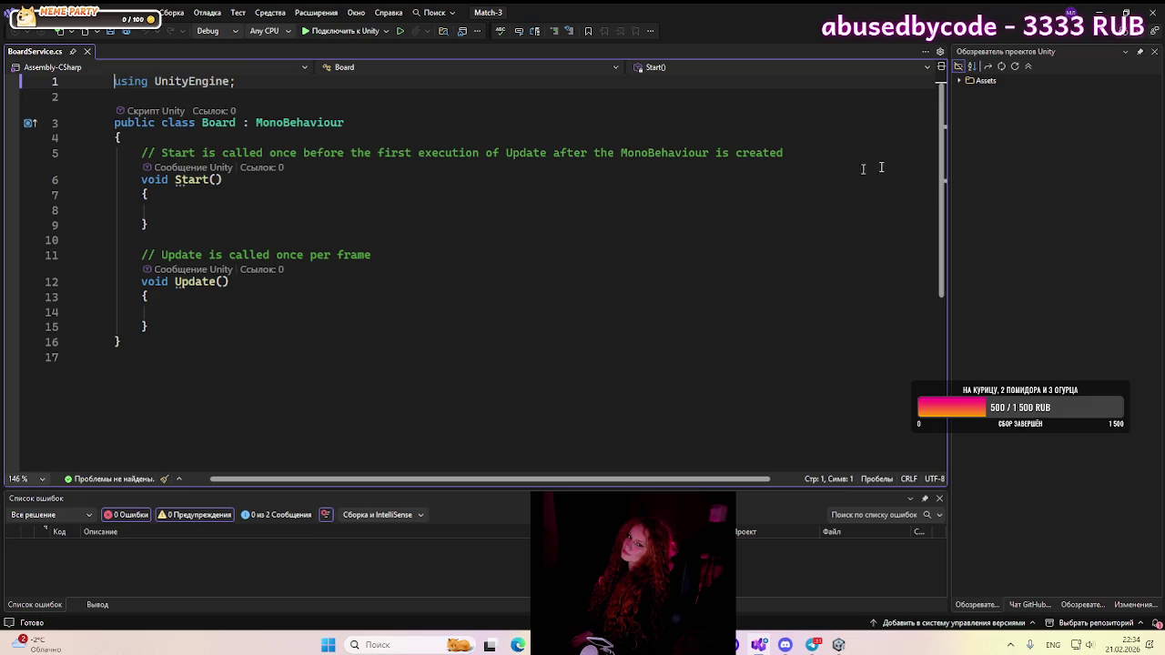
- Expand the Assets folder in the project explorer to check BoardService.cs, then return to Unity
{"action": "left_click", "coordinate": [960, 81]}
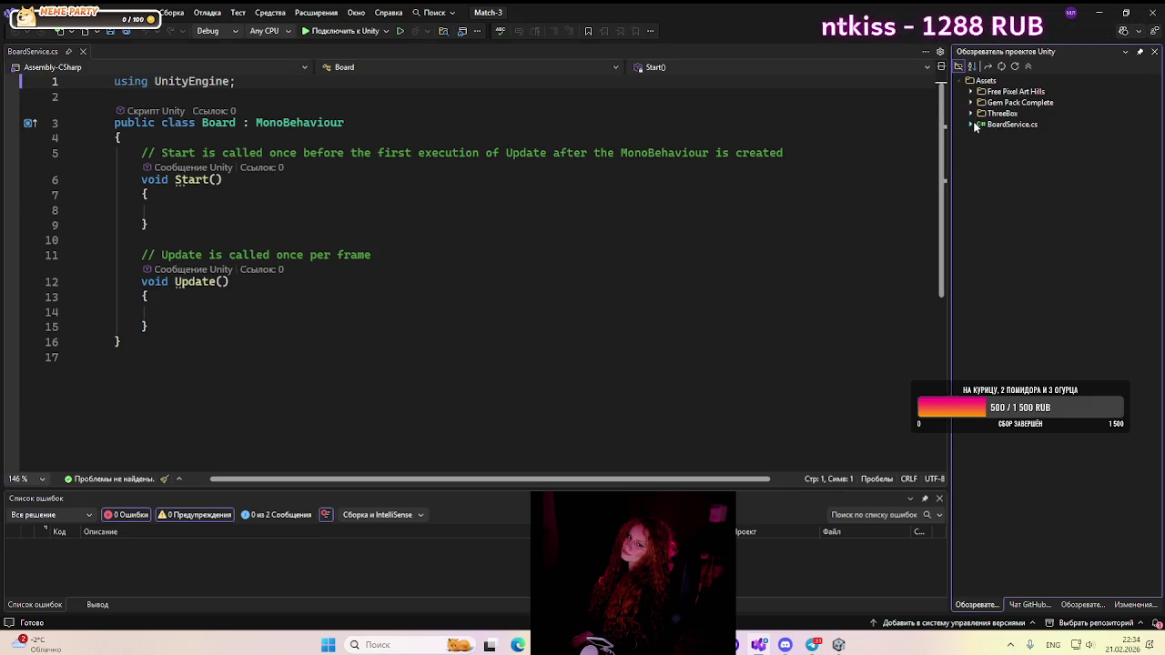
{"action": "left_click", "coordinate": [972, 123]}
{"action": "left_click", "coordinate": [972, 123]}
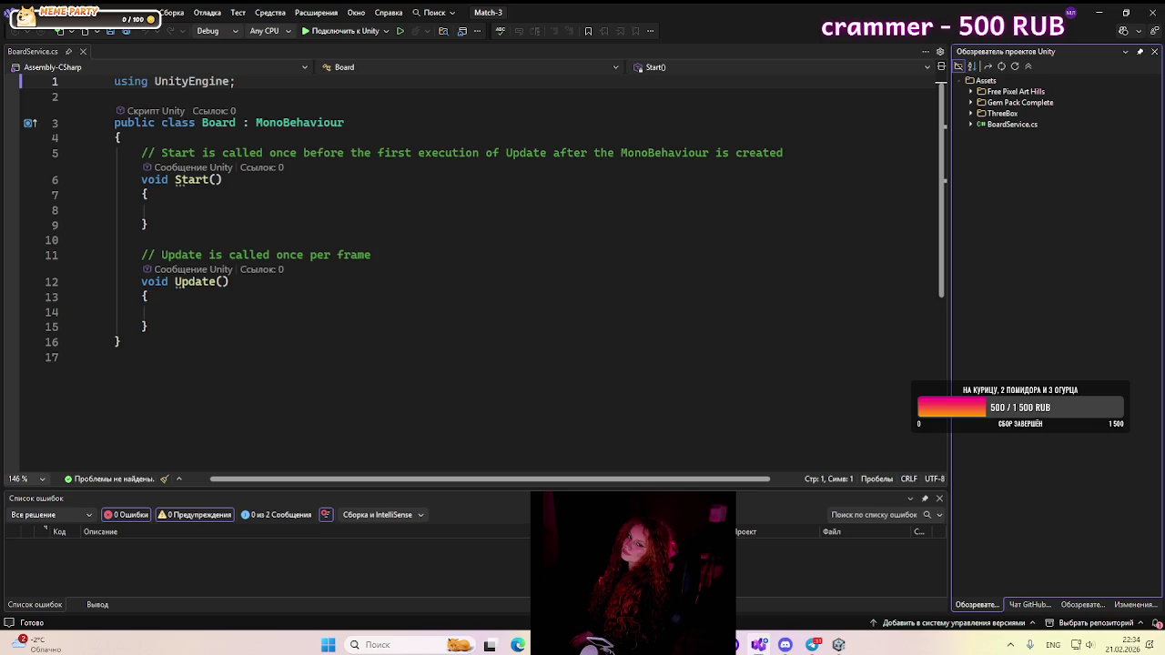
{"action": "left_click", "coordinate": [838, 645]}
- Create a Scripts folder in Assets and move the BoardService script into it
{"action": "right_click", "coordinate": [693, 474]}
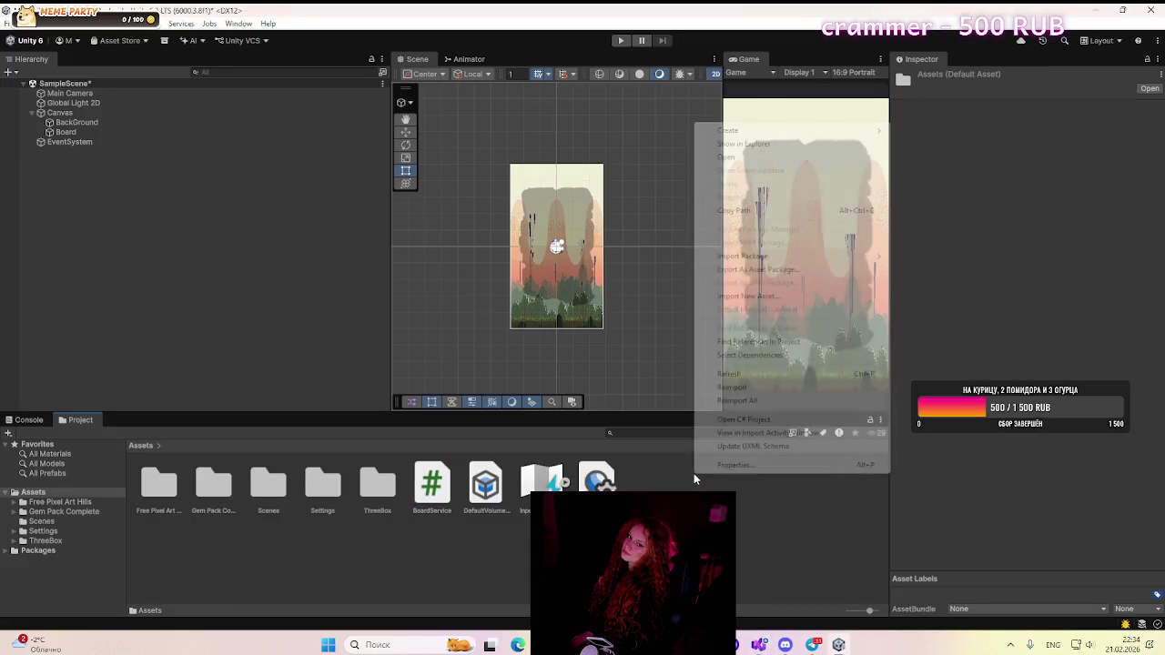
{"action": "mouse_move", "coordinate": [758, 135]}
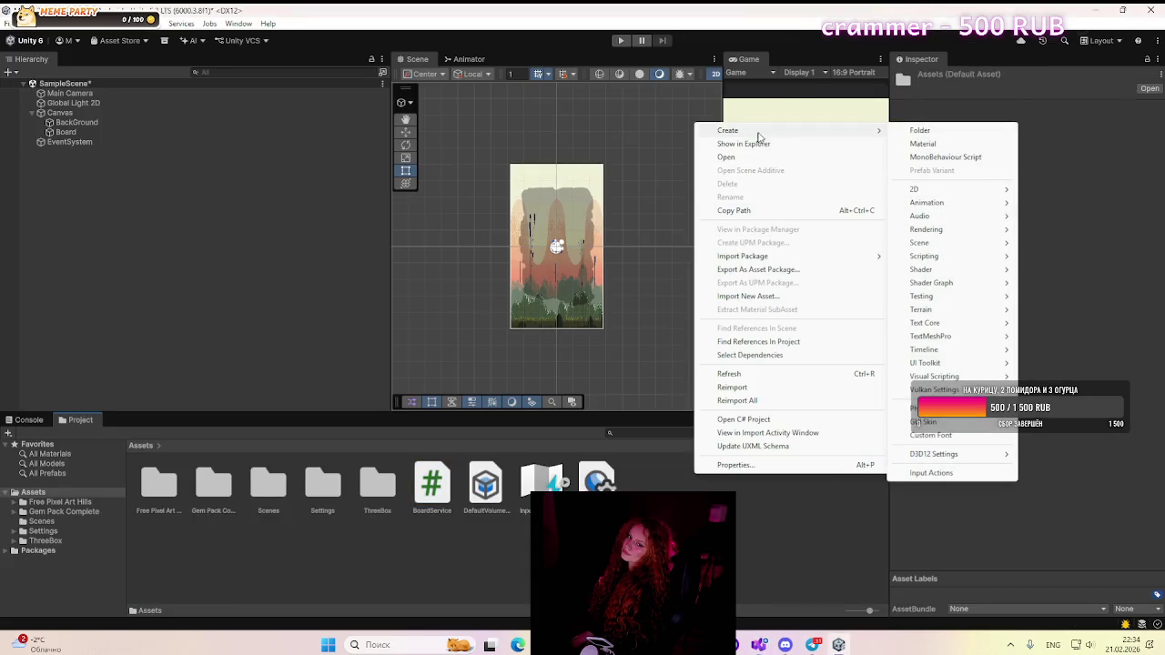
{"action": "left_click", "coordinate": [925, 134]}
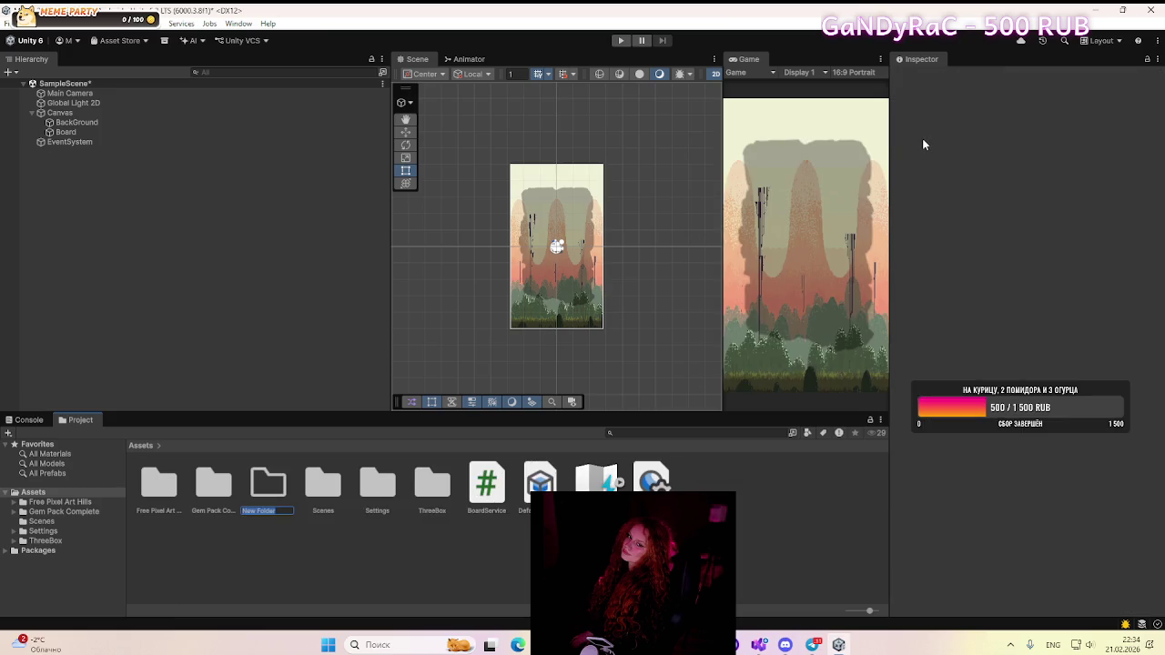
{"action": "type", "text": "Scr"}
{"action": "type", "text": "ip"}
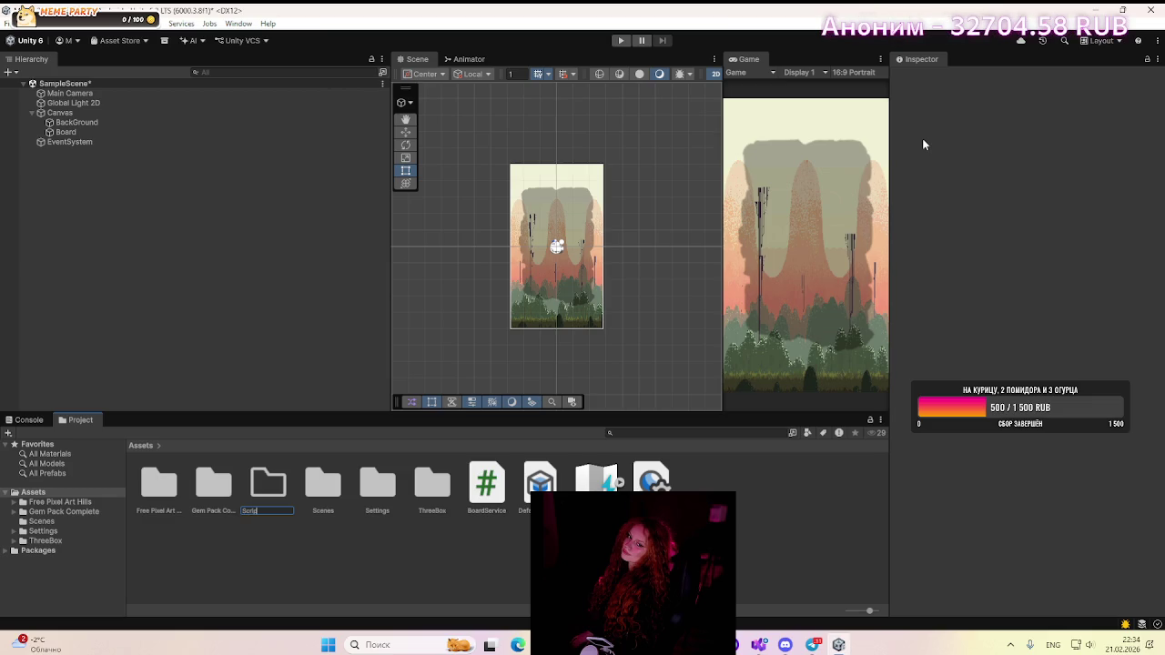
{"action": "type", "text": "ts"}
{"action": "key", "text": "Return"}
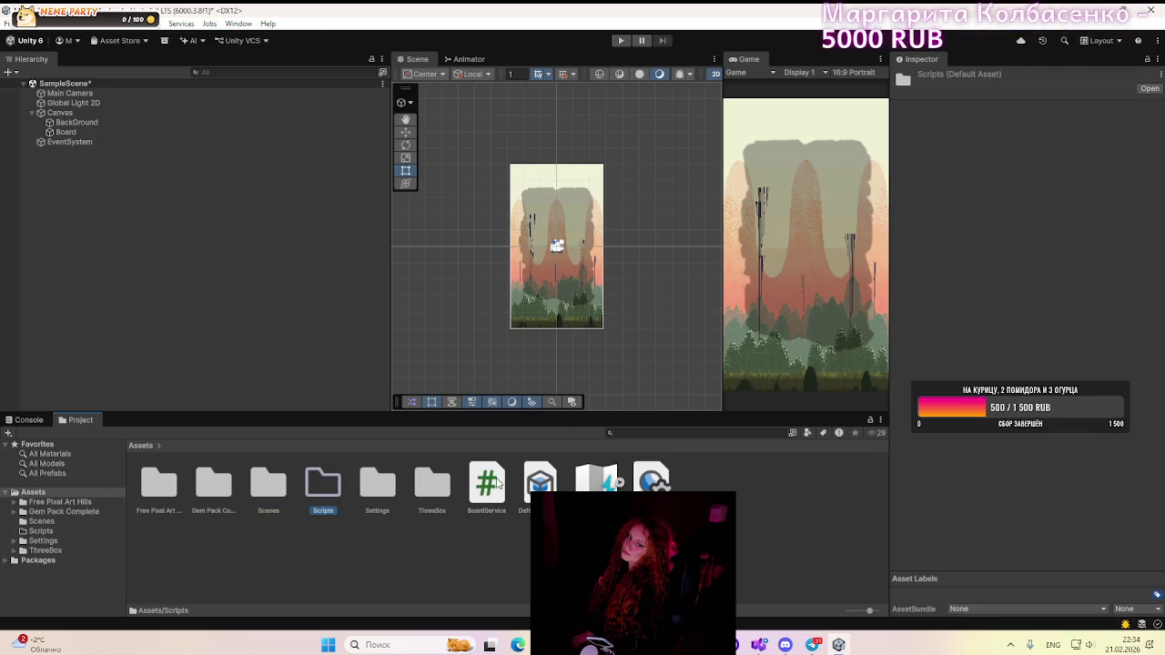
{"action": "left_click_drag", "start_coordinate": [487, 482], "coordinate": [334, 486]}
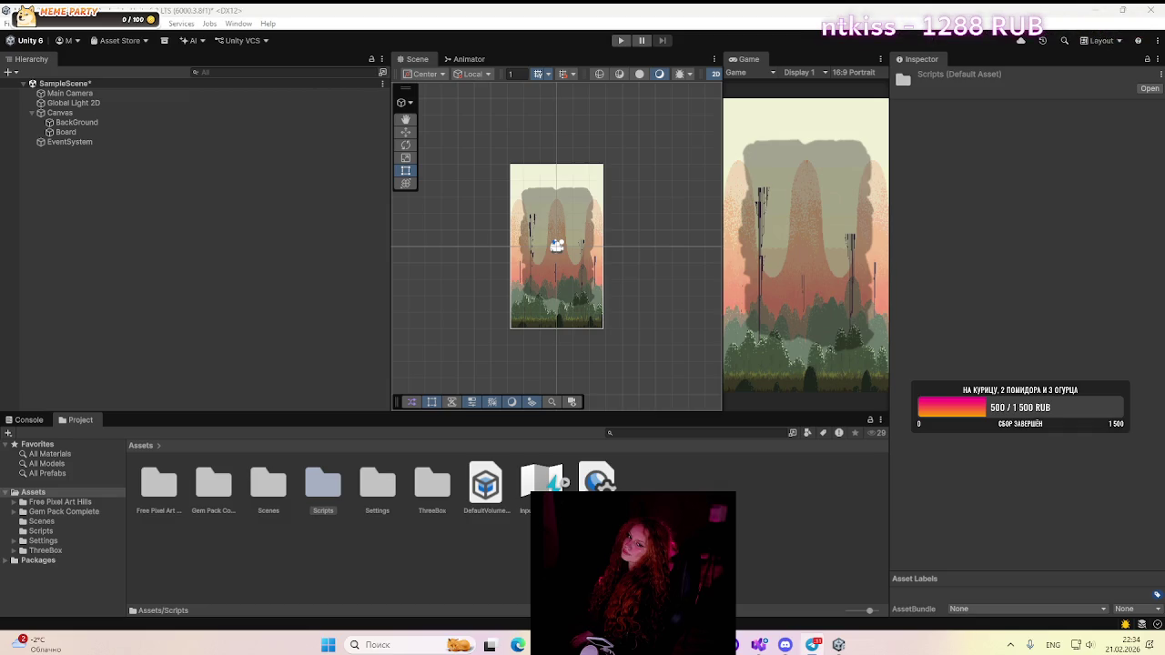
- Inspect Canvas, BackGround, Board, Global Light 2D and finally Main Camera in the Hierarchy
{"action": "key", "text": "alt+Tab"}
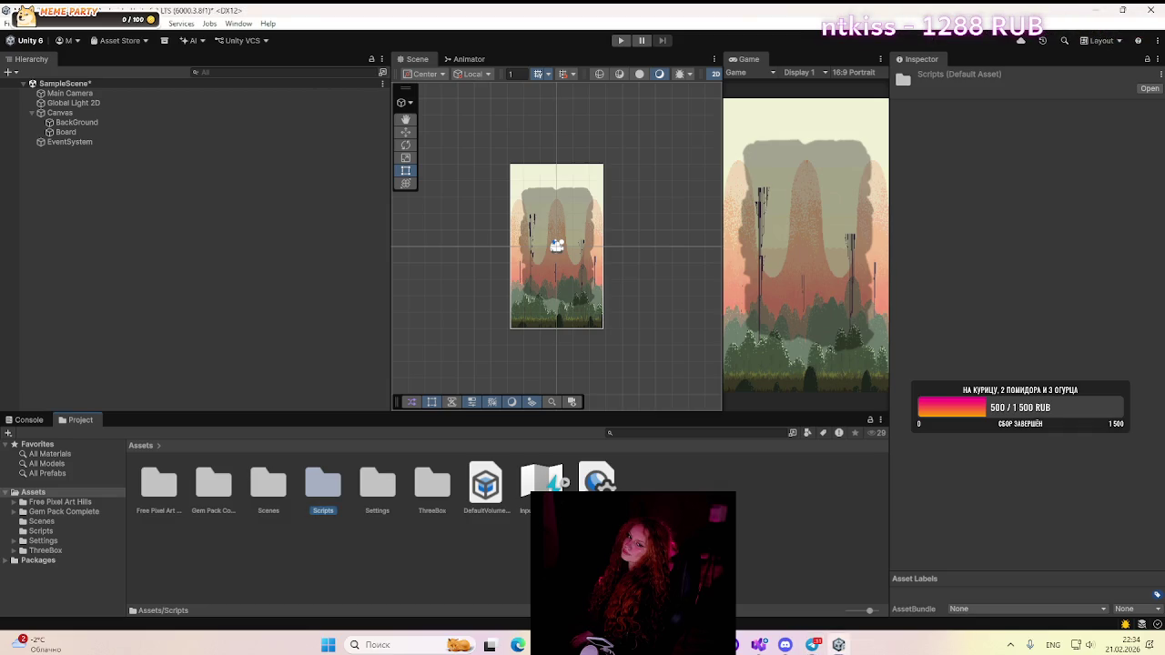
{"action": "key", "text": "alt+Tab"}
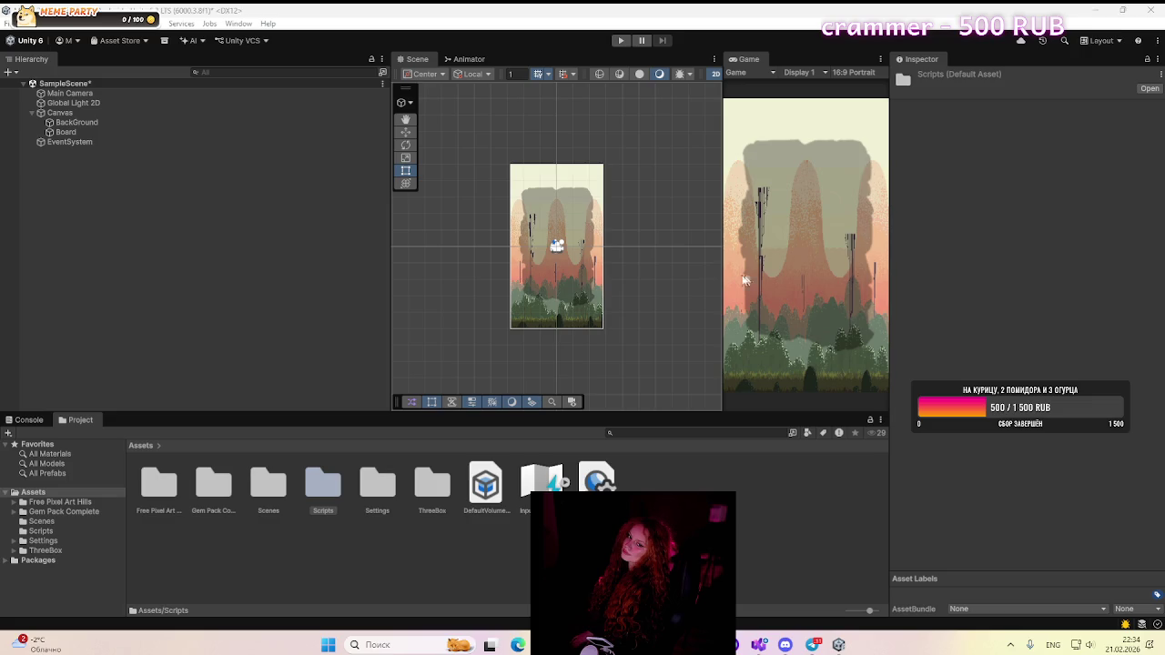
{"action": "left_click", "coordinate": [591, 441]}
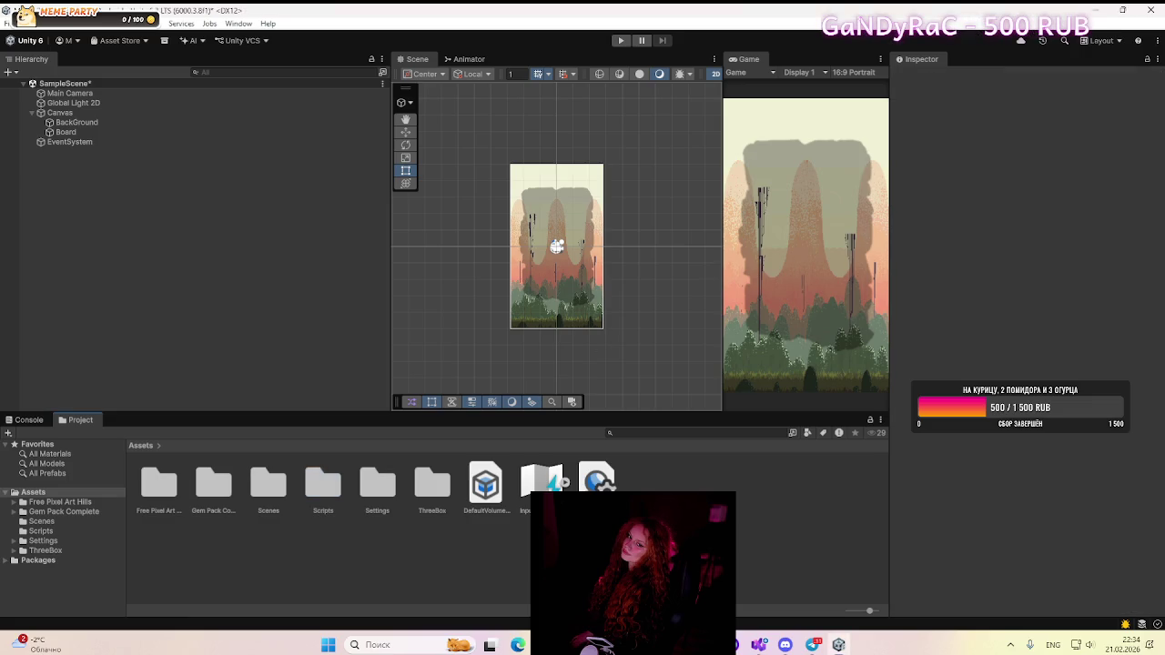
{"action": "left_click", "coordinate": [39, 114]}
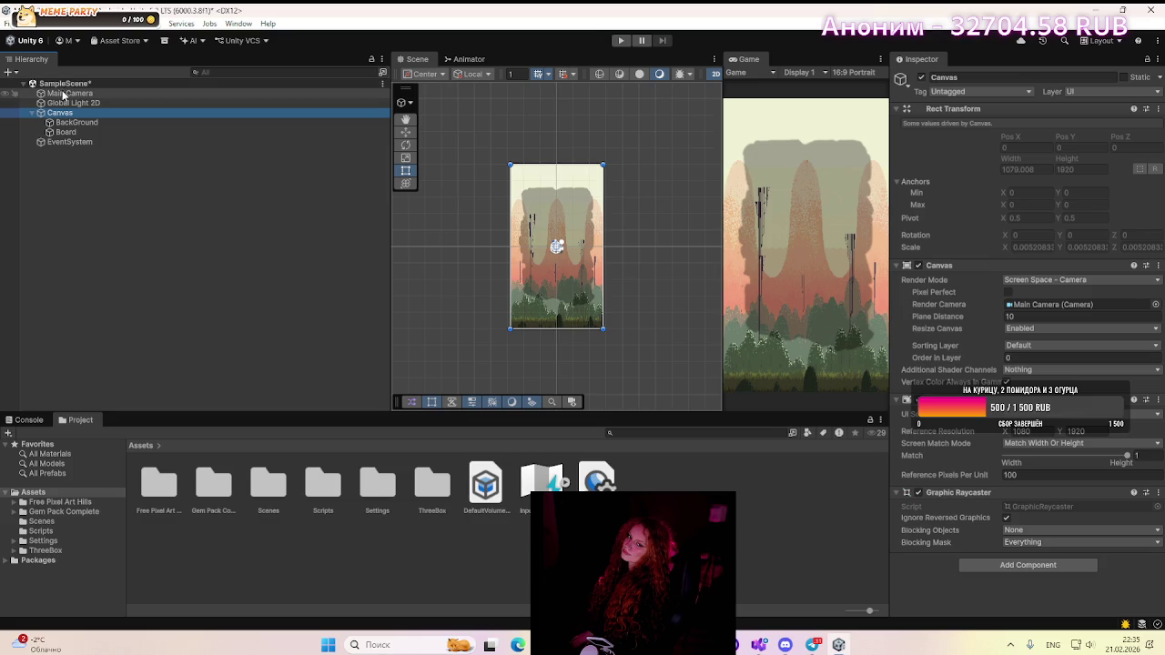
{"action": "left_click", "coordinate": [71, 122]}
{"action": "left_click", "coordinate": [67, 132]}
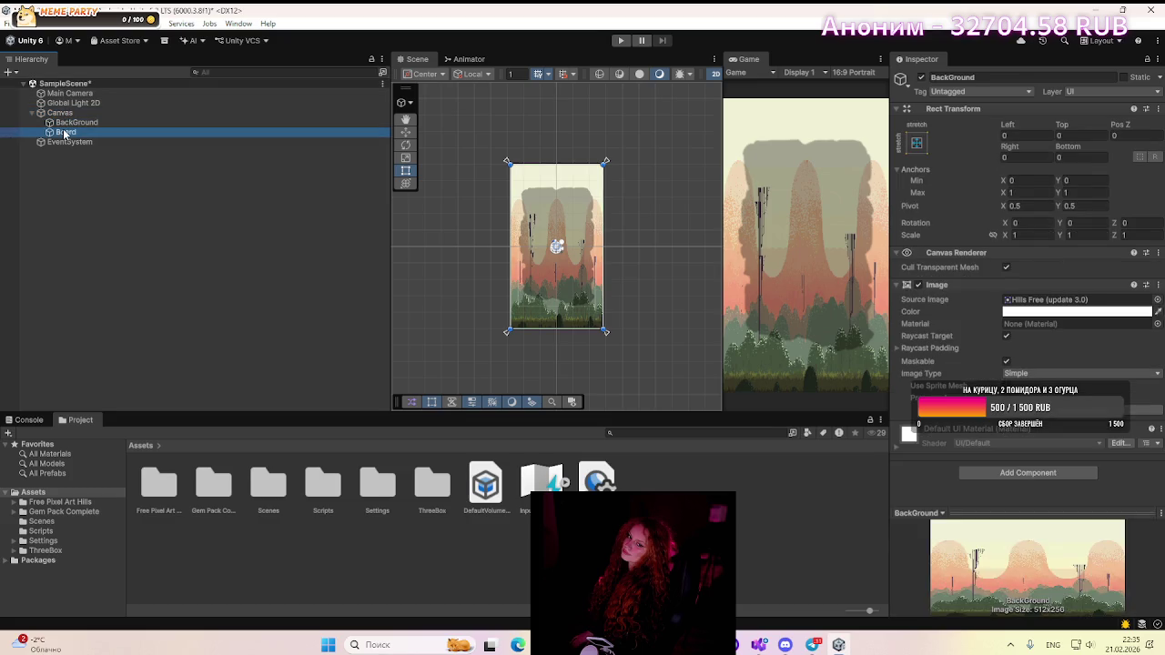
{"action": "left_click", "coordinate": [69, 122]}
{"action": "left_click", "coordinate": [61, 113]}
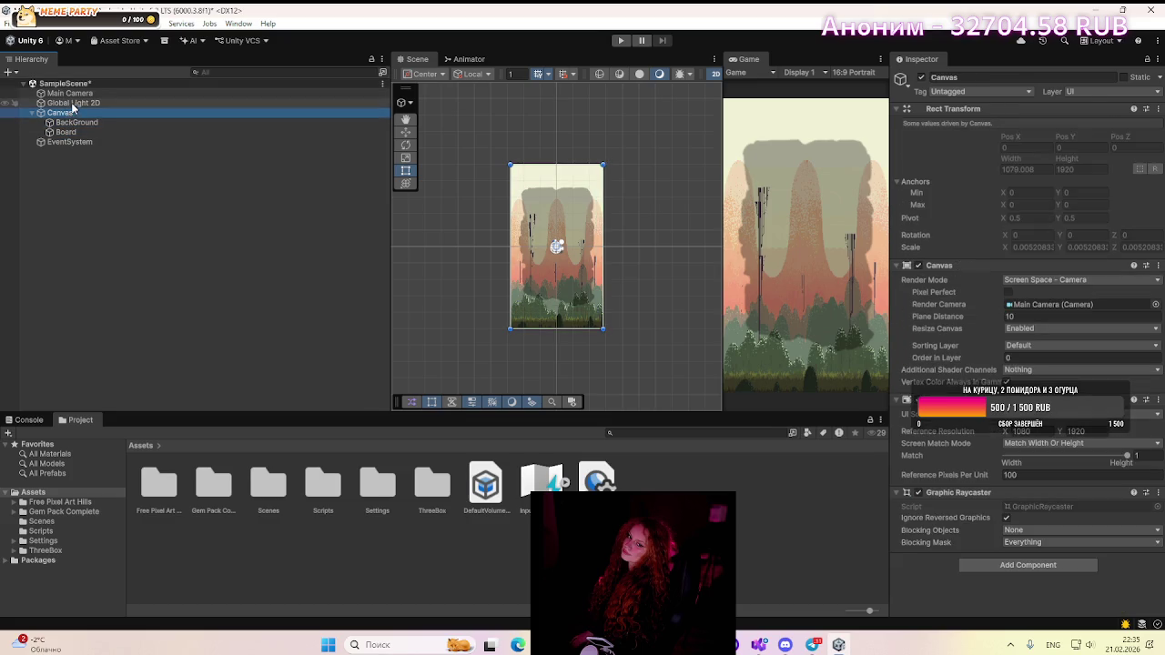
{"action": "left_click", "coordinate": [75, 103]}
{"action": "left_click", "coordinate": [73, 94]}
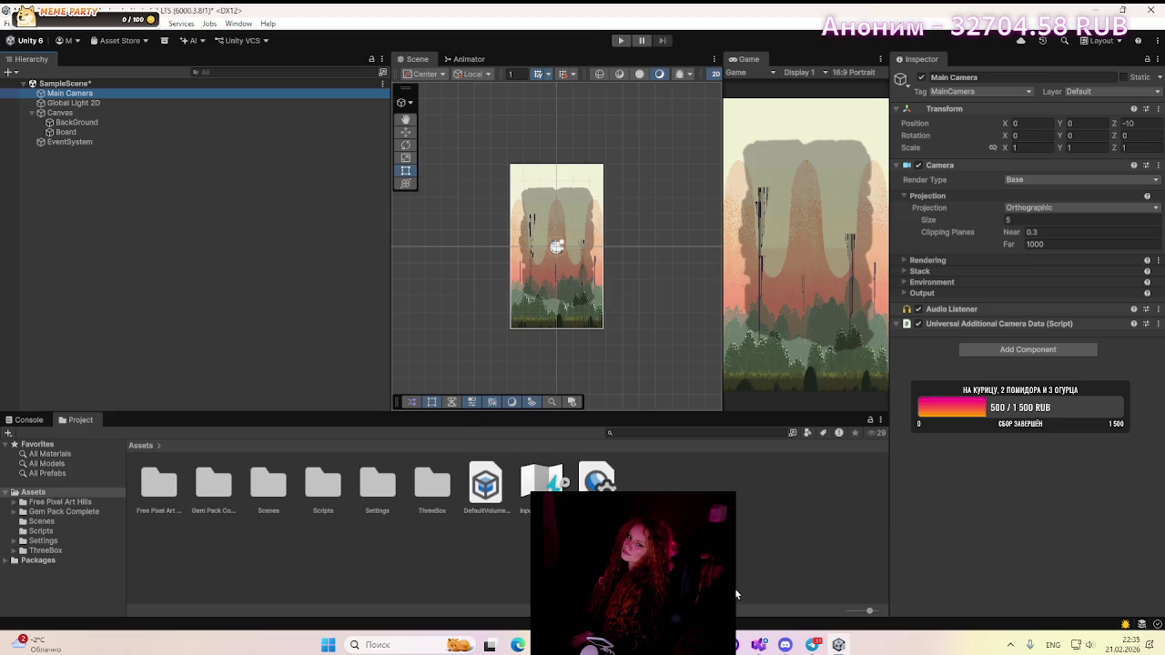
{"action": "left_click", "coordinate": [762, 645]}
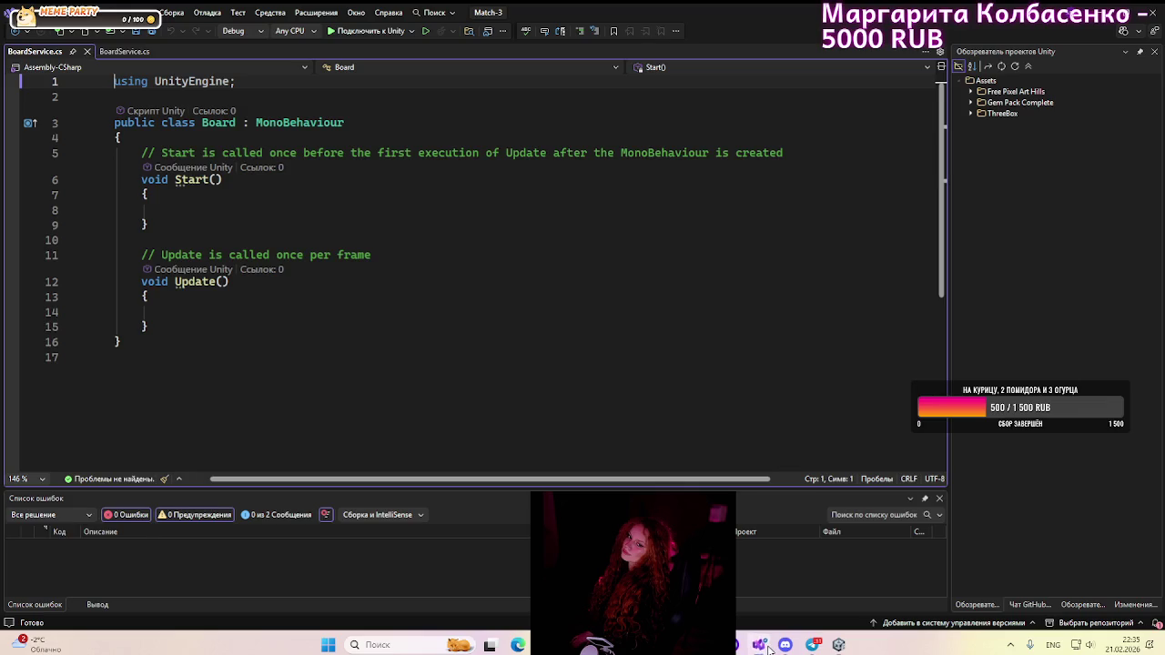
- Refresh the Unity project tree in Visual Studio so the Scripts folder appears
{"action": "left_click", "coordinate": [762, 645]}
{"action": "left_click", "coordinate": [762, 645]}
{"action": "left_click", "coordinate": [1001, 68]}
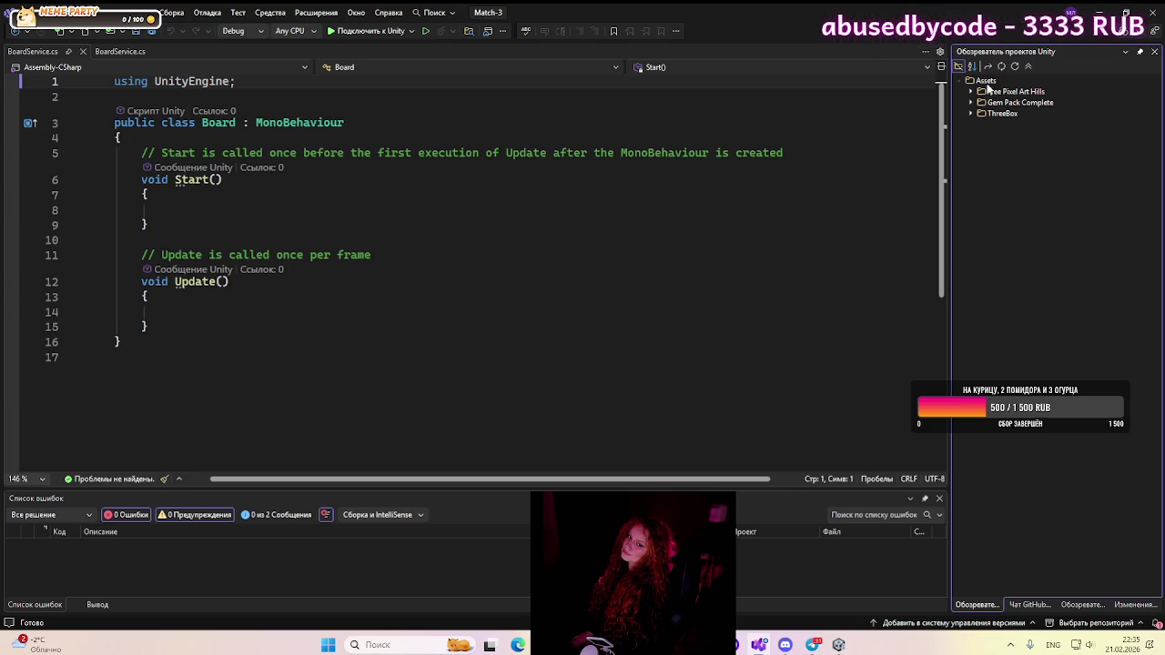
{"action": "left_click", "coordinate": [960, 81]}
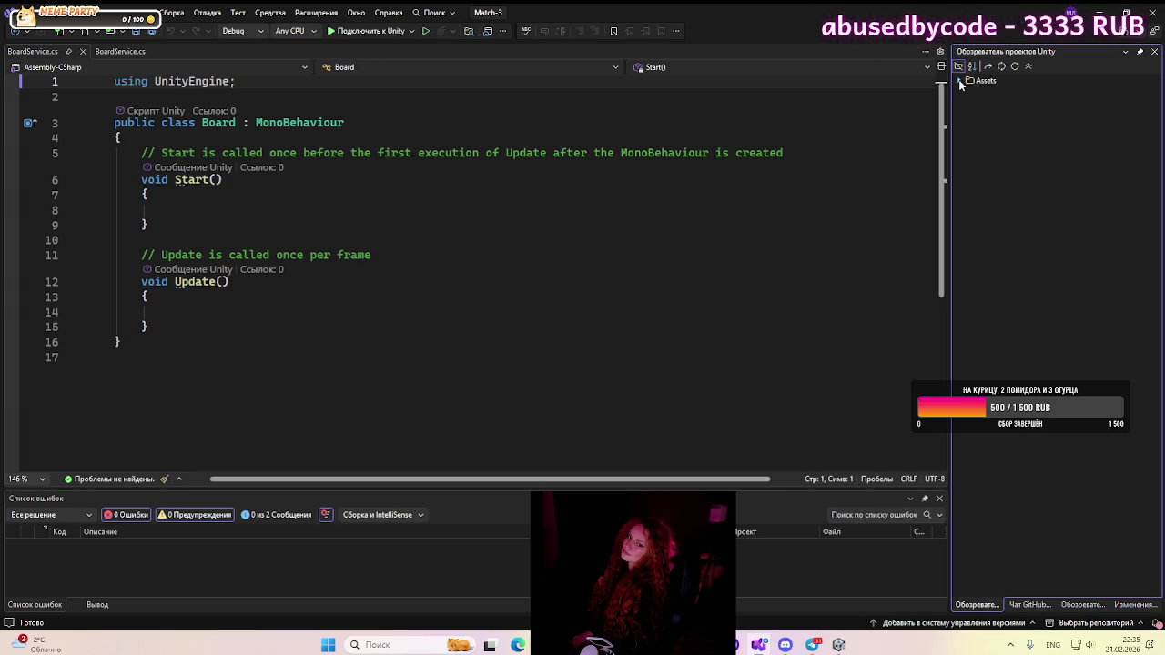
{"action": "left_click", "coordinate": [960, 82]}
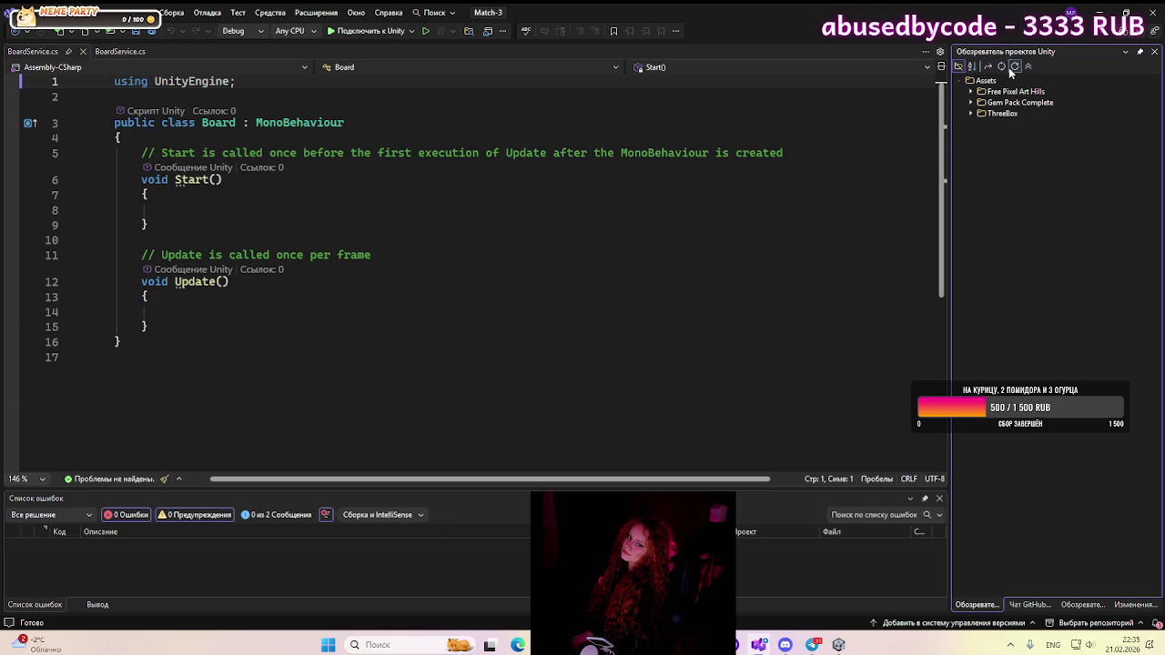
{"action": "left_click", "coordinate": [1013, 67]}
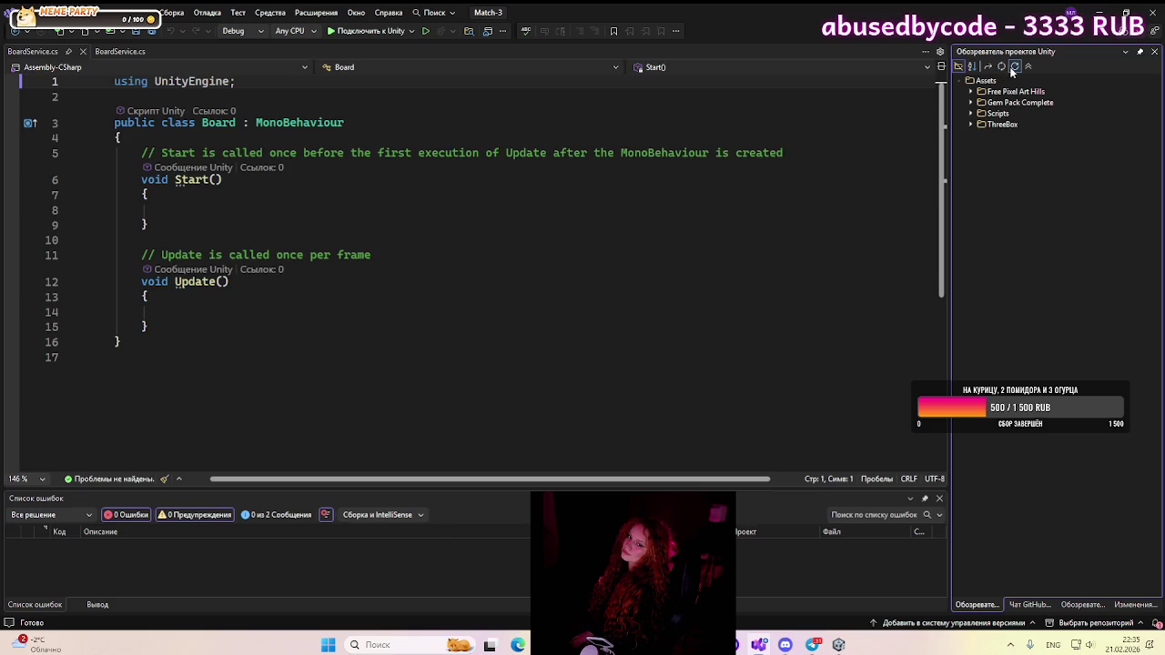
- Expand Scripts and BoardService.cs, close the duplicate BoardService.cs tab, and go to the tutorial
{"action": "left_click", "coordinate": [973, 113]}
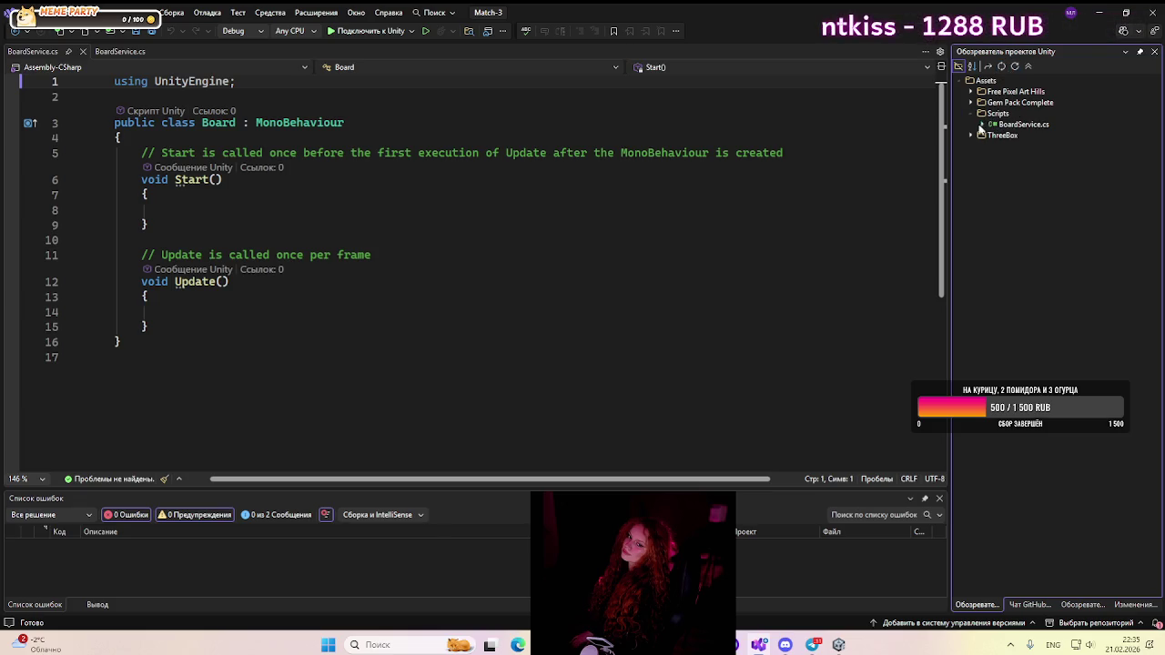
{"action": "left_click", "coordinate": [982, 125]}
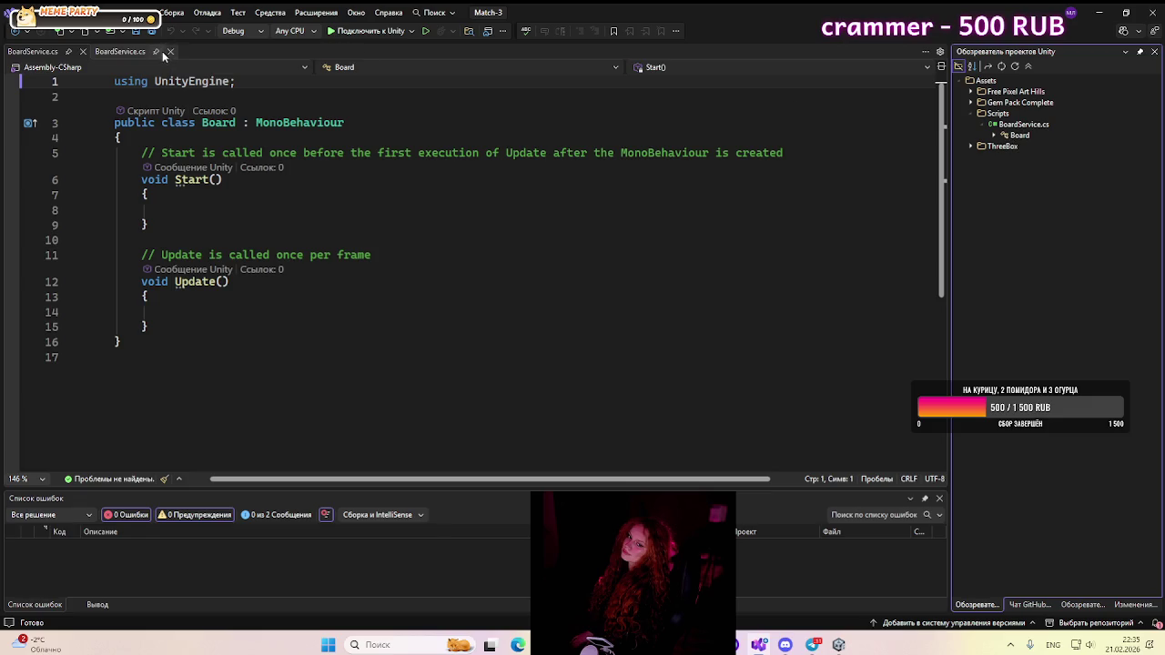
{"action": "left_click", "coordinate": [162, 51]}
{"action": "left_click", "coordinate": [517, 645]}
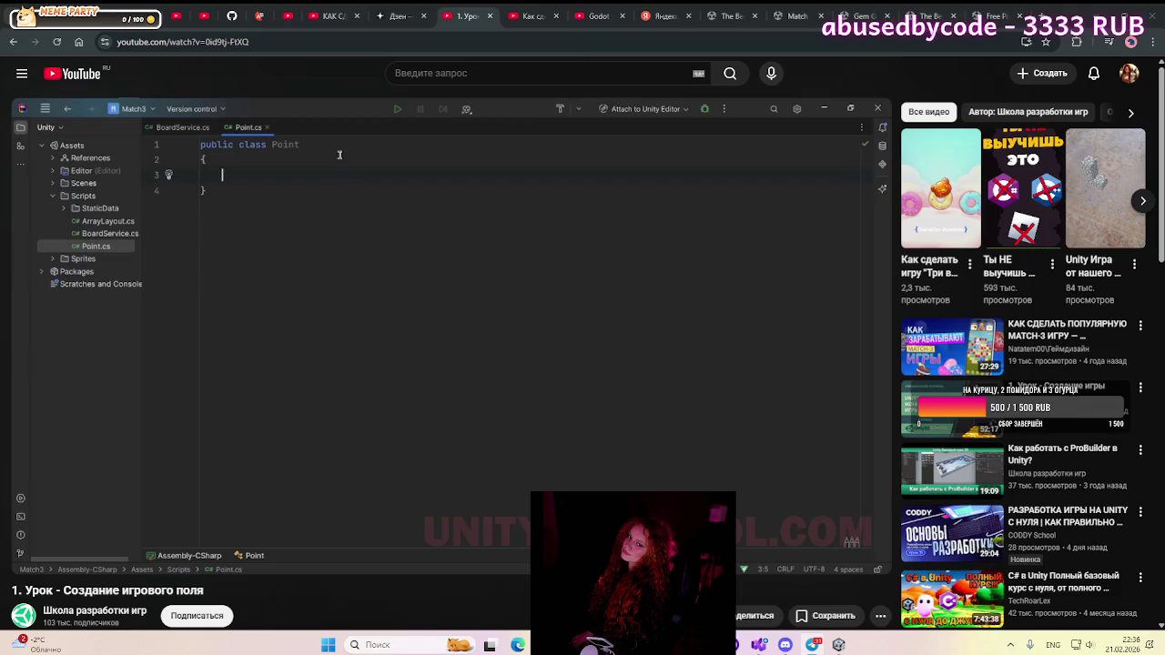
- Review the tutorial's empty Point class, then bring BoardService.cs back up in Visual Studio
{"action": "mouse_move", "coordinate": [774, 210]}
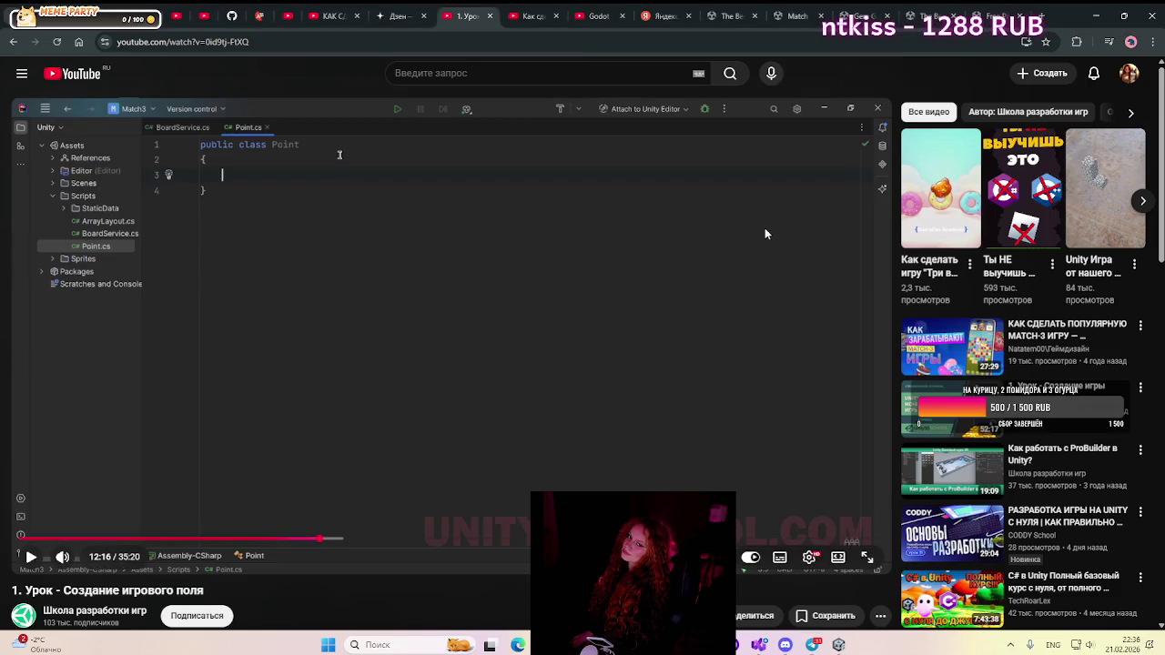
{"action": "left_click", "coordinate": [837, 645]}
{"action": "left_click", "coordinate": [759, 644]}
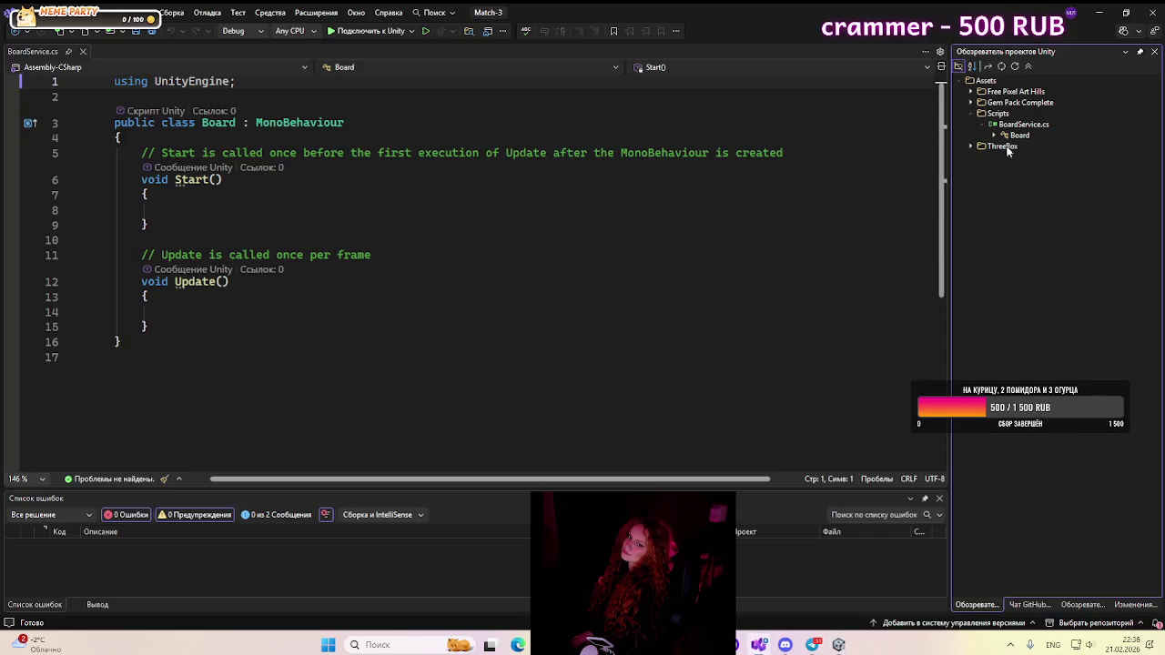
- Create a new C# script named Point.cs in the Scripts folder
{"action": "left_click", "coordinate": [982, 125]}
{"action": "right_click", "coordinate": [995, 118]}
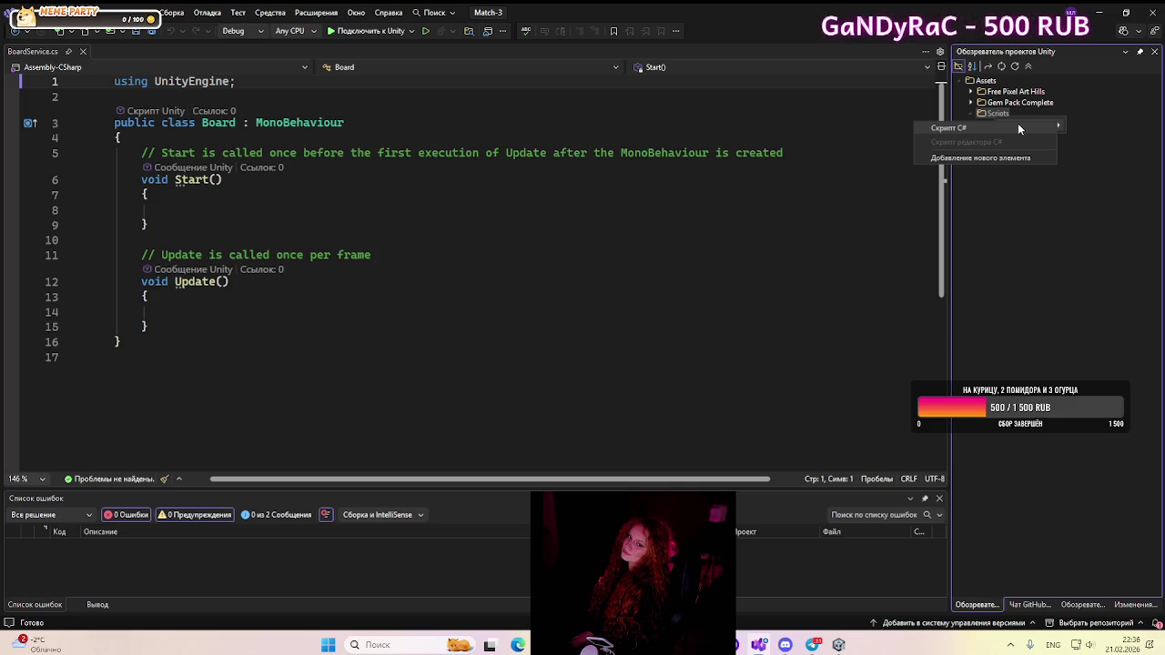
{"action": "left_click", "coordinate": [1018, 127]}
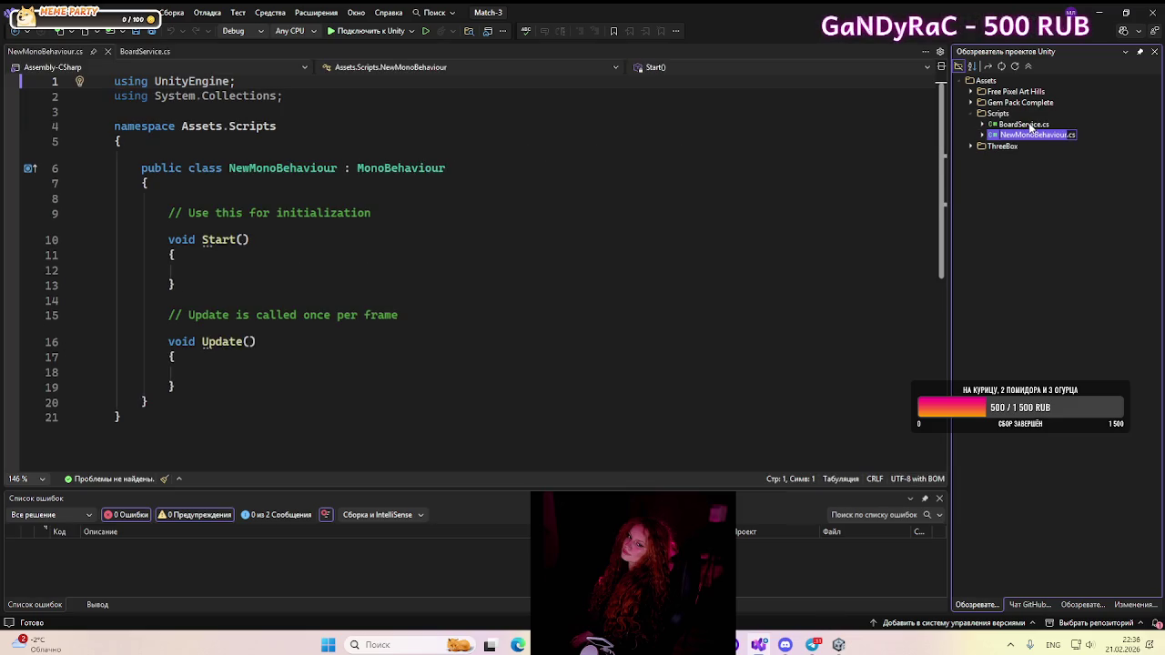
{"action": "type", "text": "Po"}
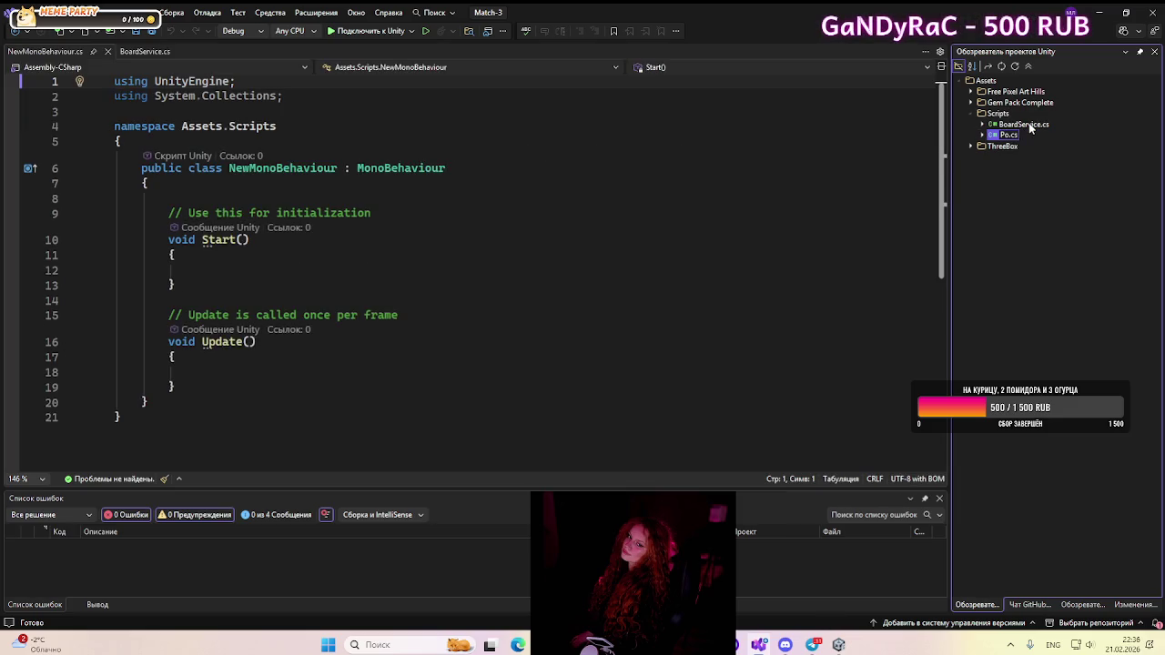
{"action": "type", "text": "int"}
{"action": "key", "text": "Return"}
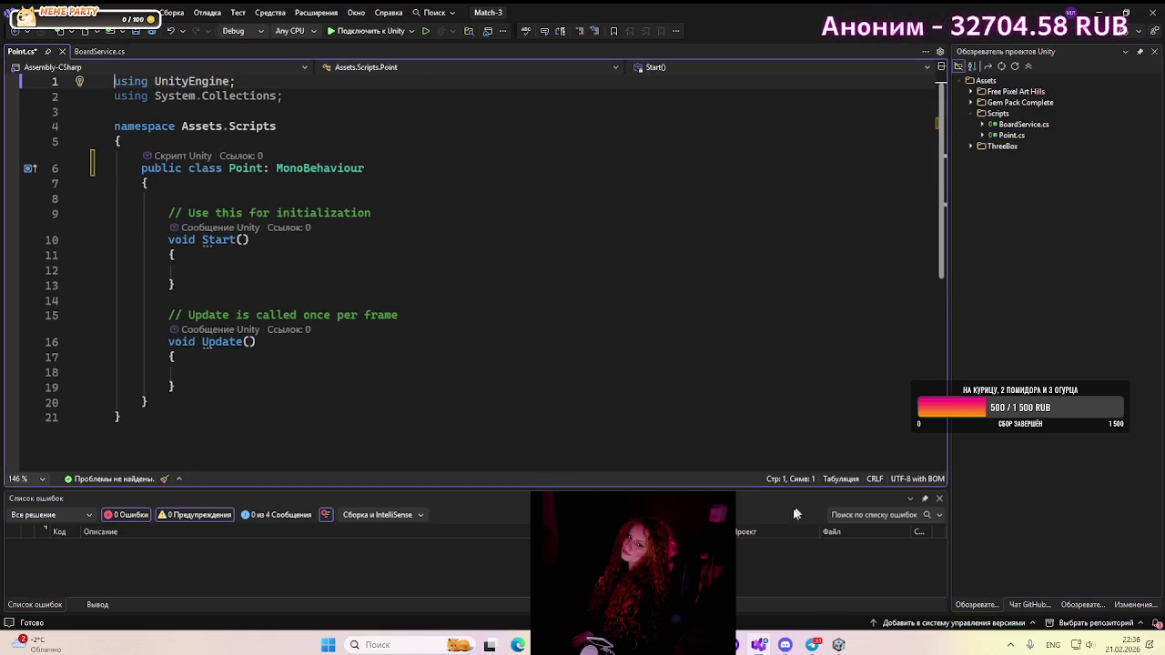
- Resume the YouTube tutorial from 12:16 in the browser
{"action": "key", "text": "alt+Tab"}
{"action": "left_click", "coordinate": [507, 437]}
{"action": "left_click", "coordinate": [502, 424]}
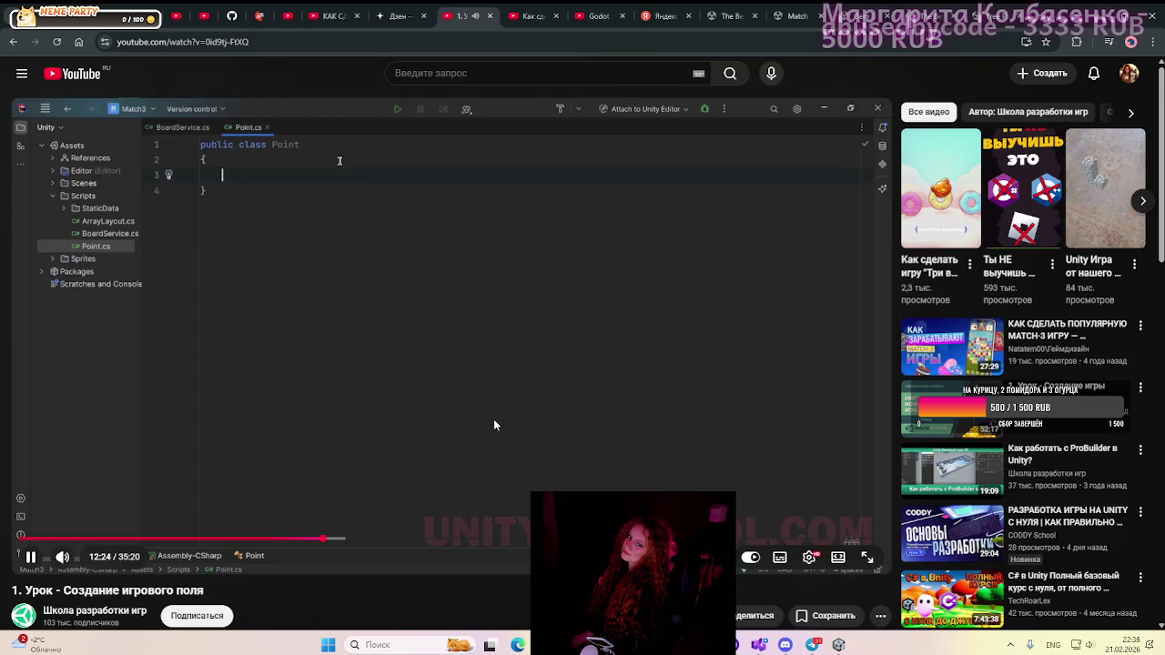
- Watch the tutorial full screen as it marks the Point class [System.Serializable]
{"action": "left_click", "coordinate": [866, 557]}
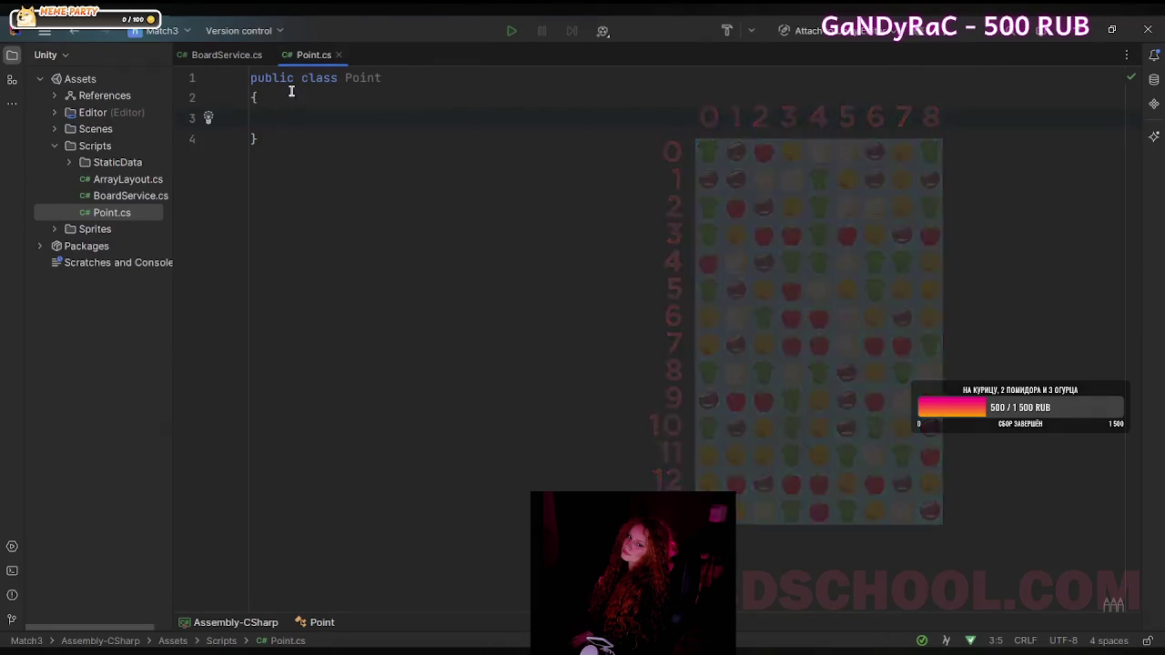
{"action": "left_click", "coordinate": [252, 79]}
{"action": "key", "text": "Return"}
{"action": "key", "text": "Up"}
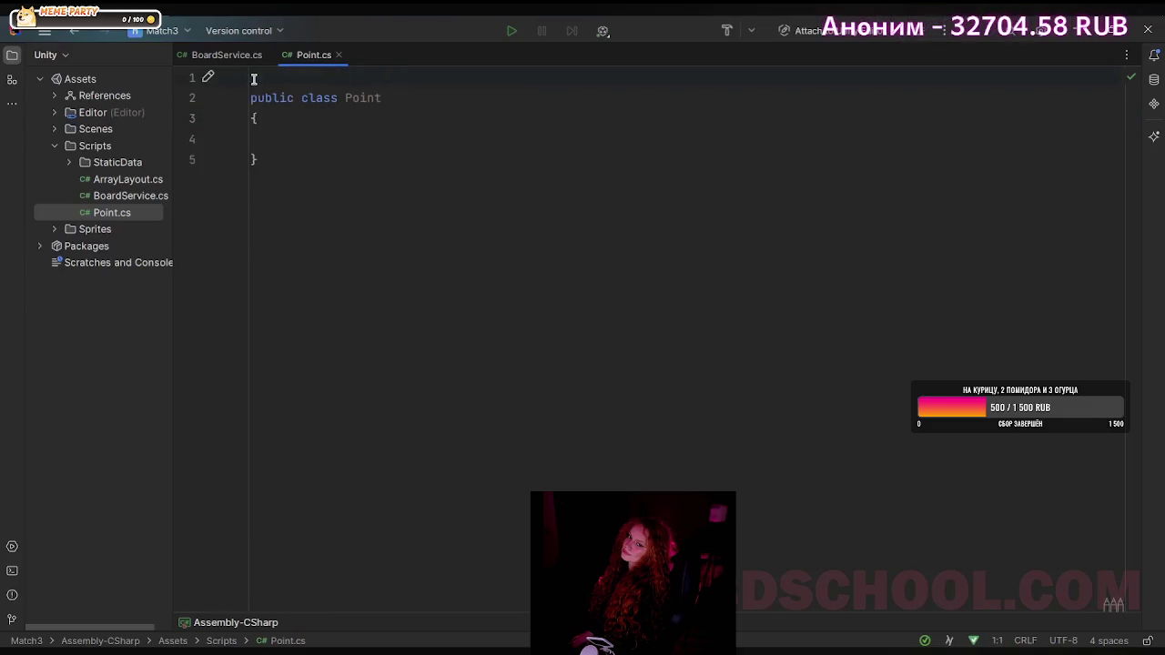
{"action": "type", "text": "Syst"}
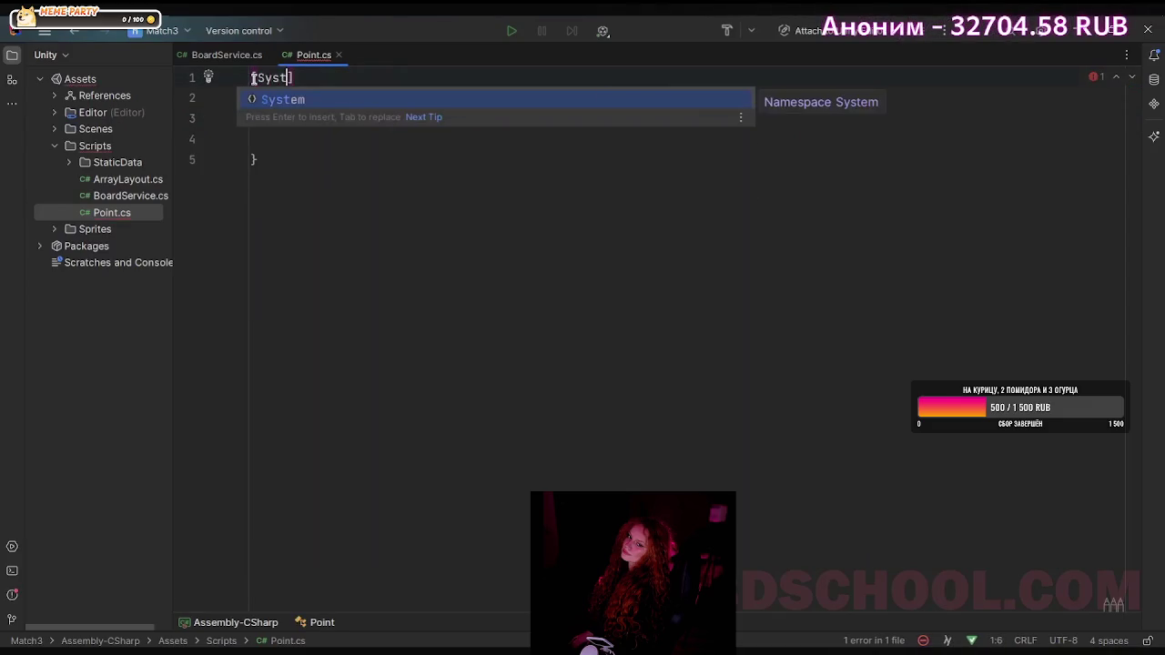
{"action": "type", "text": "em.Ser"}
{"action": "key", "text": "Return"}
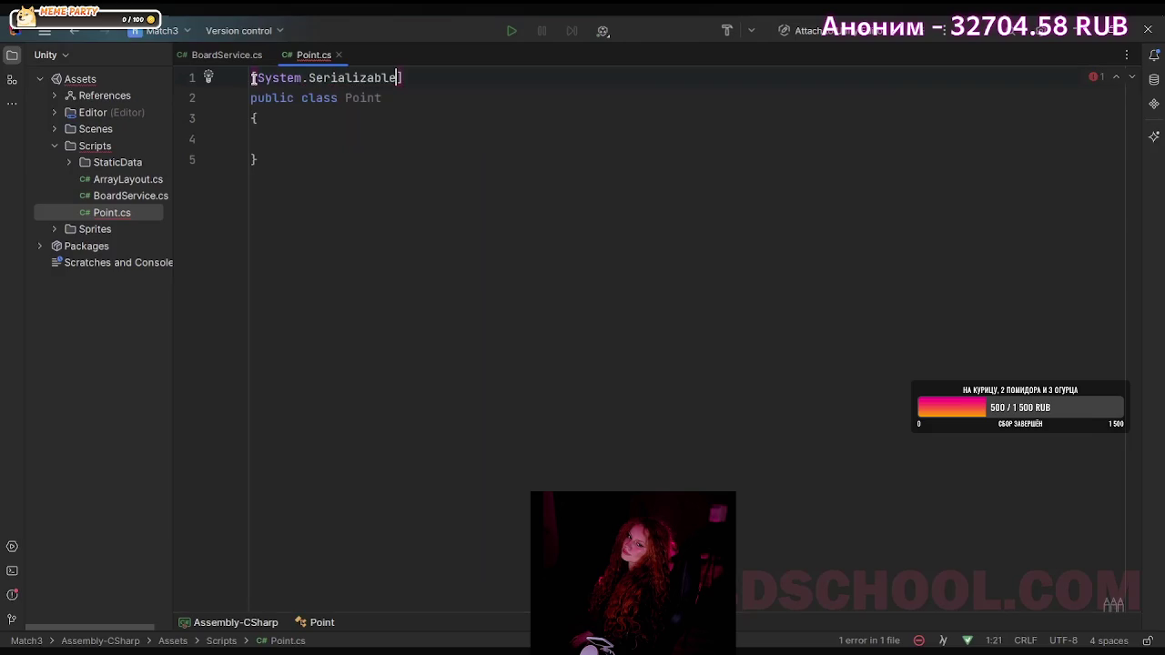
{"action": "left_click", "coordinate": [338, 135]}
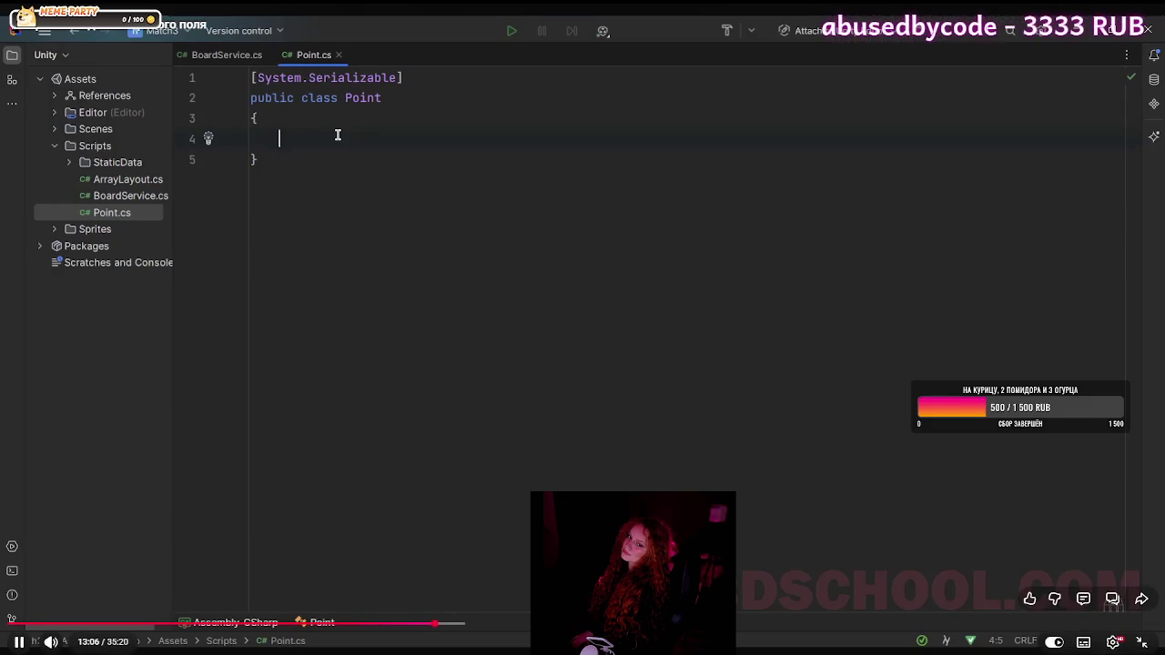
- Pause at 13:08 and compare the tutorial's Point class with your own Point.cs
{"action": "key", "text": "Escape"}
{"action": "left_click", "coordinate": [608, 311]}
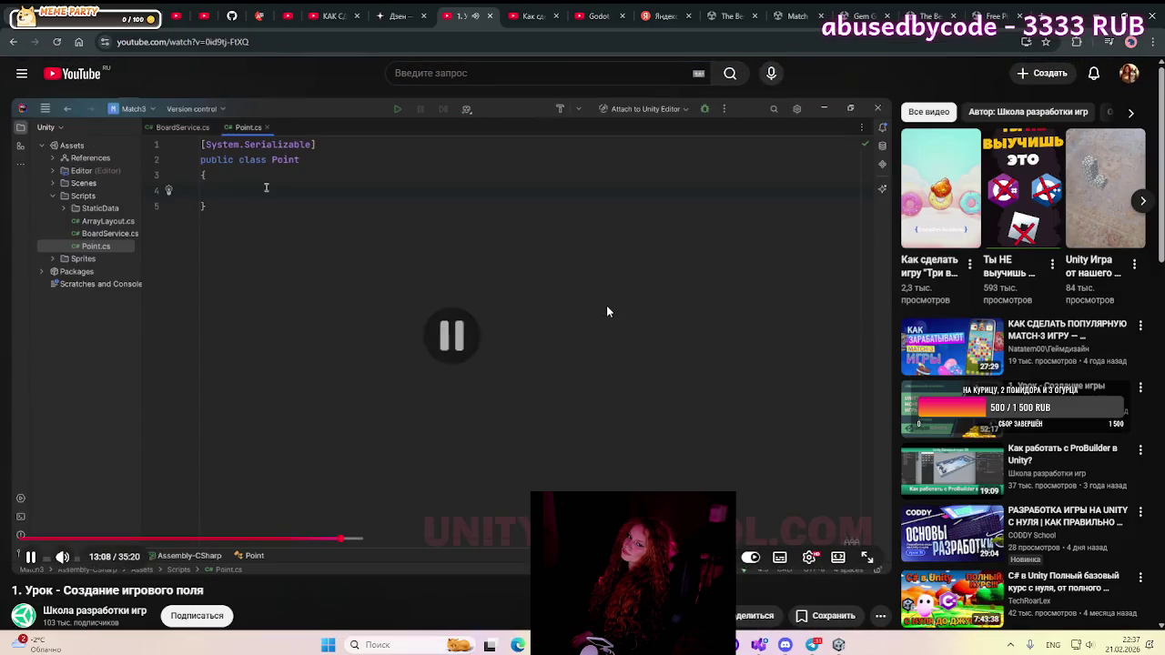
{"action": "left_click", "coordinate": [760, 645]}
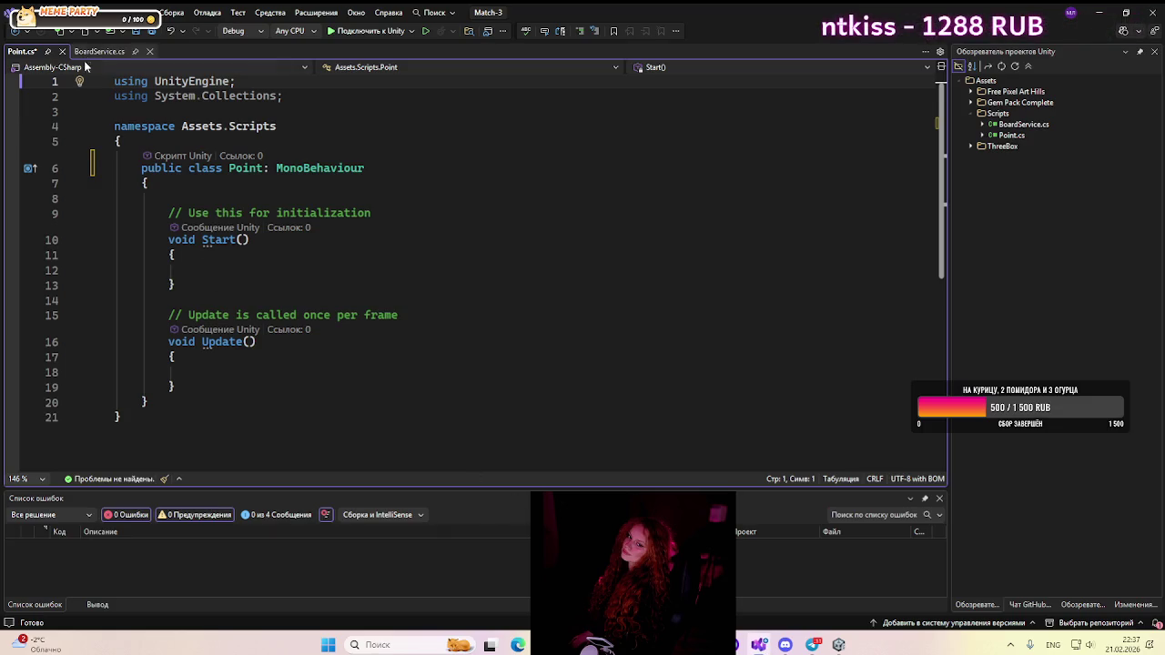
{"action": "key", "text": "alt+Tab"}
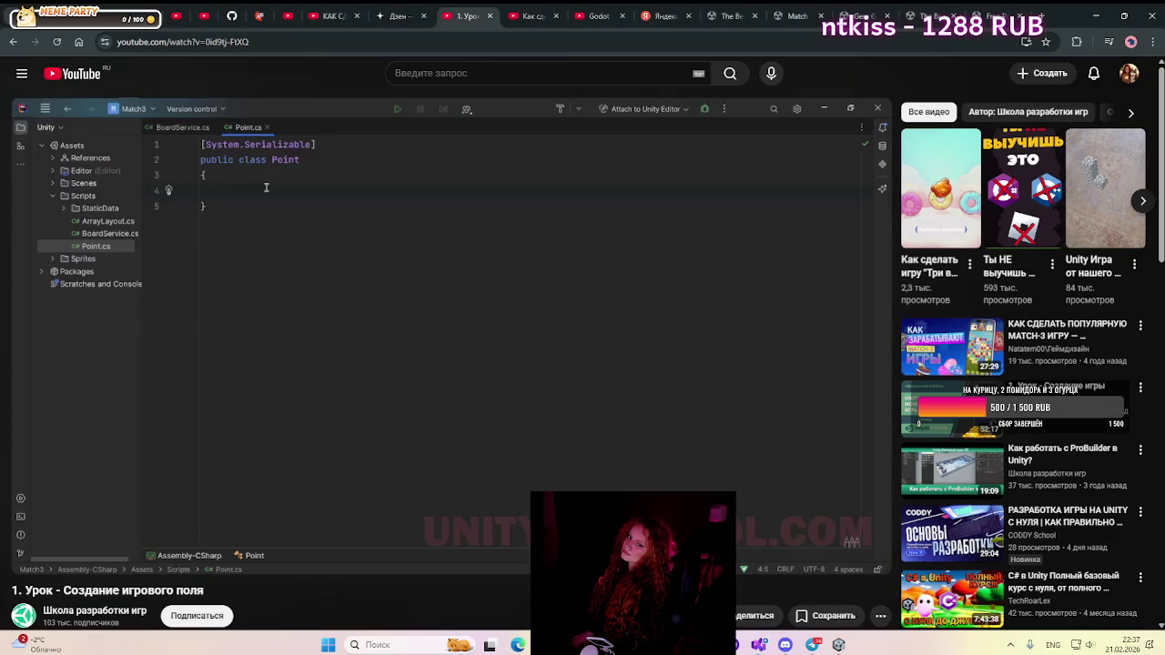
{"action": "key", "text": "alt+Tab"}
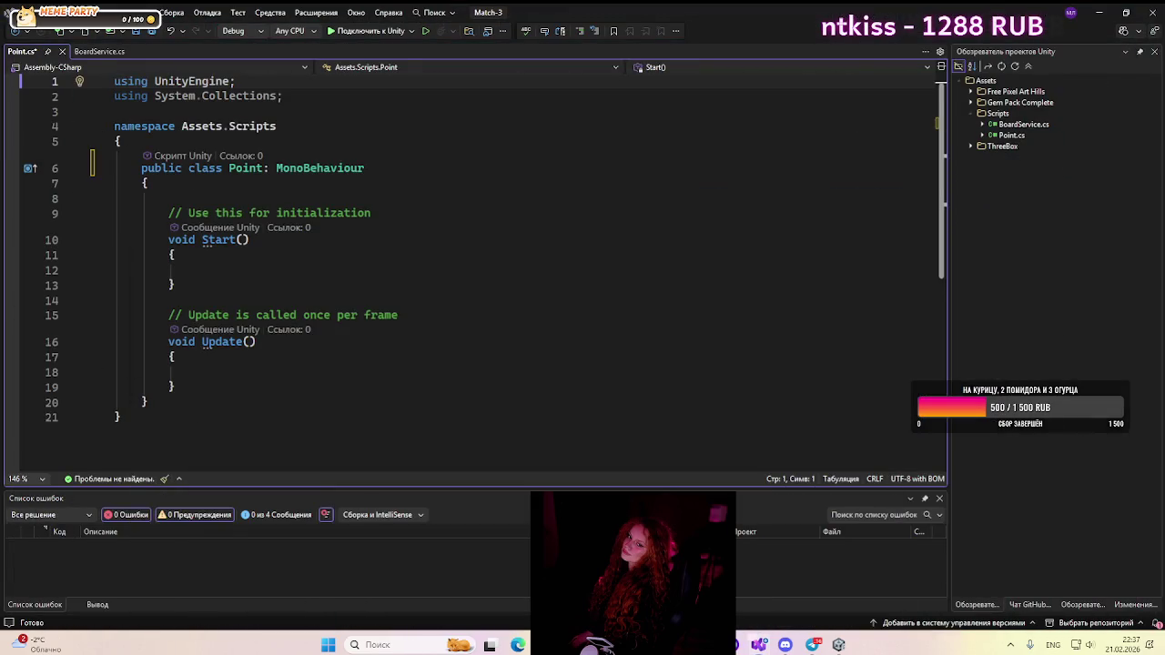
{"action": "key", "text": "alt+Tab"}
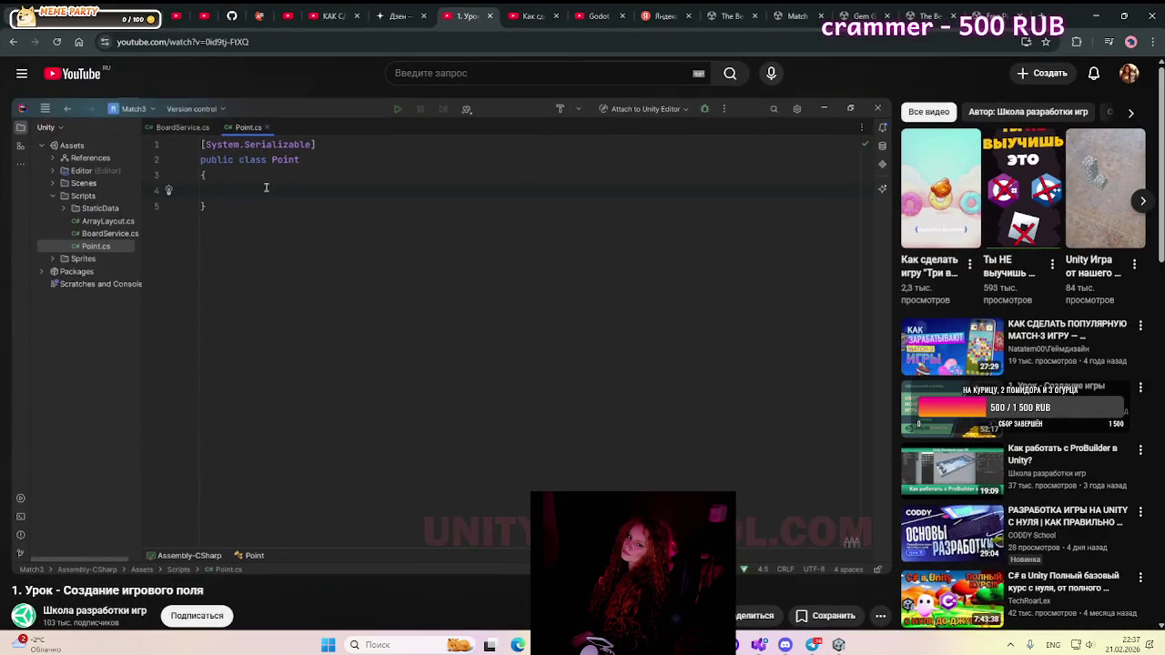
{"action": "key", "text": "alt+Tab"}
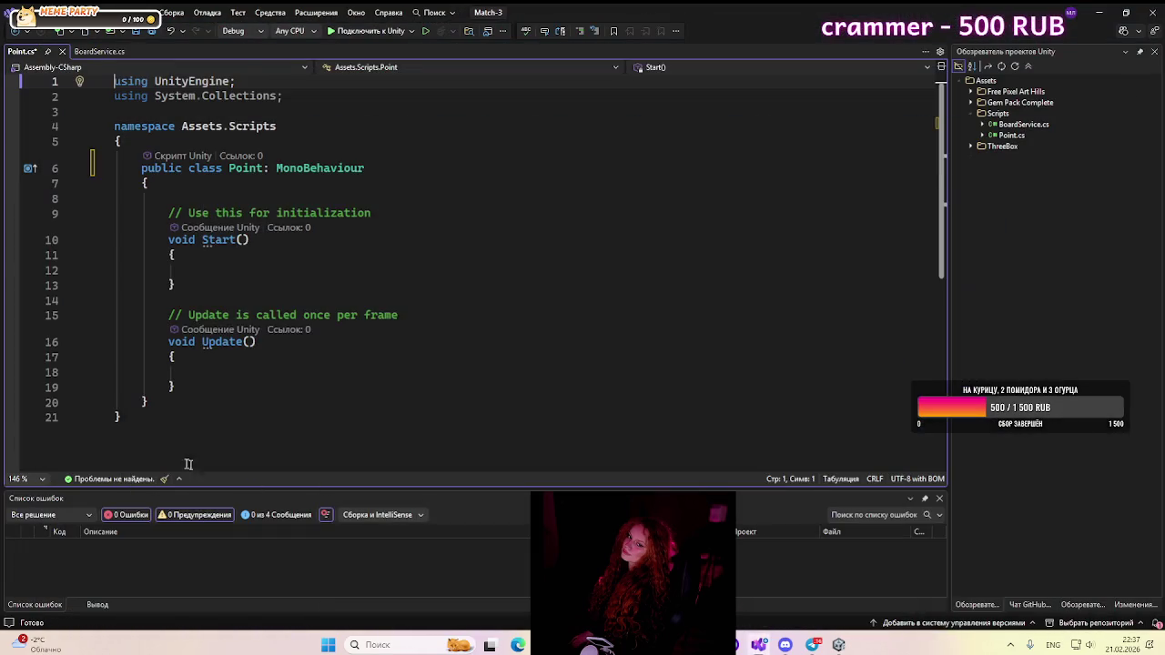
- Delete the Start and Update methods and the leftover closing brace from Point.cs
{"action": "left_click", "coordinate": [279, 435]}
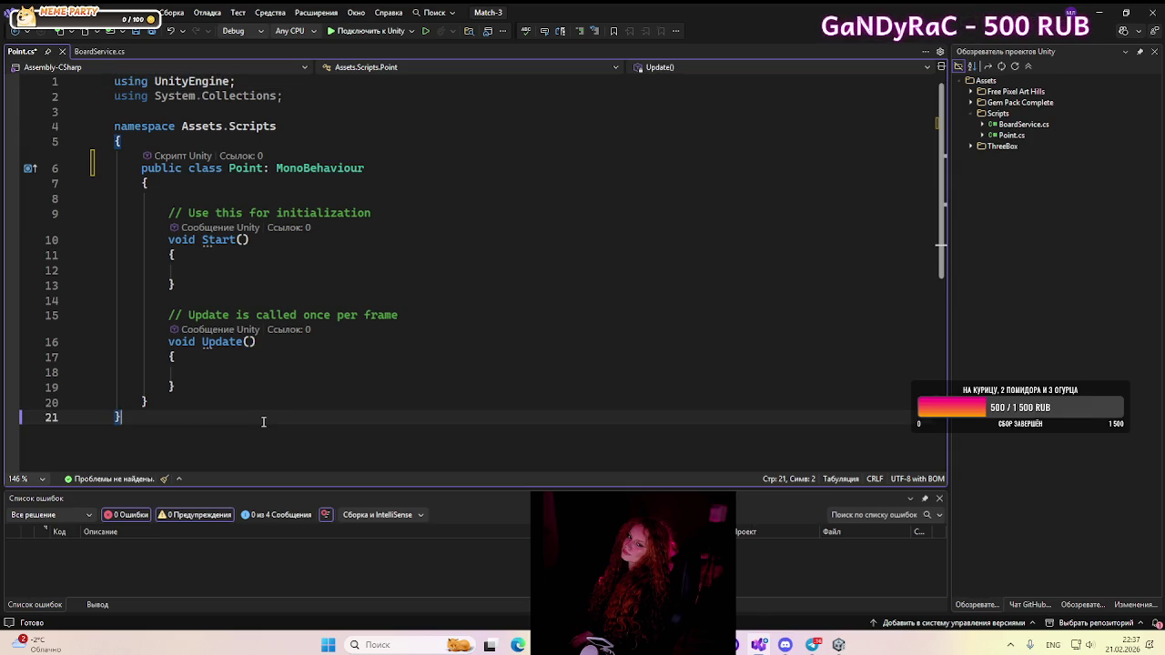
{"action": "mouse_move", "coordinate": [223, 375]}
{"action": "left_mouse_down"}
{"action": "mouse_move", "coordinate": [182, 339]}
{"action": "mouse_move", "coordinate": [188, 268]}
{"action": "mouse_move", "coordinate": [138, 203]}
{"action": "left_mouse_up"}
{"action": "key", "text": "Delete"}
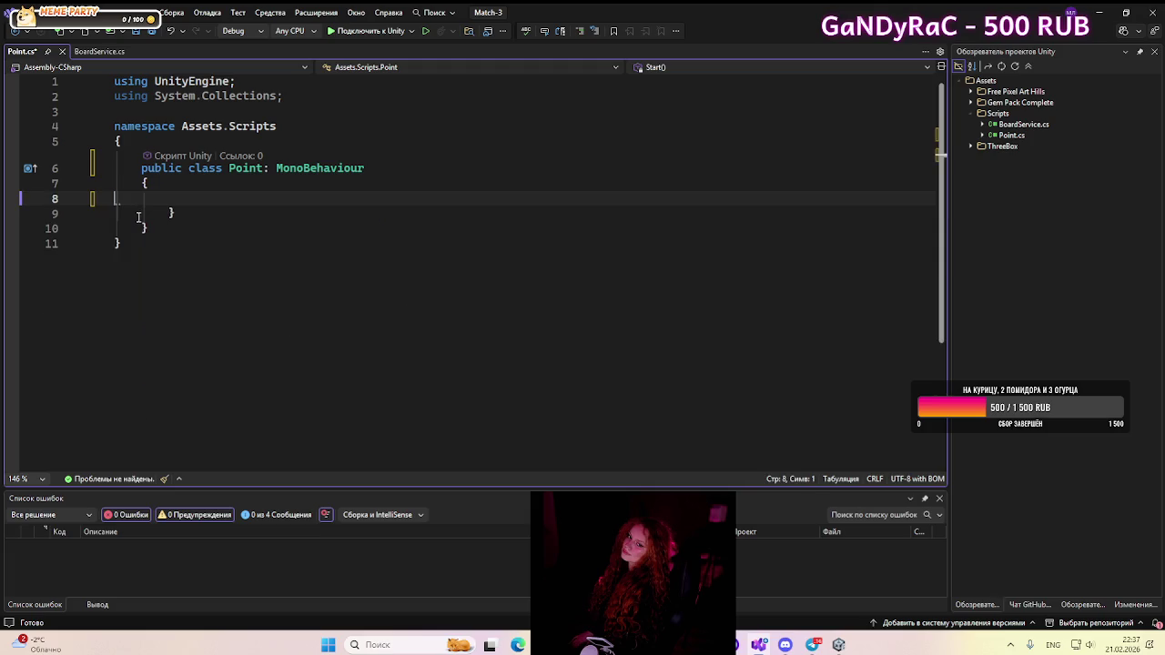
{"action": "left_click", "coordinate": [194, 208]}
{"action": "key", "text": "BackSpace"}
{"action": "key", "text": "BackSpace"}
{"action": "key", "text": "BackSpace"}
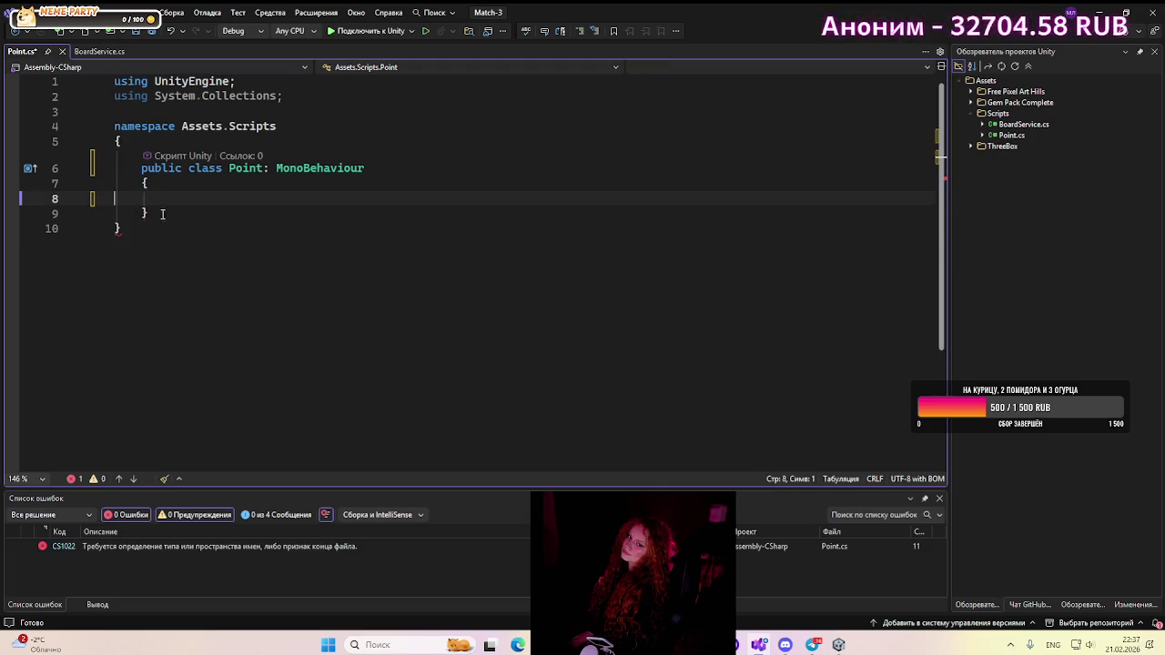
{"action": "key", "text": "alt+Tab"}
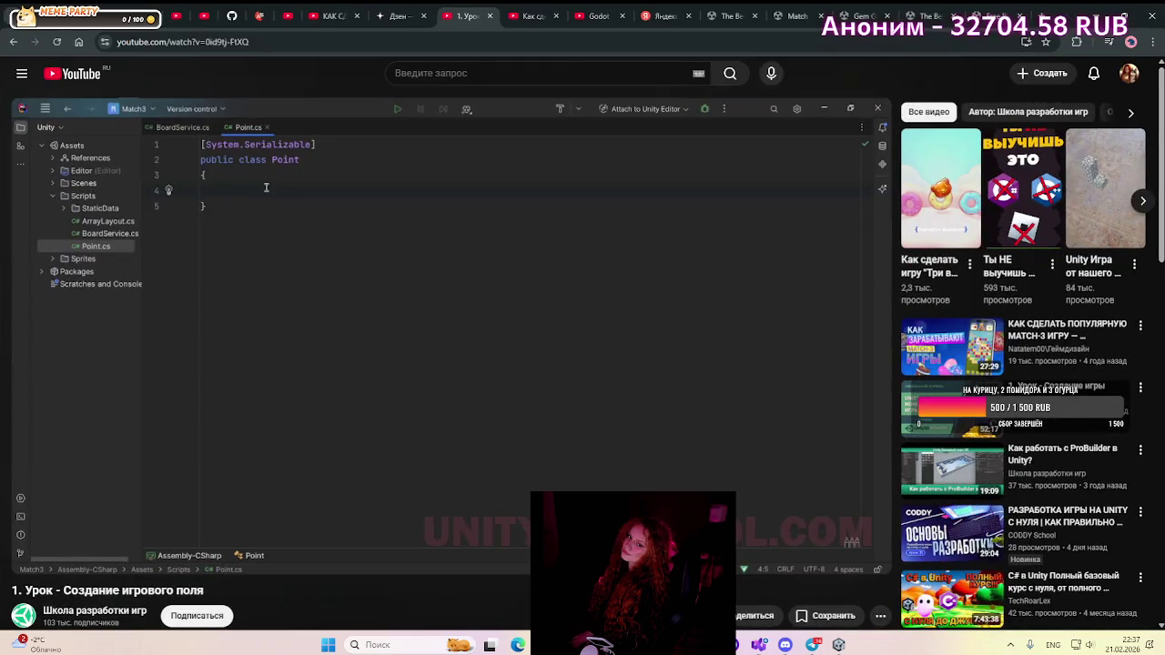
{"action": "key", "text": "alt+Tab"}
- Remove the two using directives, the namespace Assets.Scripts line and its opening brace
{"action": "left_click_drag", "start_coordinate": [322, 103], "coordinate": [66, 79]}
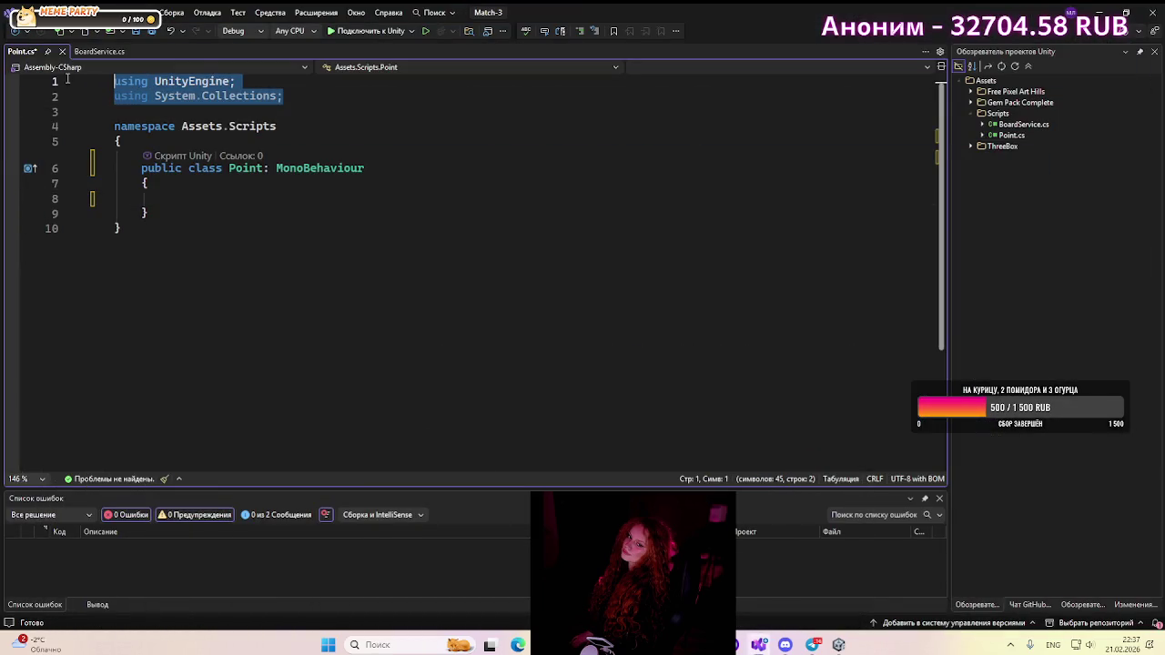
{"action": "key", "text": "Delete"}
{"action": "left_click", "coordinate": [124, 96]}
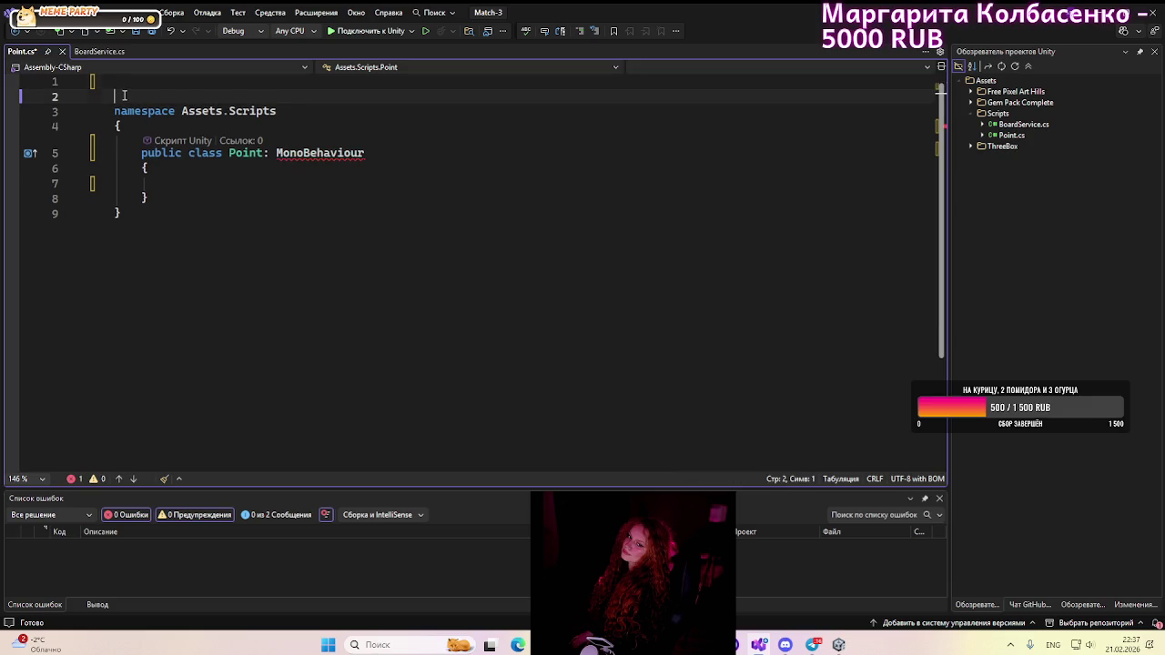
{"action": "left_click_drag", "start_coordinate": [275, 111], "coordinate": [103, 101]}
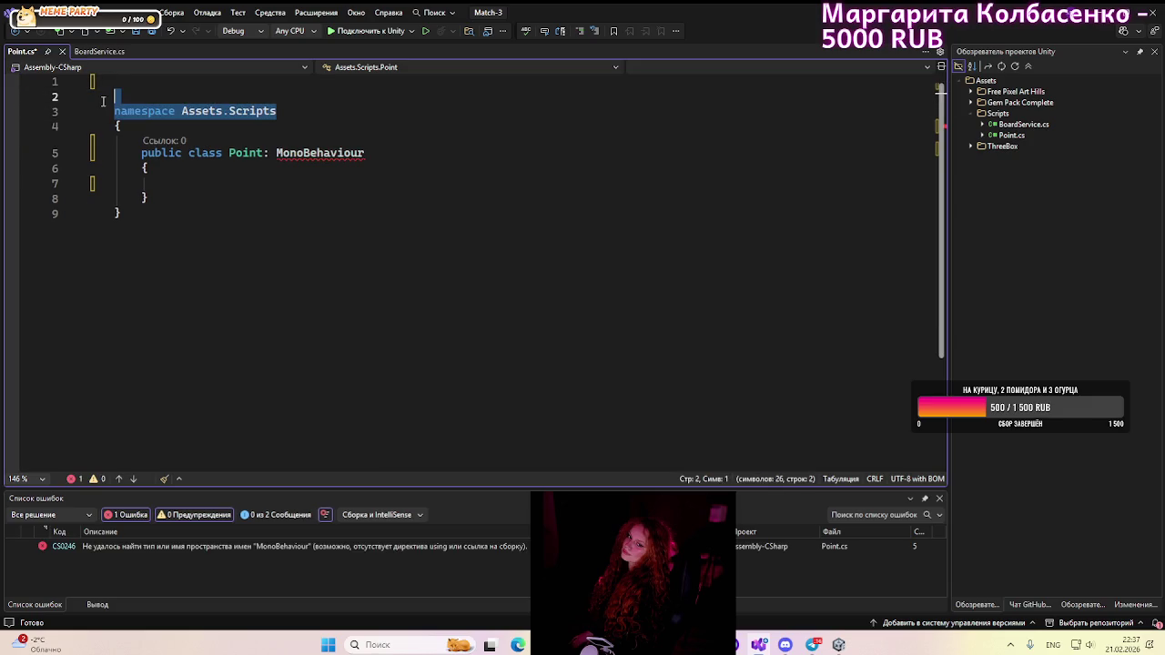
{"action": "key", "text": "BackSpace"}
{"action": "key", "text": "BackSpace"}
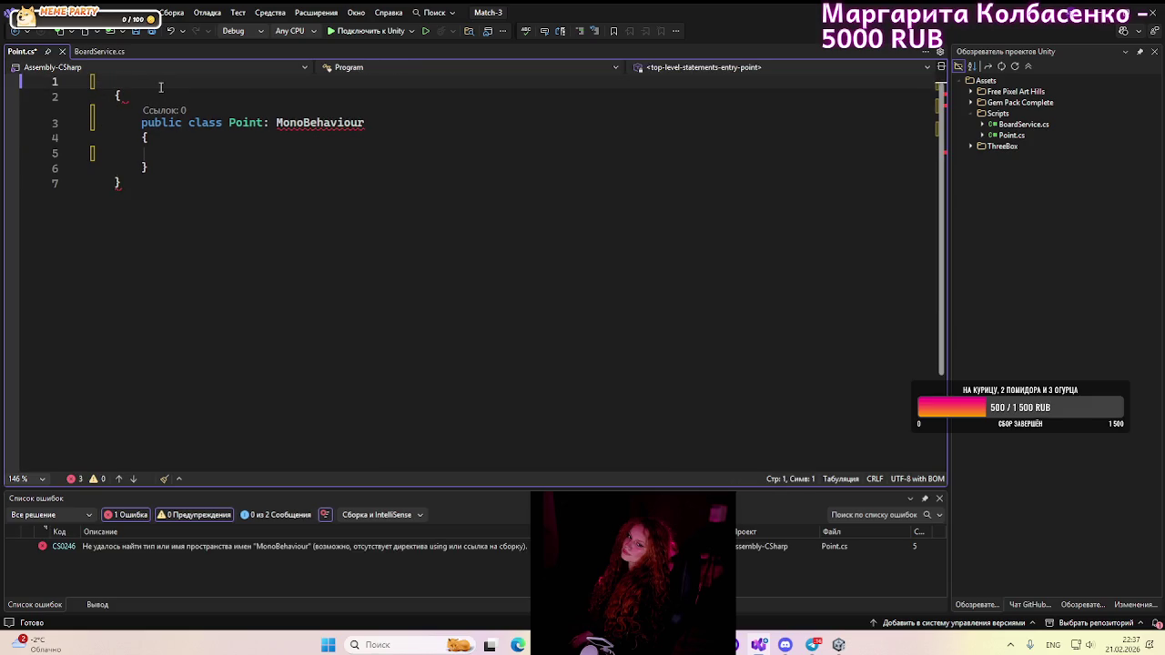
{"action": "key", "text": "Down"}
{"action": "key", "text": "End"}
{"action": "key", "text": "BackSpace"}
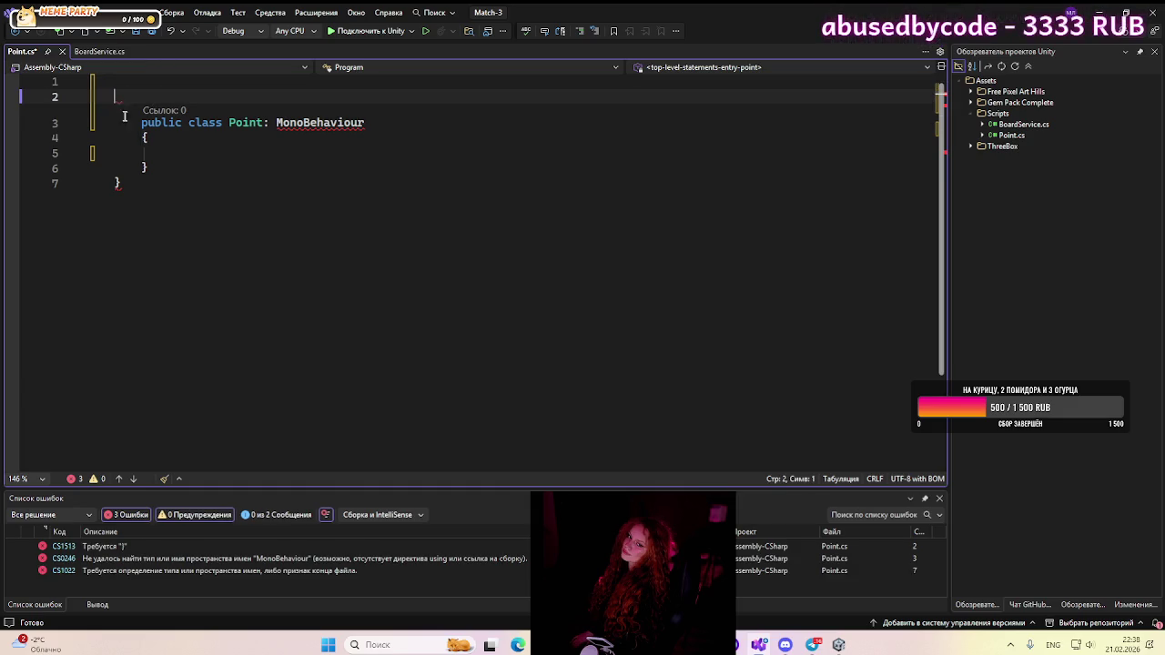
- Delete the namespace's closing brace and the blank line, then start an attribute with '['
{"action": "left_click", "coordinate": [138, 194]}
{"action": "key", "text": "BackSpace"}
{"action": "left_click", "coordinate": [141, 96]}
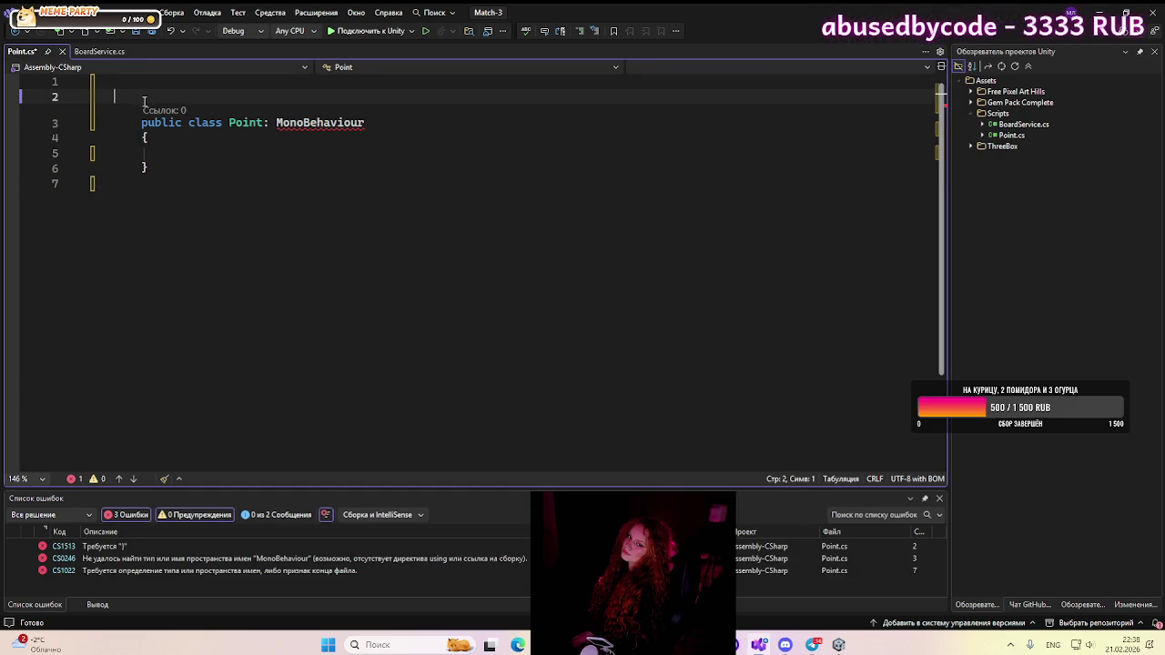
{"action": "key", "text": "BackSpace"}
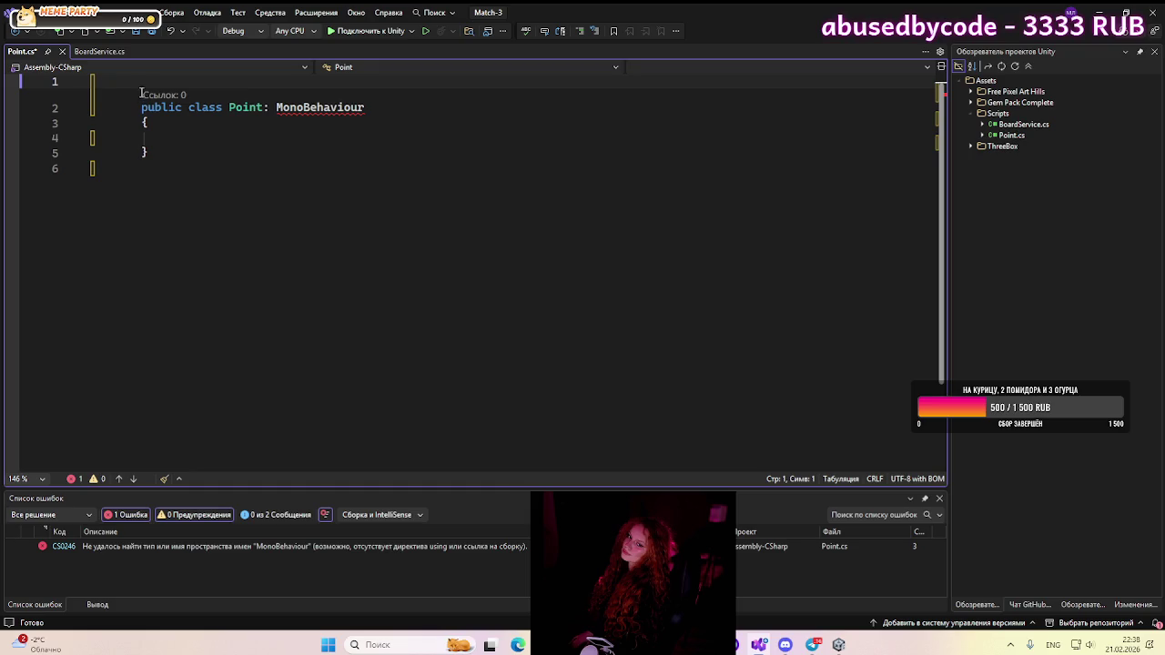
{"action": "type", "text": "["}
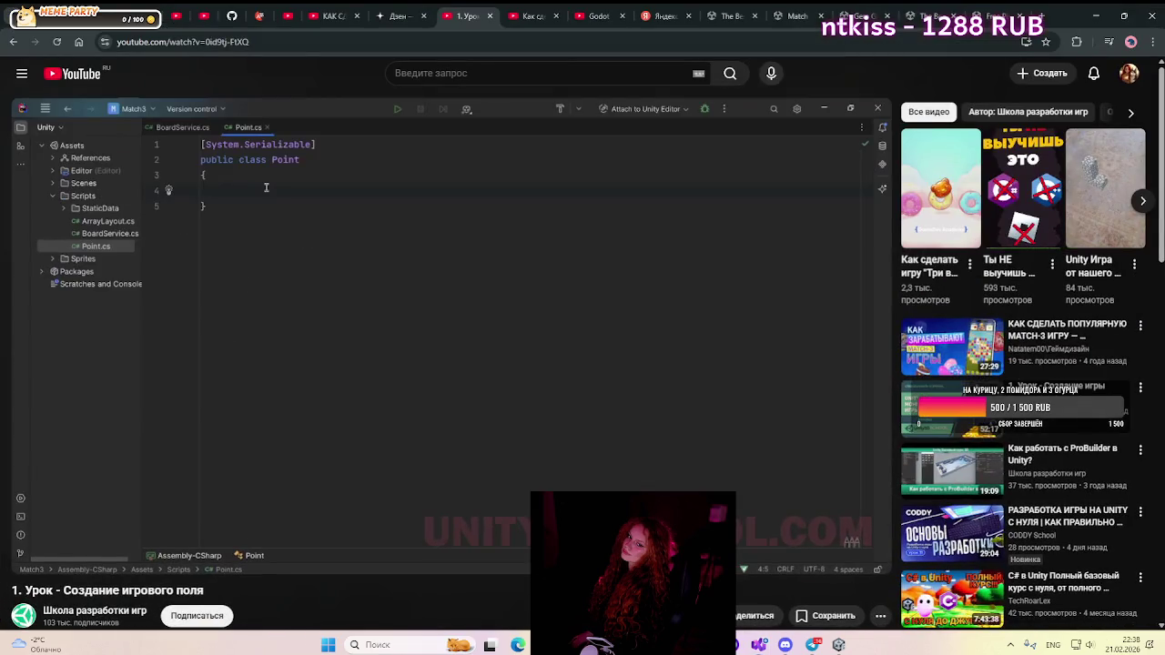
- Complete the attribute above the Point class as [System.Serializable] using IntelliSense
{"action": "key", "text": "alt+Tab"}
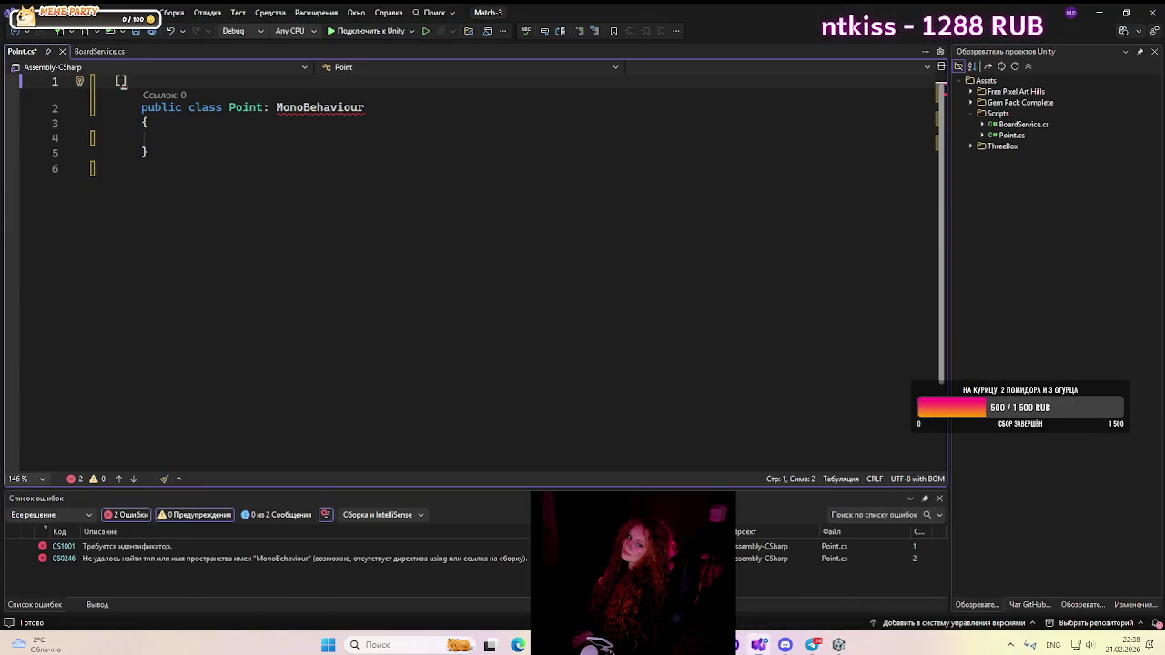
{"action": "type", "text": "S"}
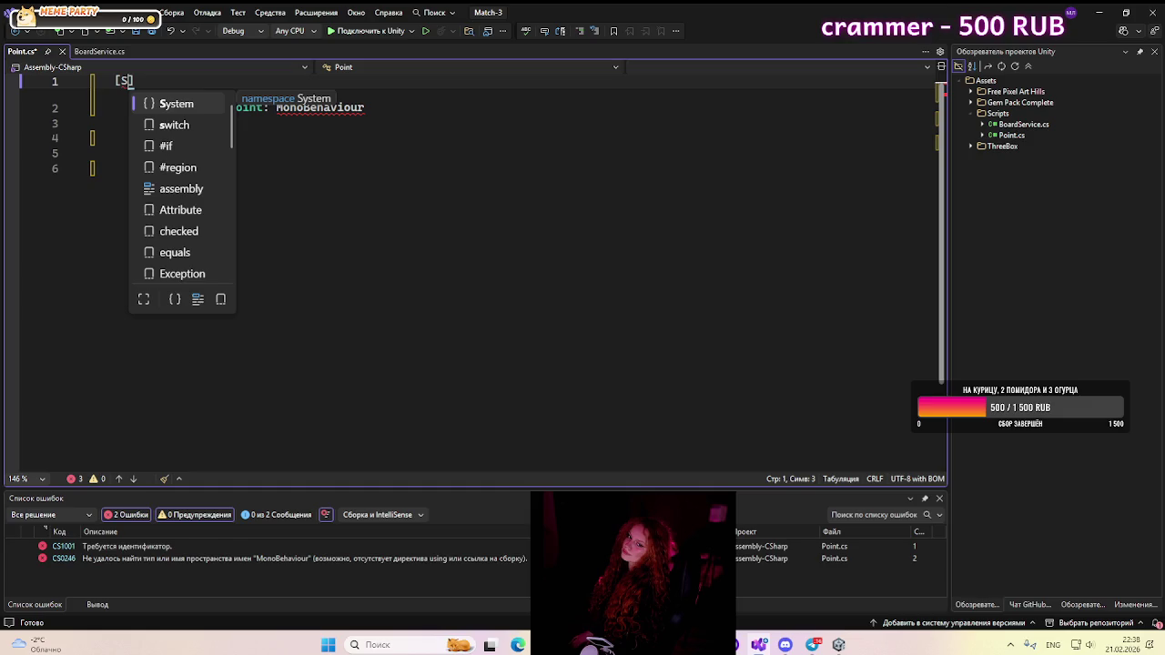
{"action": "key", "text": "Tab"}
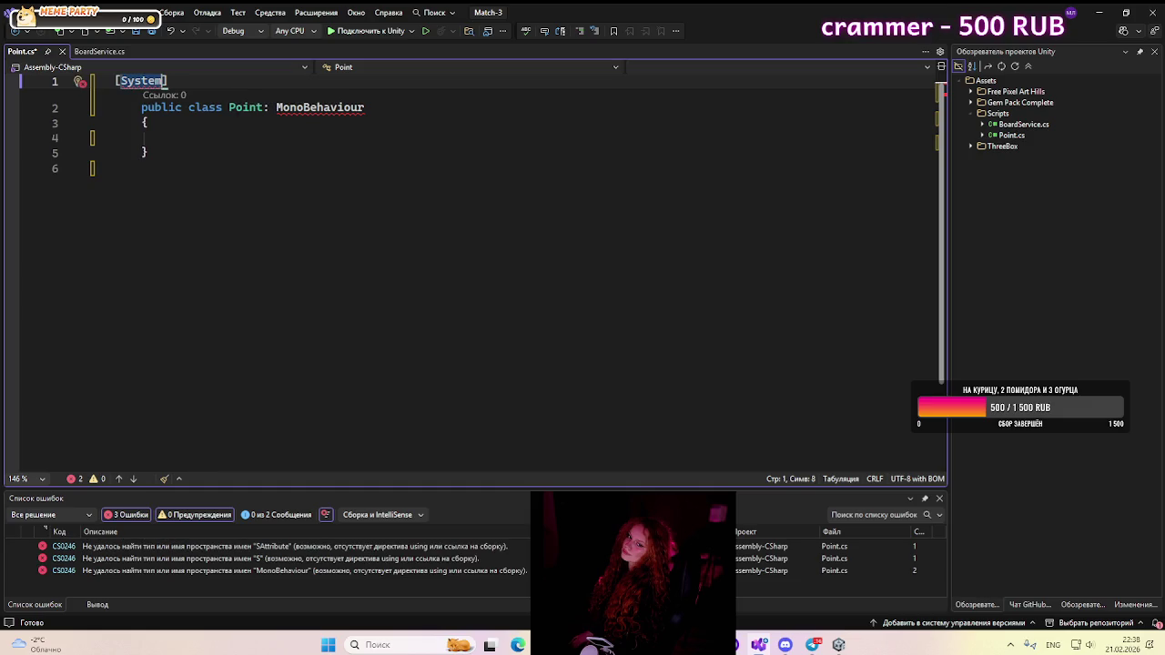
{"action": "type", "text": "."}
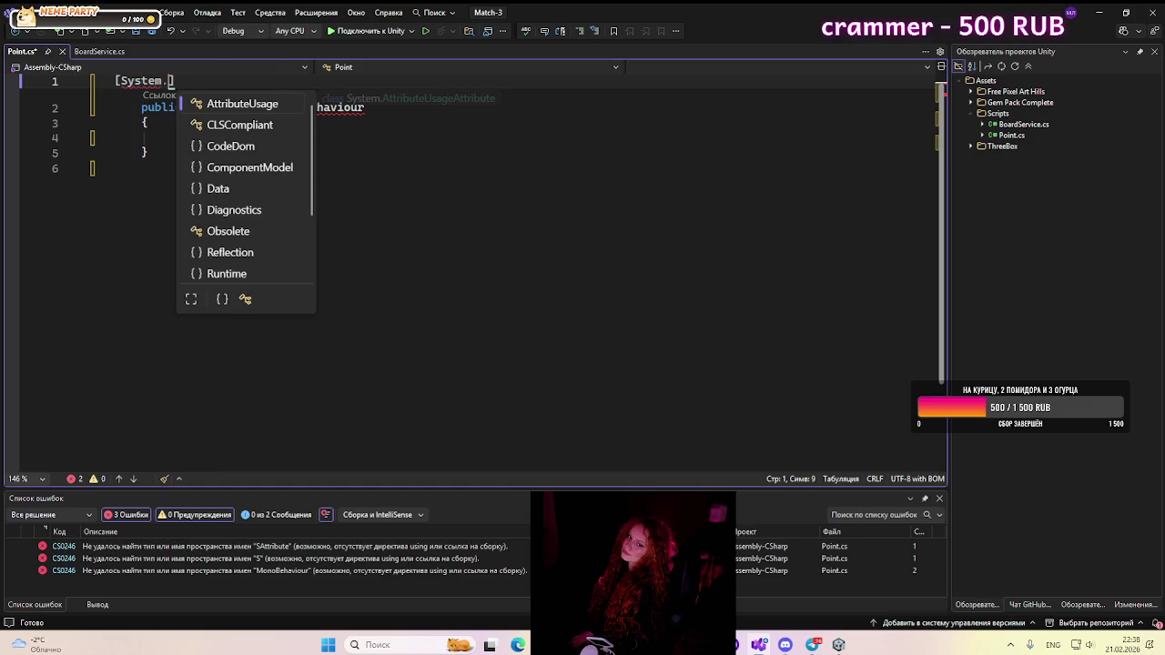
{"action": "type", "text": "Ser"}
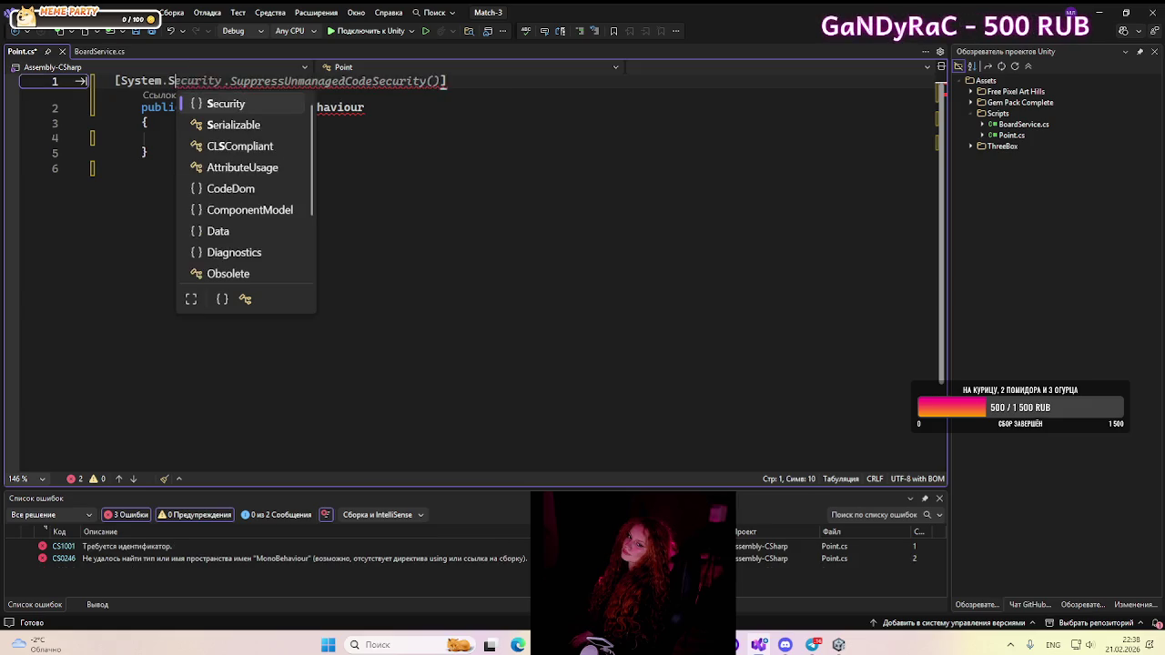
{"action": "key", "text": "Tab"}
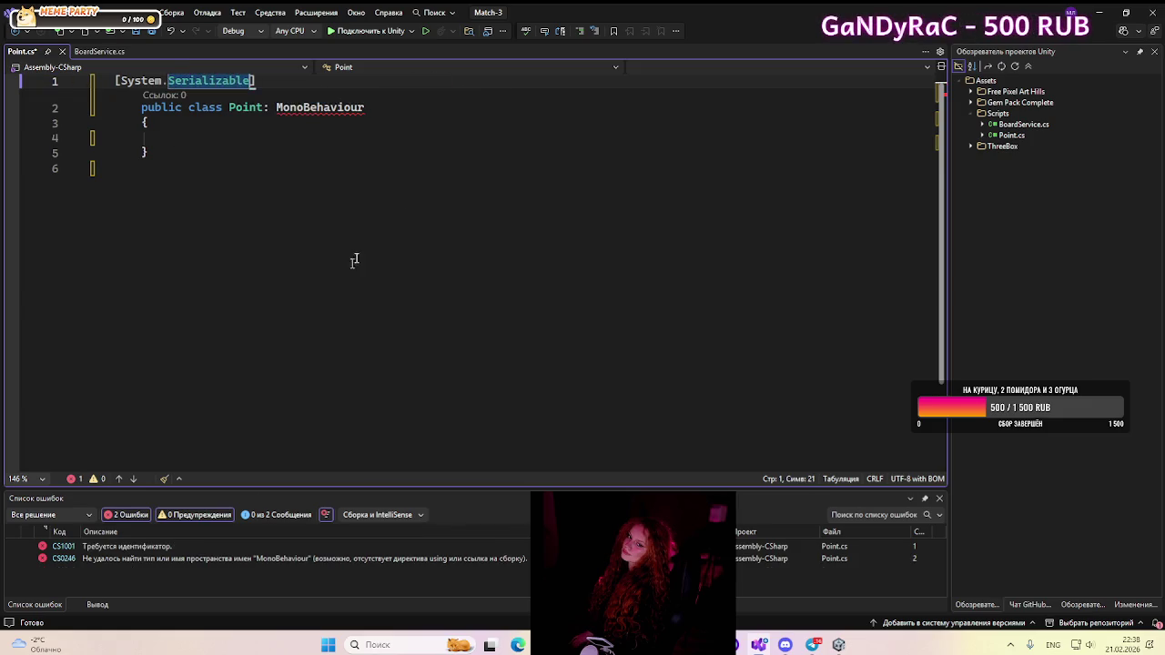
{"action": "left_click", "coordinate": [429, 205]}
- Unindent the Point class declaration and its opening and closing braces to match the tutorial
{"action": "key", "text": "alt+Tab"}
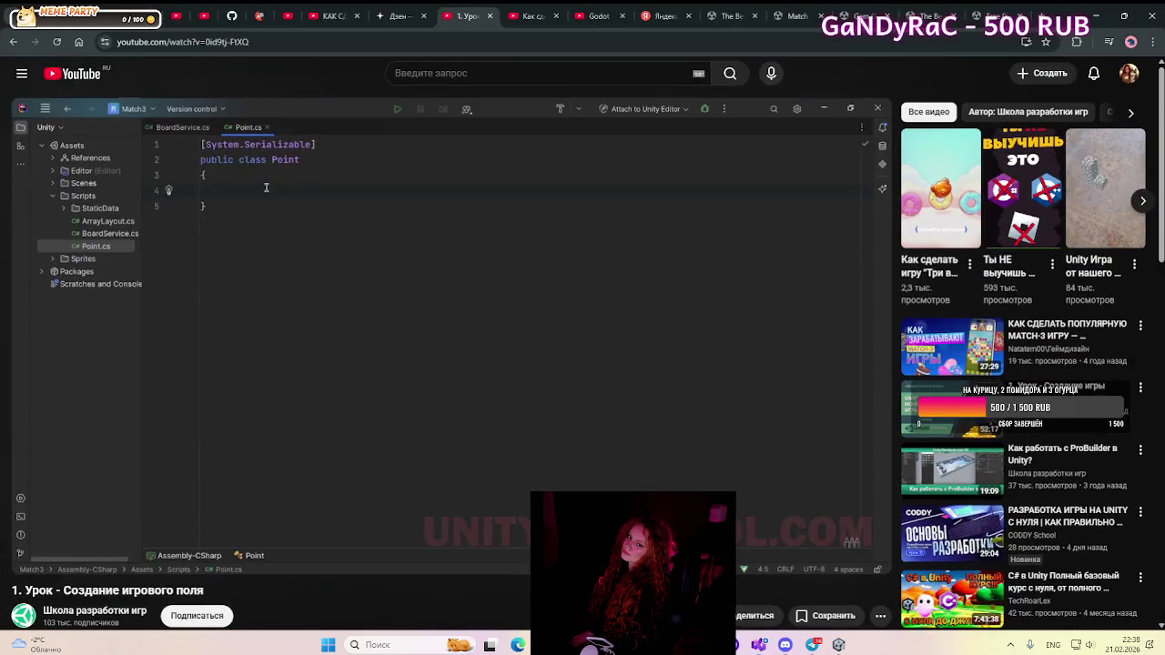
{"action": "left_click", "coordinate": [571, 447]}
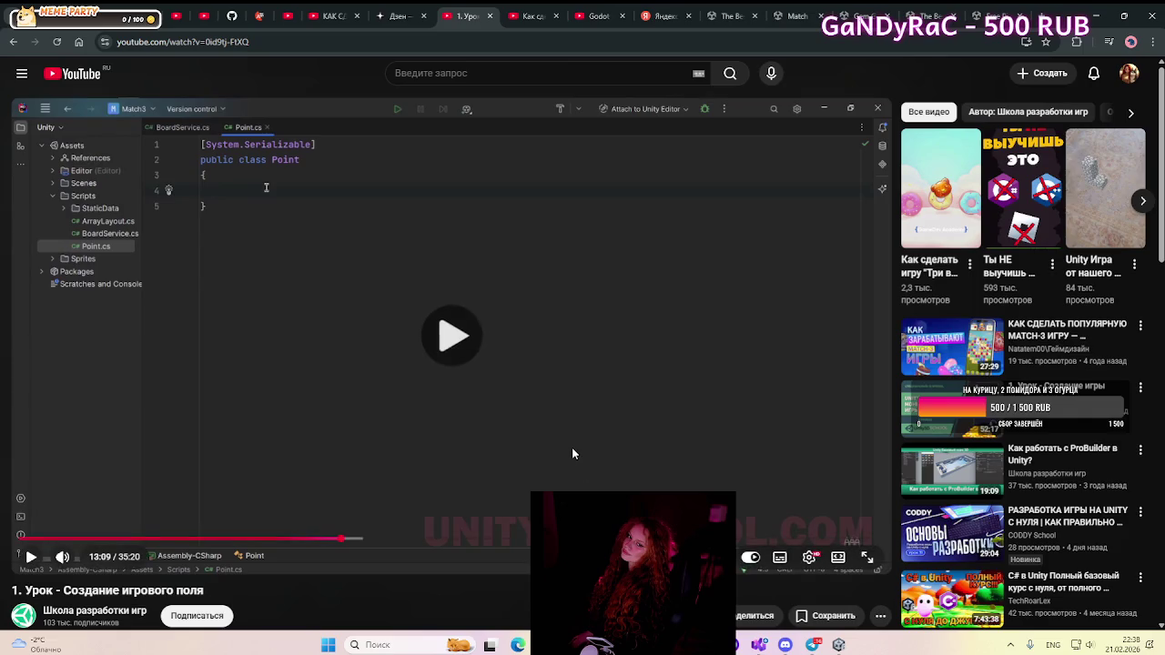
{"action": "left_click", "coordinate": [744, 645]}
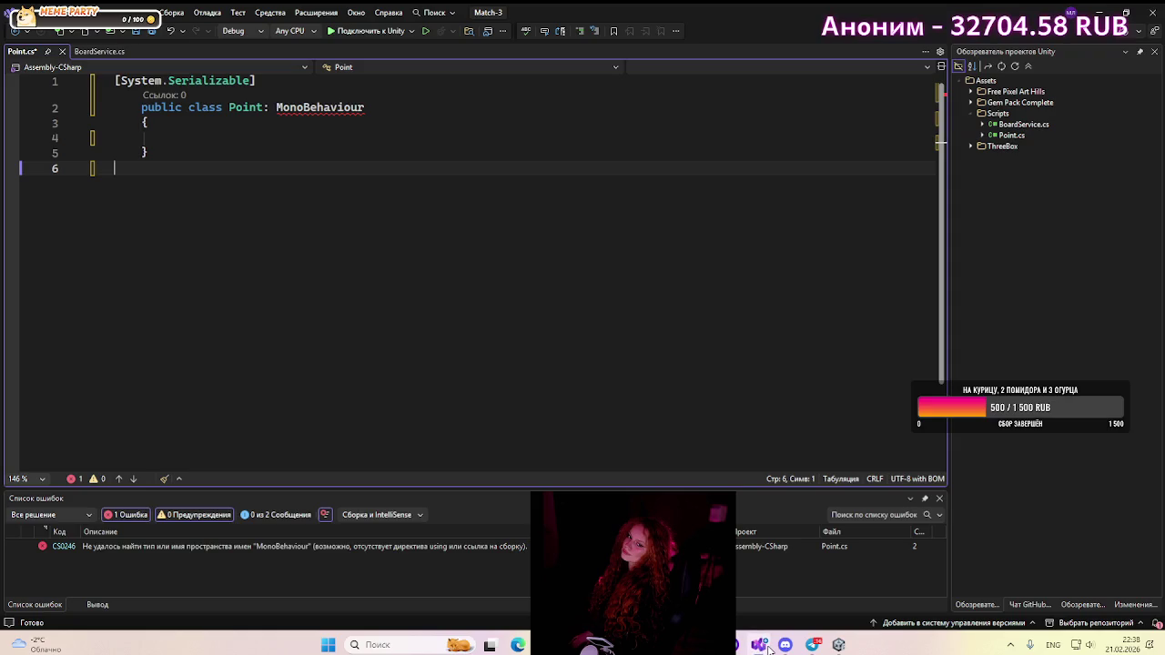
{"action": "left_click", "coordinate": [141, 107]}
{"action": "key", "text": "BackSpace"}
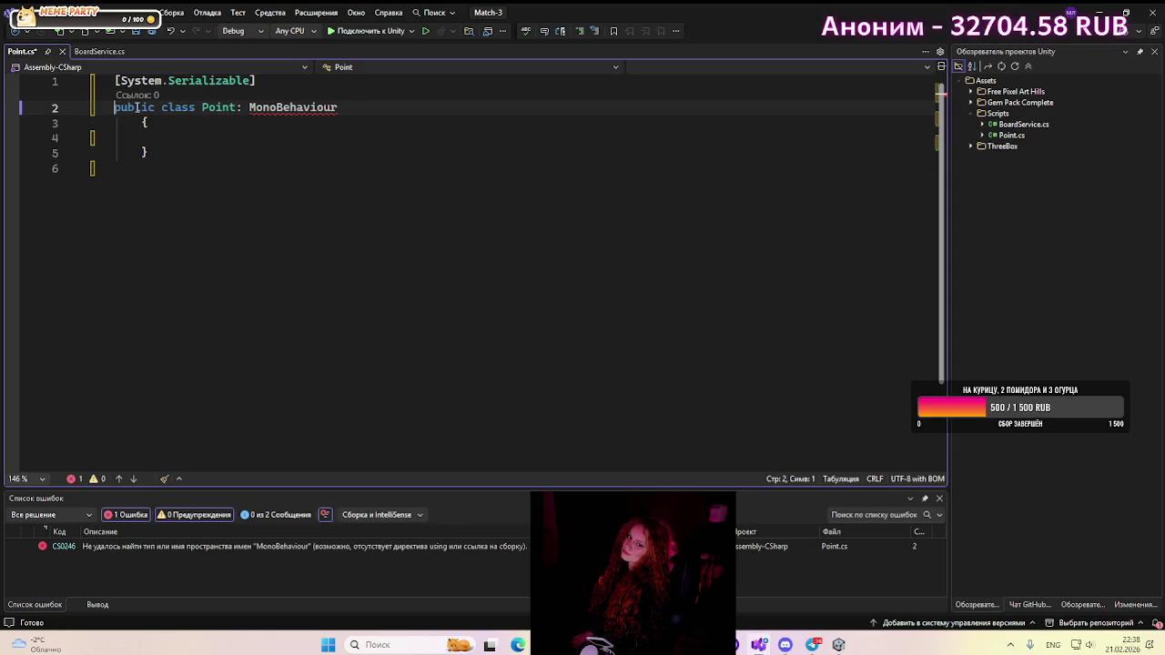
{"action": "left_click", "coordinate": [143, 122]}
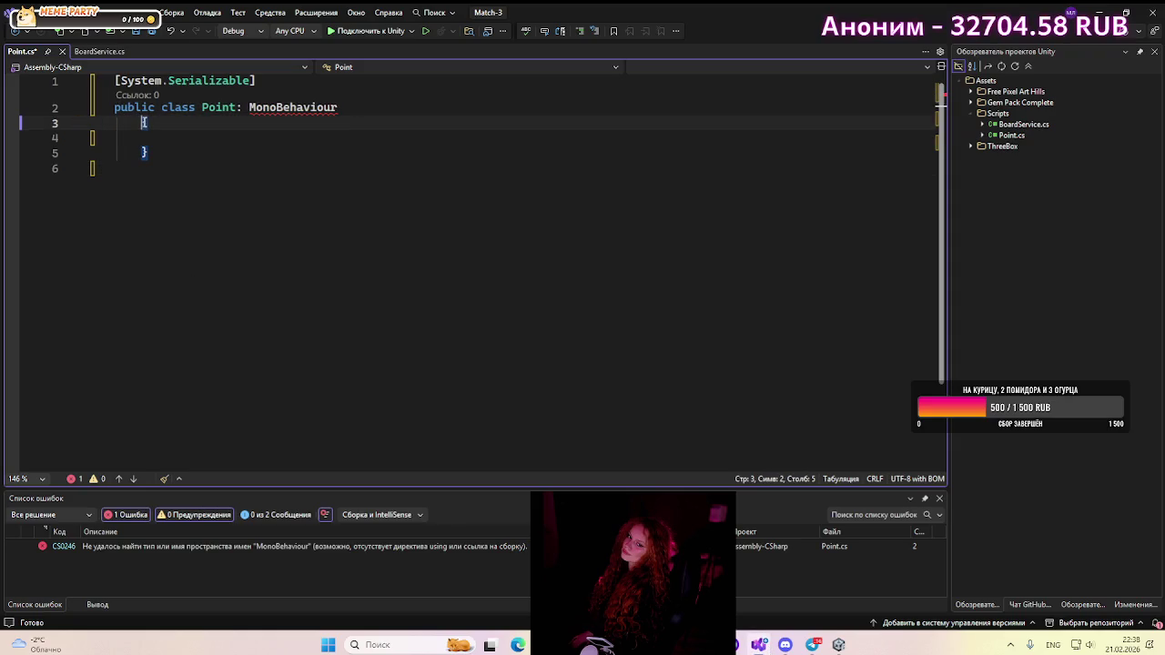
{"action": "key", "text": "BackSpace"}
{"action": "left_click", "coordinate": [140, 153]}
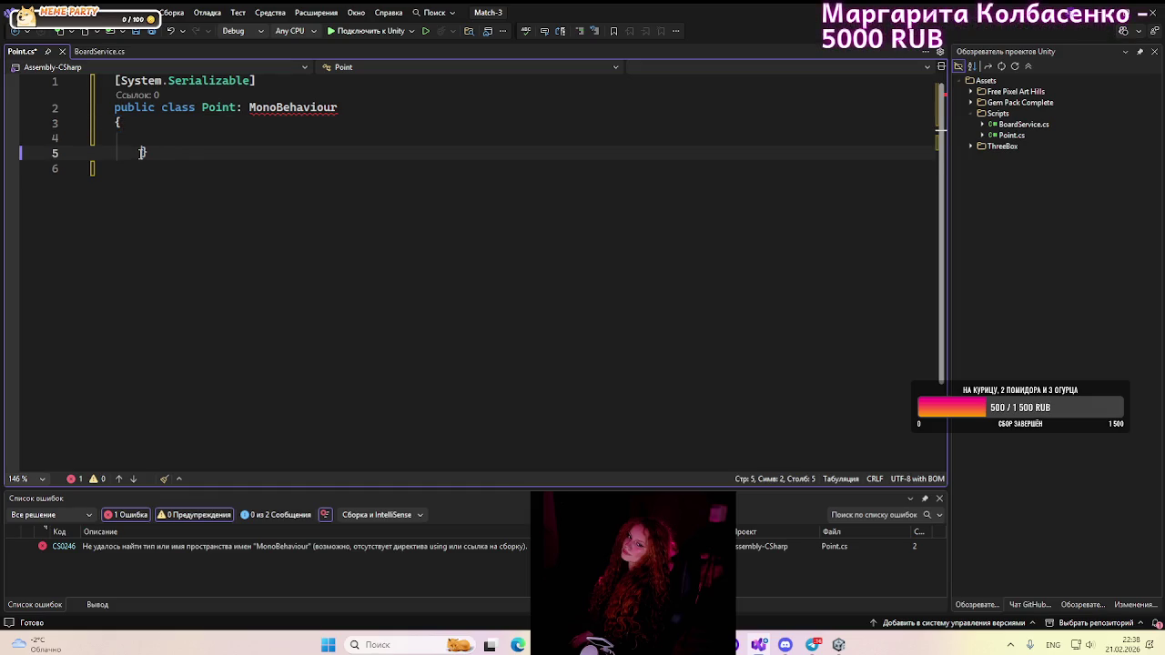
{"action": "key", "text": "BackSpace"}
- Pause and resume the tutorial to watch the Point constructor assign newX and newY
{"action": "key", "text": "alt+Tab"}
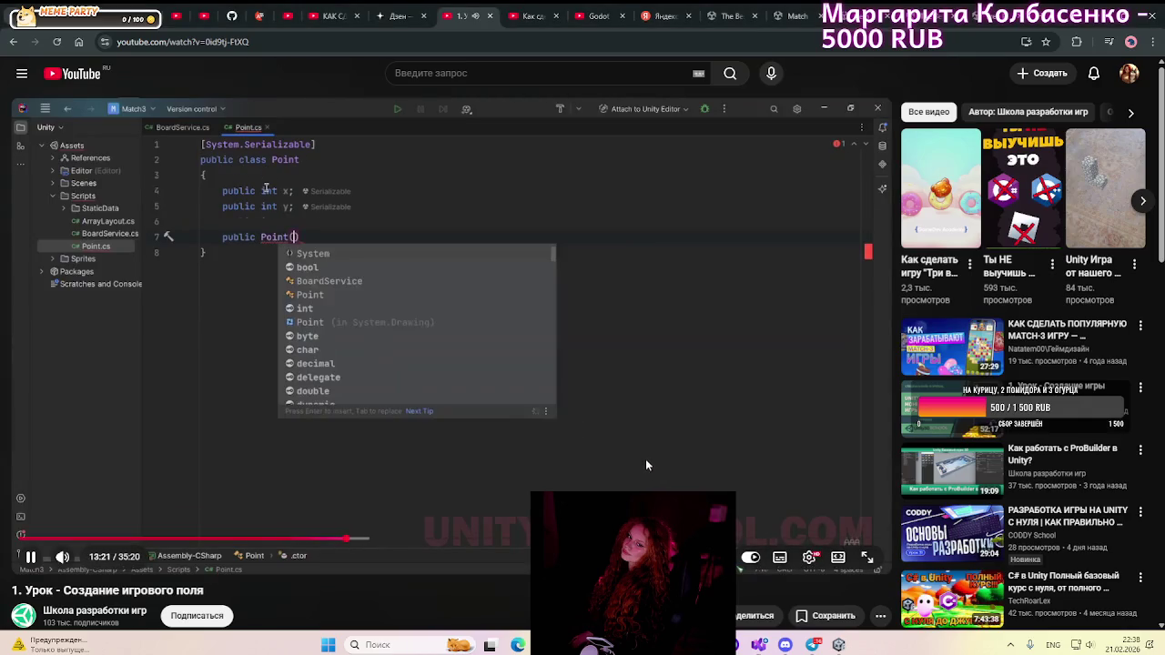
{"action": "left_click", "coordinate": [699, 451]}
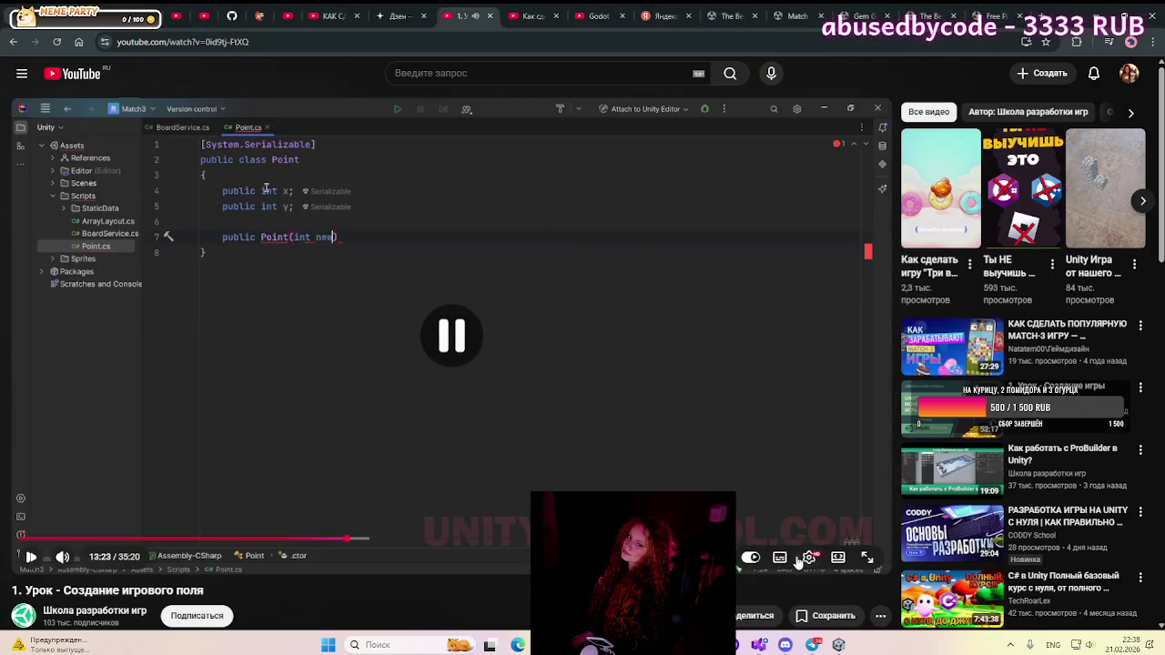
{"action": "left_click", "coordinate": [651, 367]}
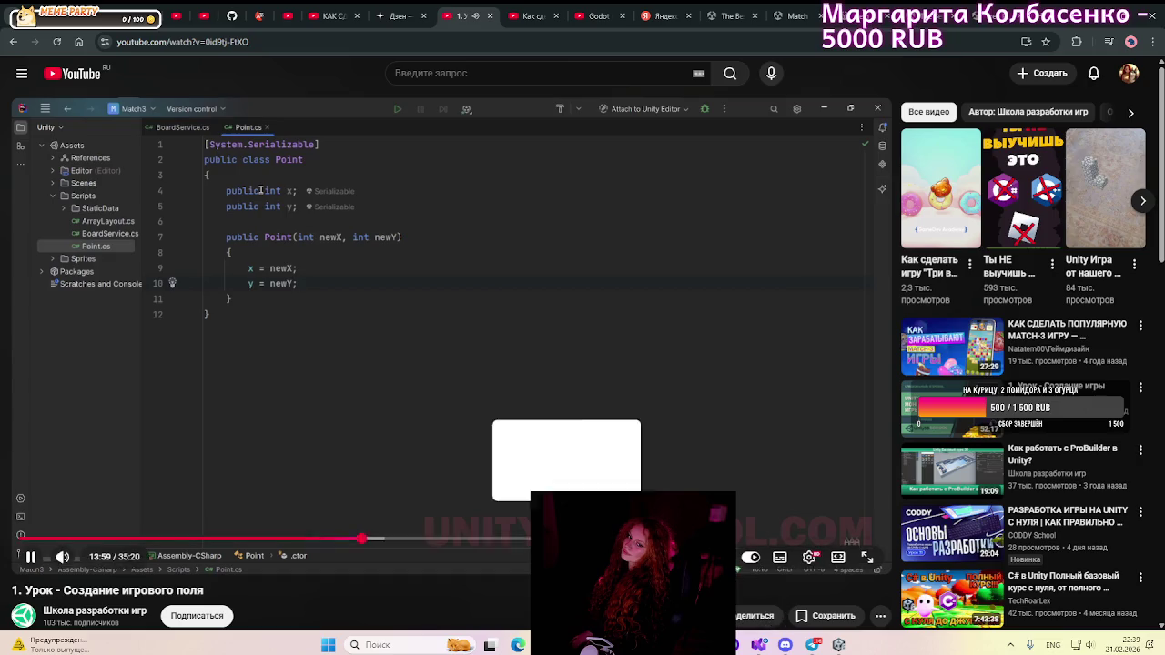
- Delete ': MonoBehaviour' from the Point class declaration, leaving a plain class
{"action": "left_click", "coordinate": [763, 646]}
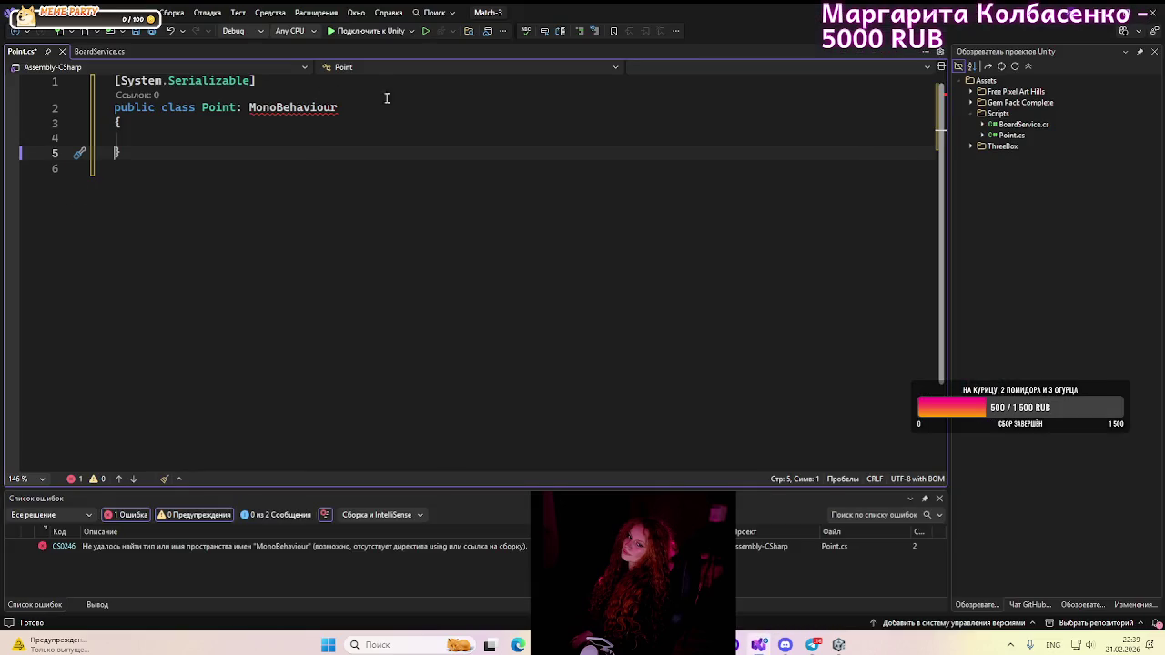
{"action": "left_click_drag", "start_coordinate": [386, 107], "coordinate": [244, 105]}
{"action": "key", "text": "BackSpace"}
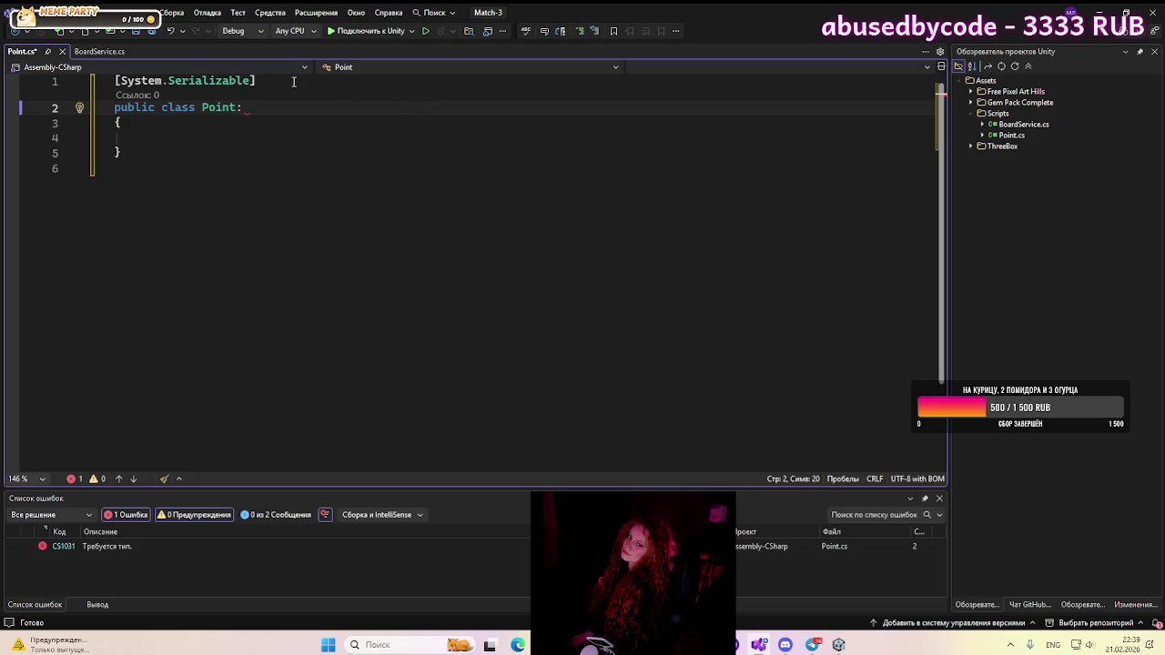
{"action": "key", "text": "BackSpace"}
{"action": "key", "text": "Down"}
{"action": "key", "text": "Down"}
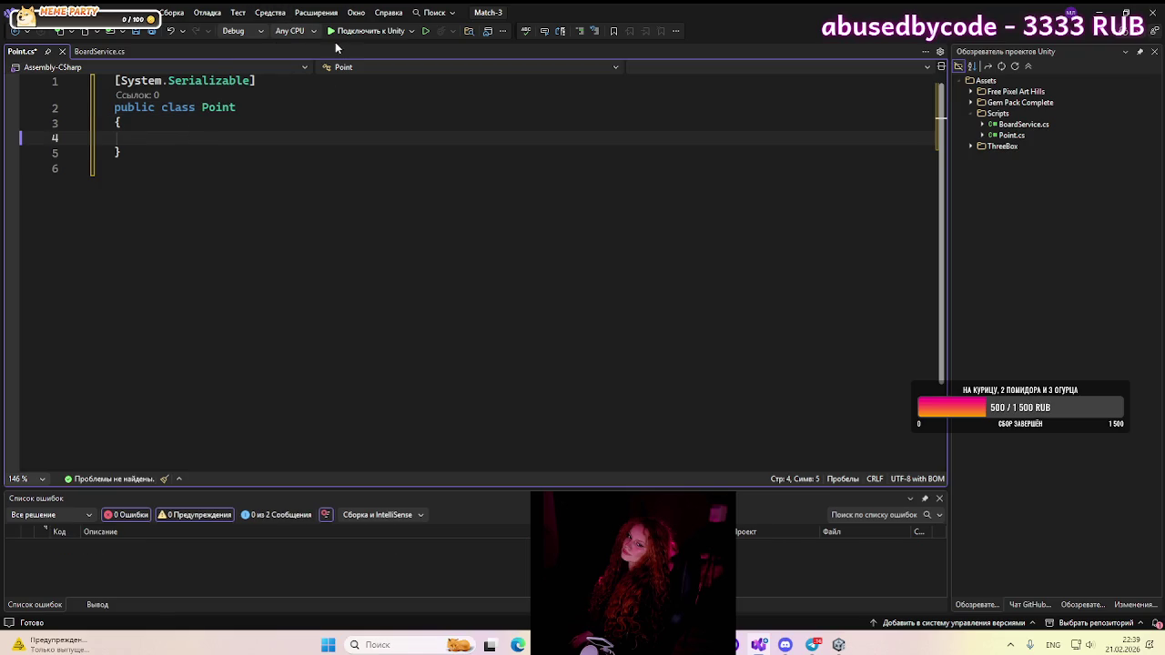